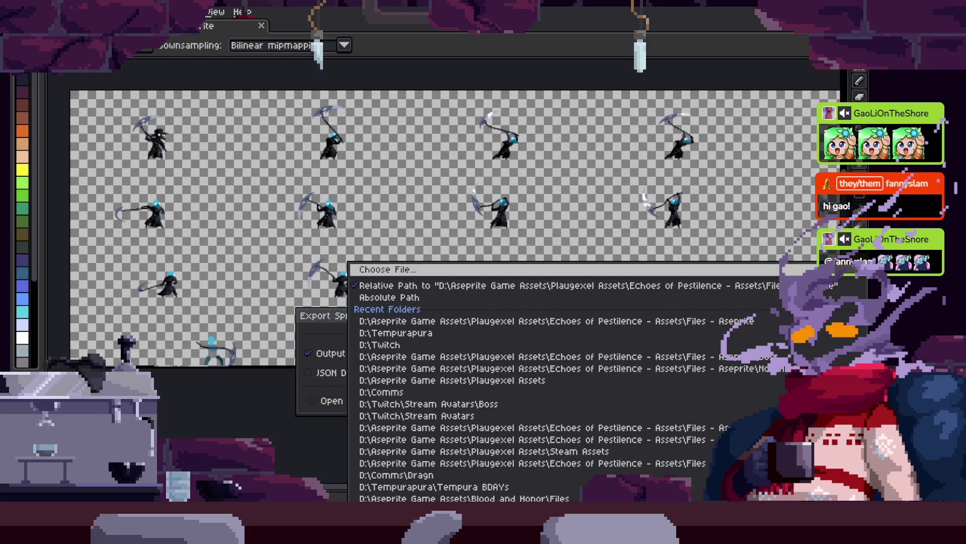
- Export the sprite sheet as SS_ExtendAttack.png and switch to the Unreal Editor
click(283, 359)
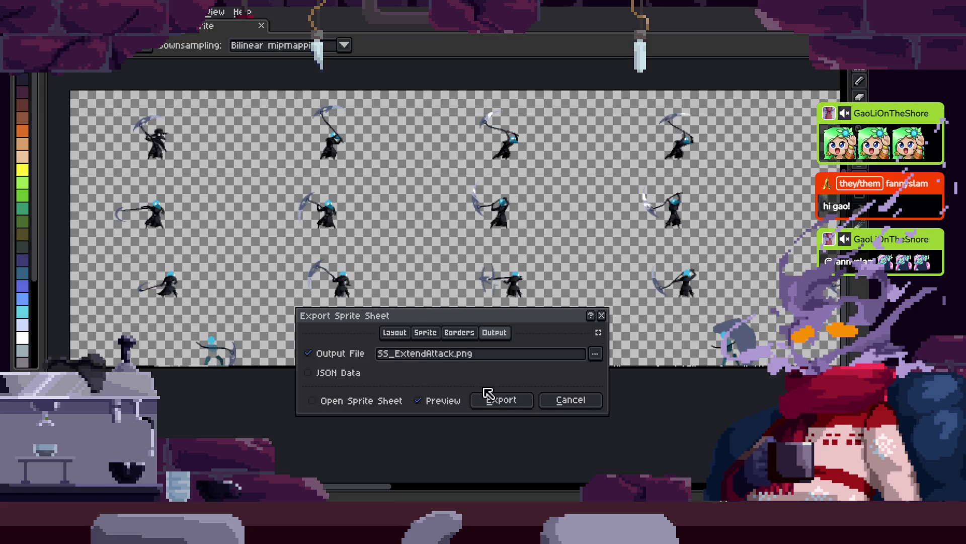
click(487, 395)
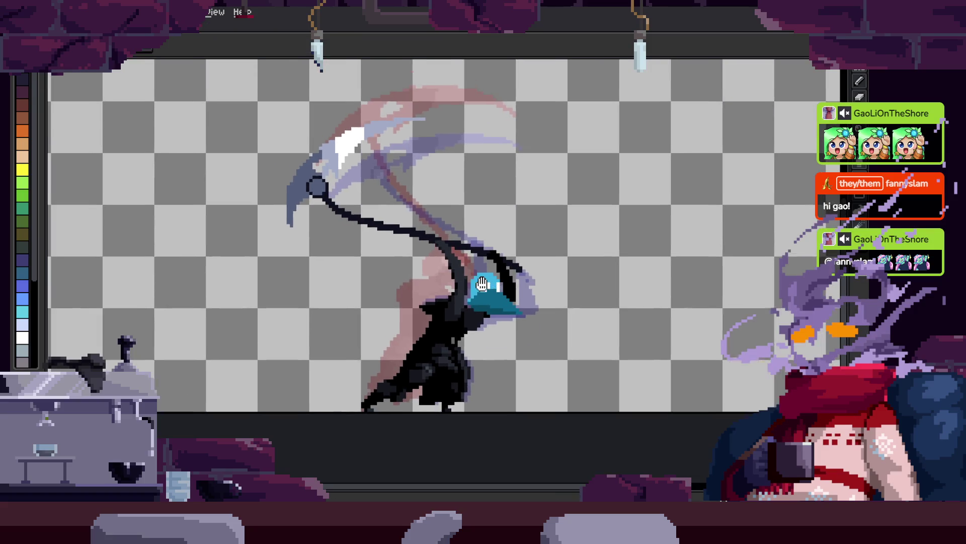
scroll(482, 284, down, 3)
scroll(468, 292, up, 2)
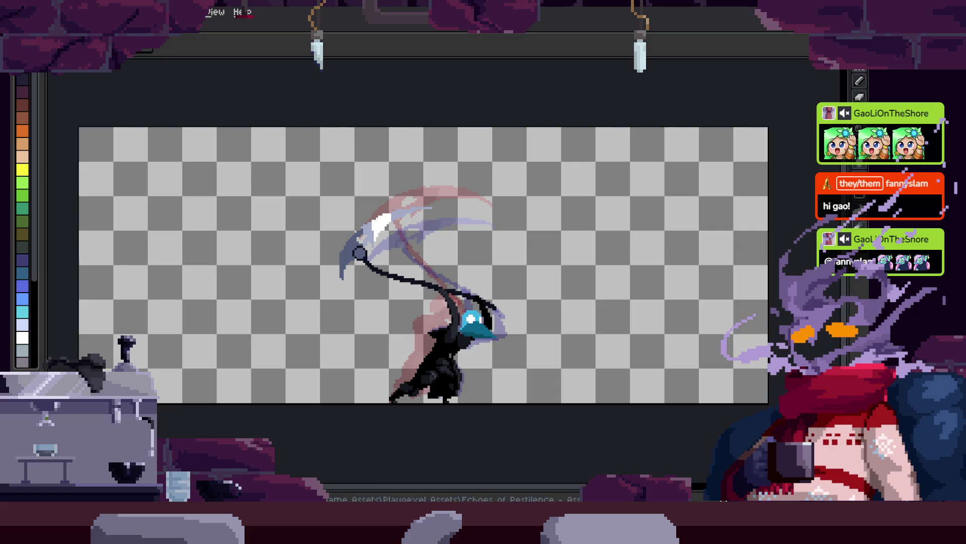
key(alt+Tab)
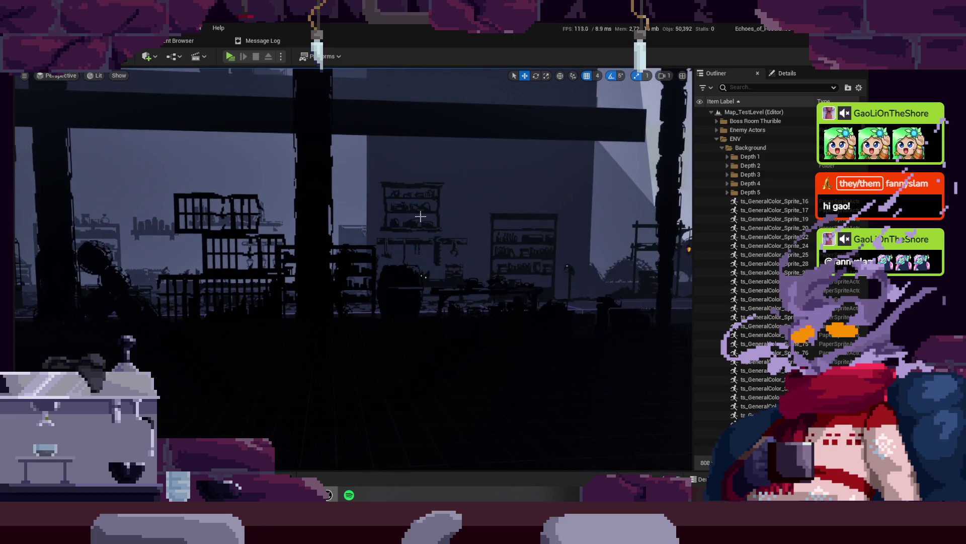
- Browse the Content Browser to Content/Character/Player/_TestSprites
key(ctrl+space)
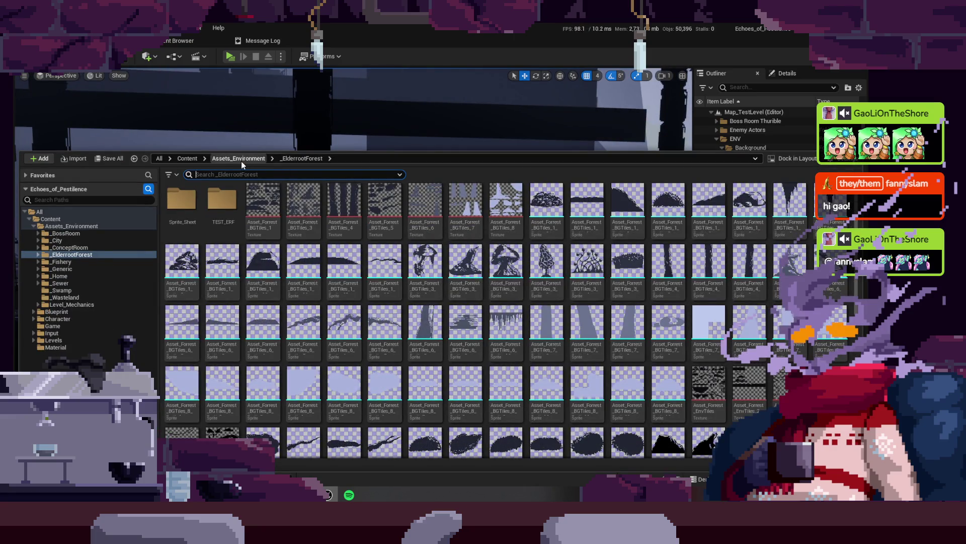
click(242, 159)
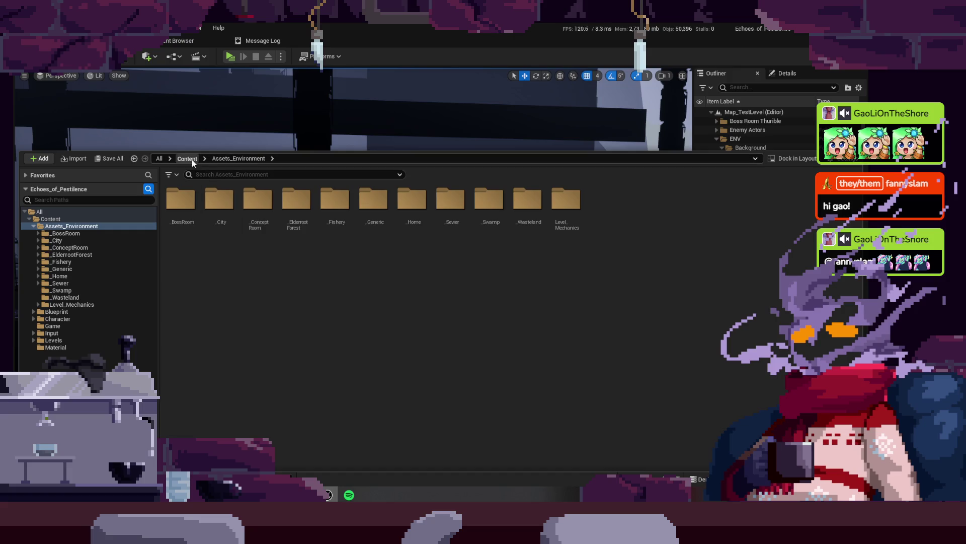
click(192, 159)
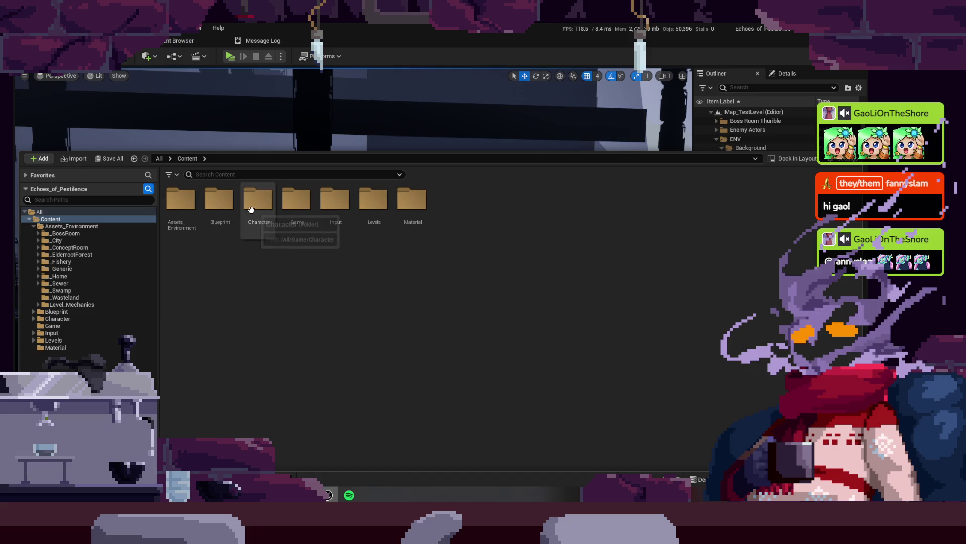
click(190, 44)
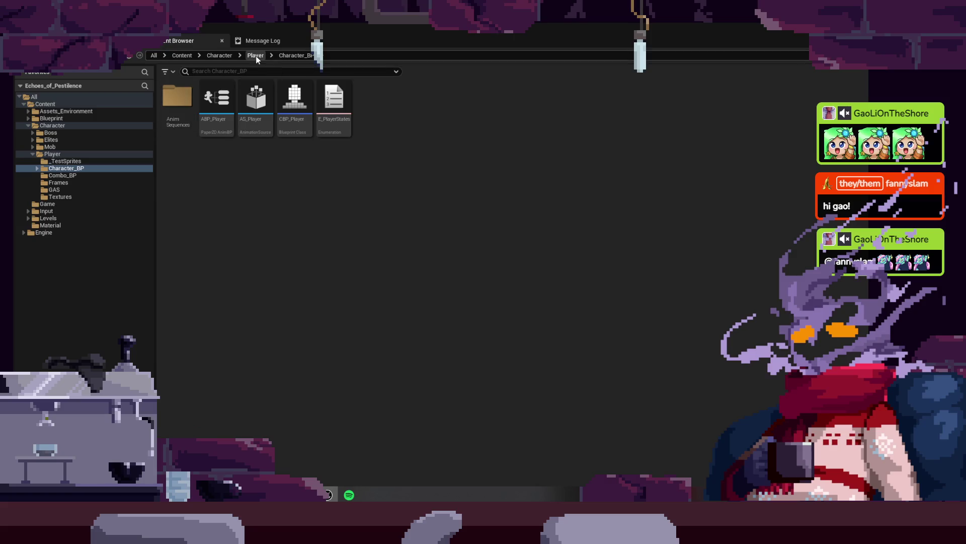
click(255, 56)
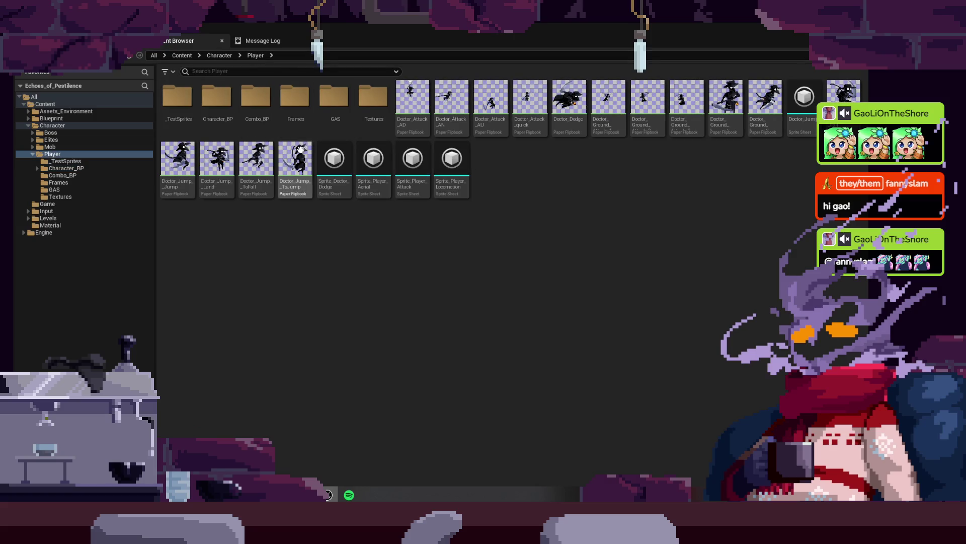
click(186, 105)
double_click(185, 105)
scroll(522, 353, down, 3)
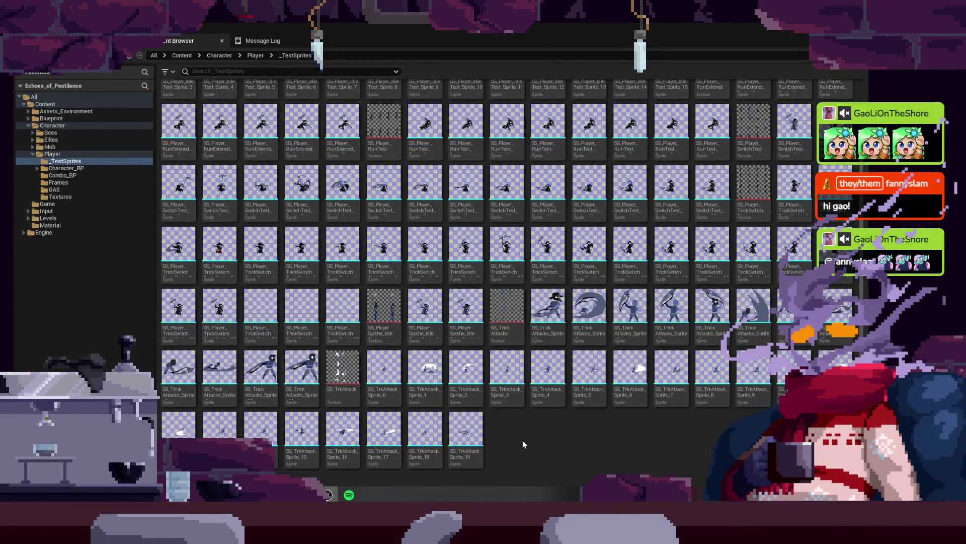
right_click(523, 440)
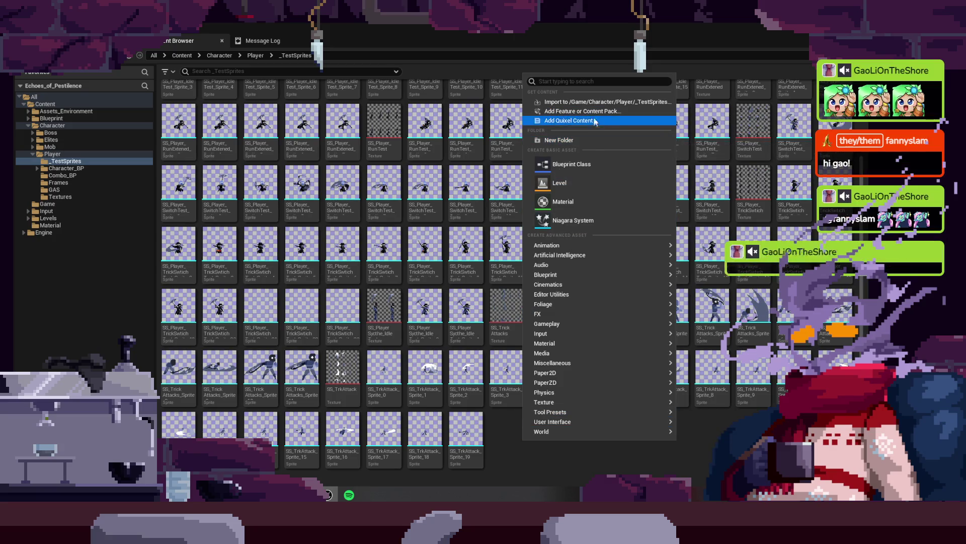
- Import SS_ExtendAttack from the Aseprite folder and create a flipbook from the sheet
click(604, 102)
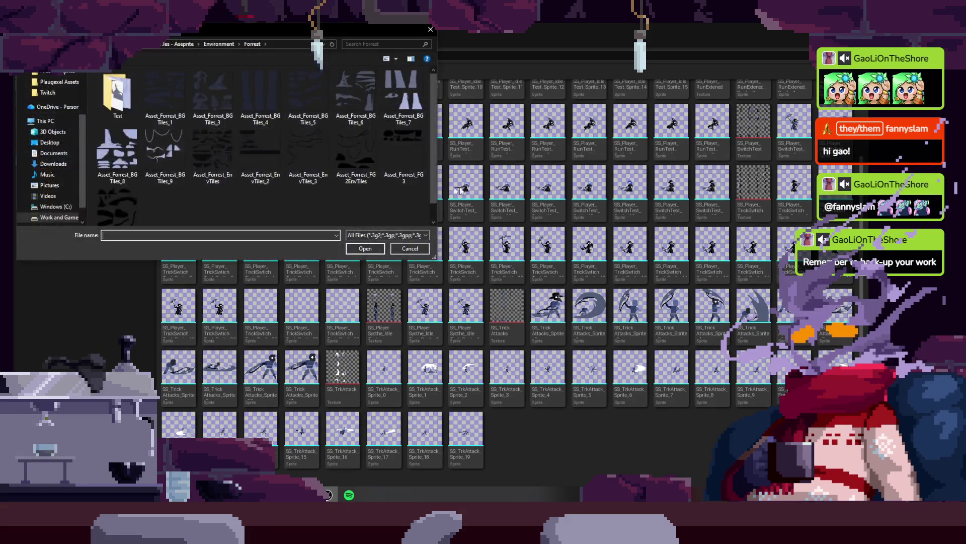
click(196, 44)
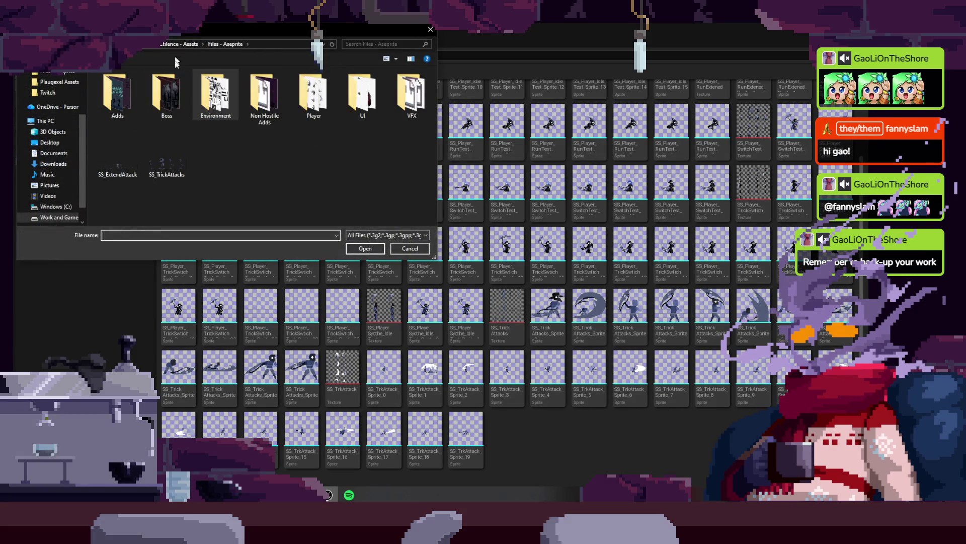
click(110, 168)
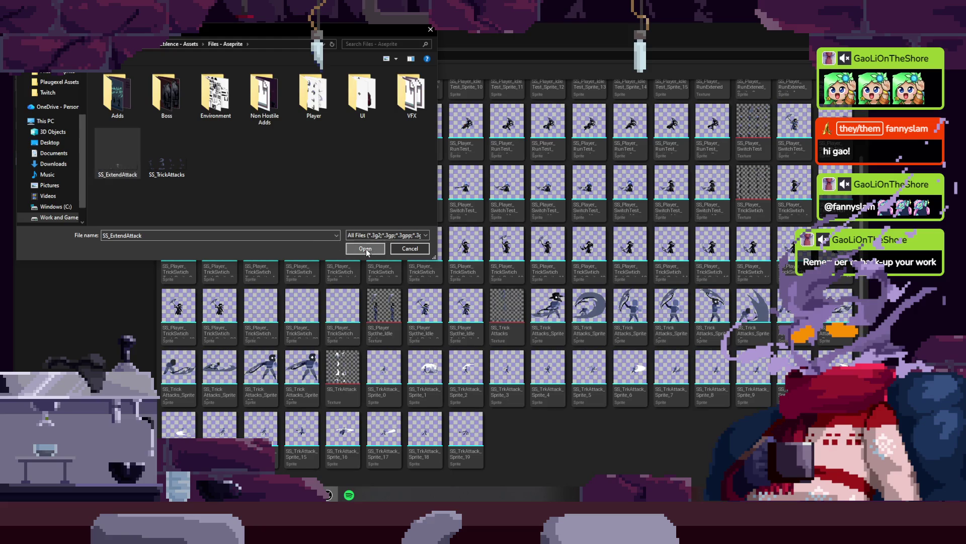
click(365, 250)
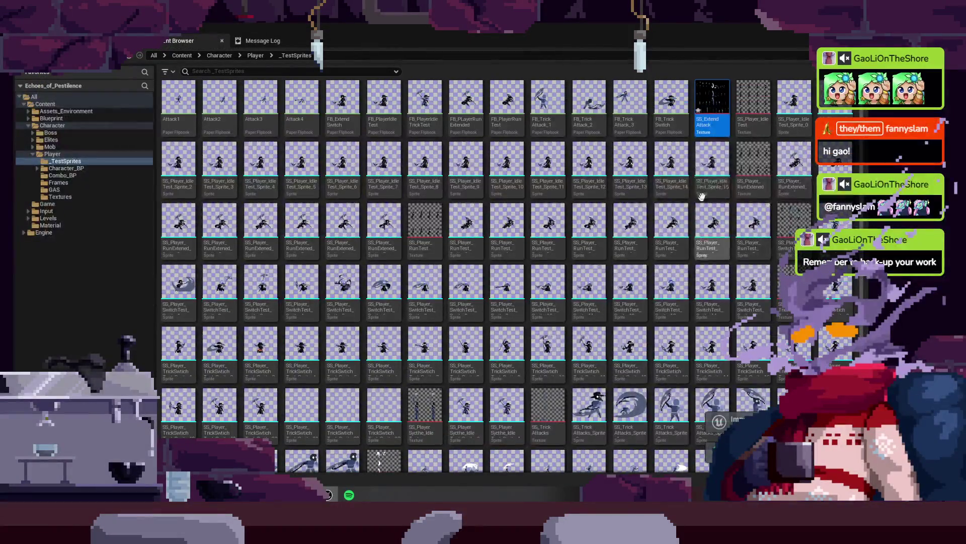
right_click(713, 115)
click(740, 267)
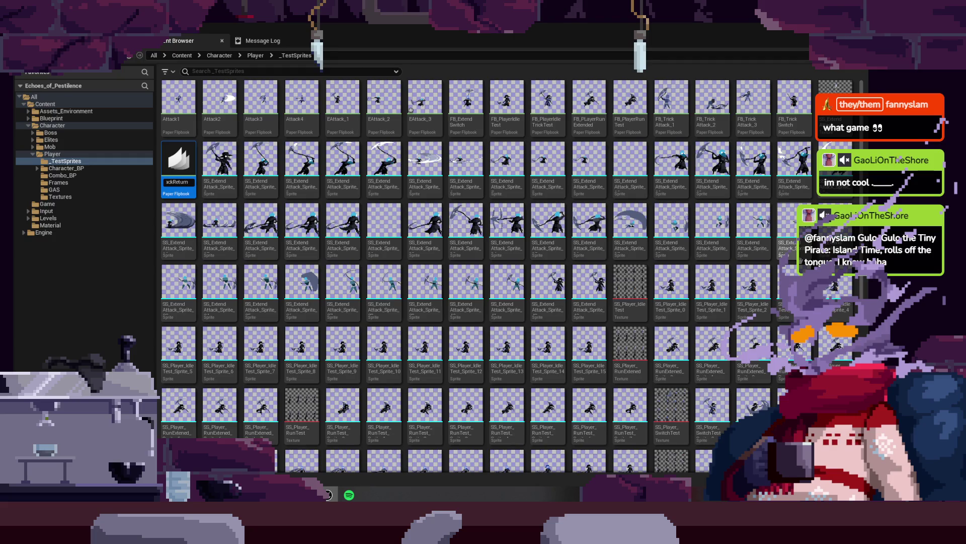
- Name the new flipbook E_AttackReturn and save it together with EAttack_3
key(Return)
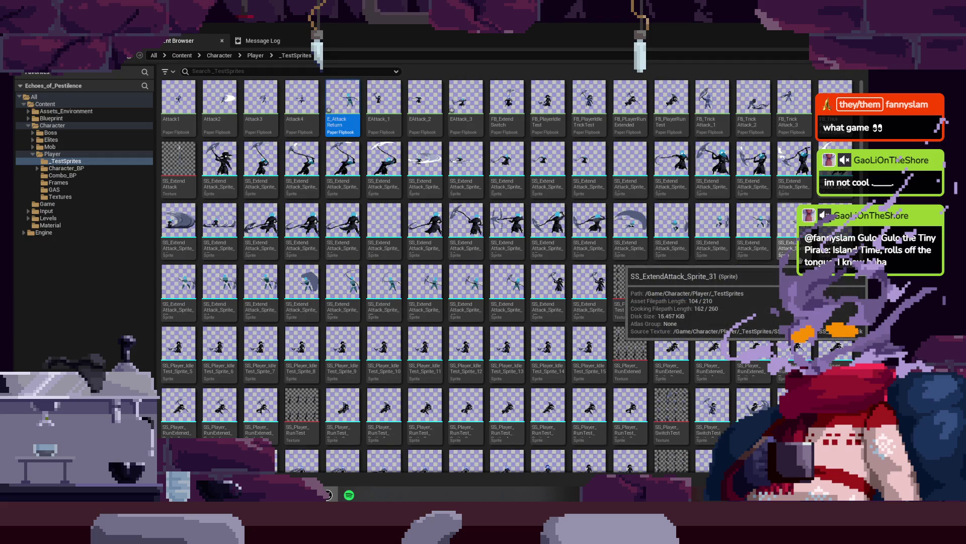
key(ctrl+shift+s)
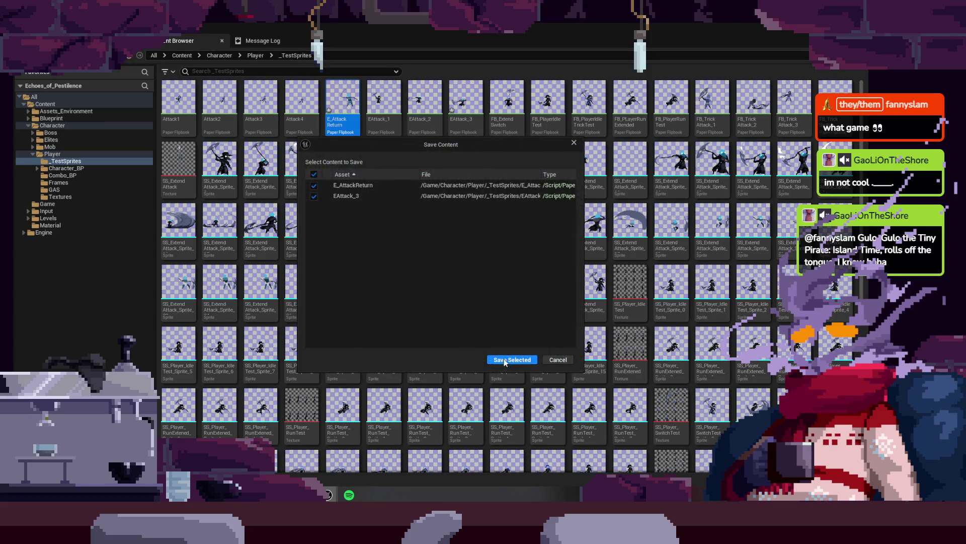
click(505, 360)
- Preview the EAttack_1 flipbook, then select the first extend-attack sprite
click(384, 107)
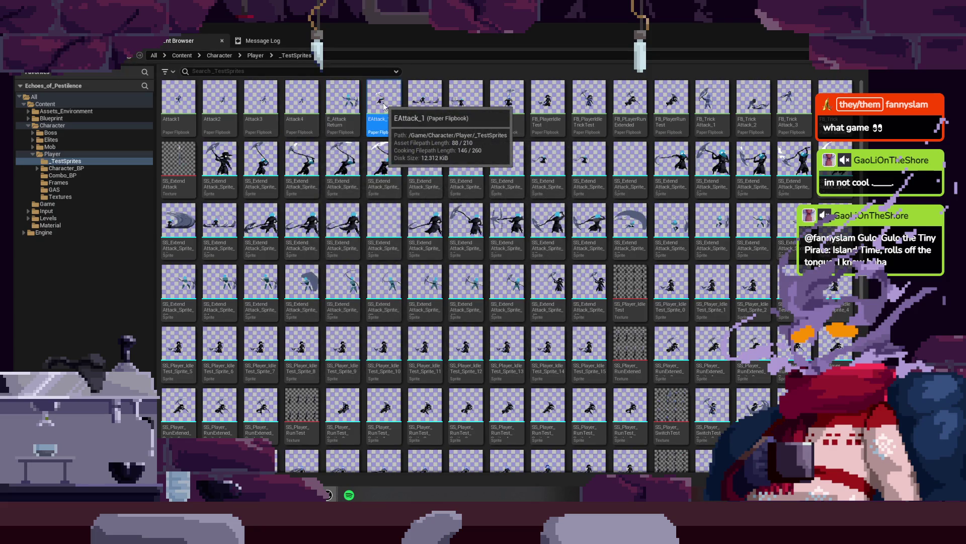
double_click(384, 107)
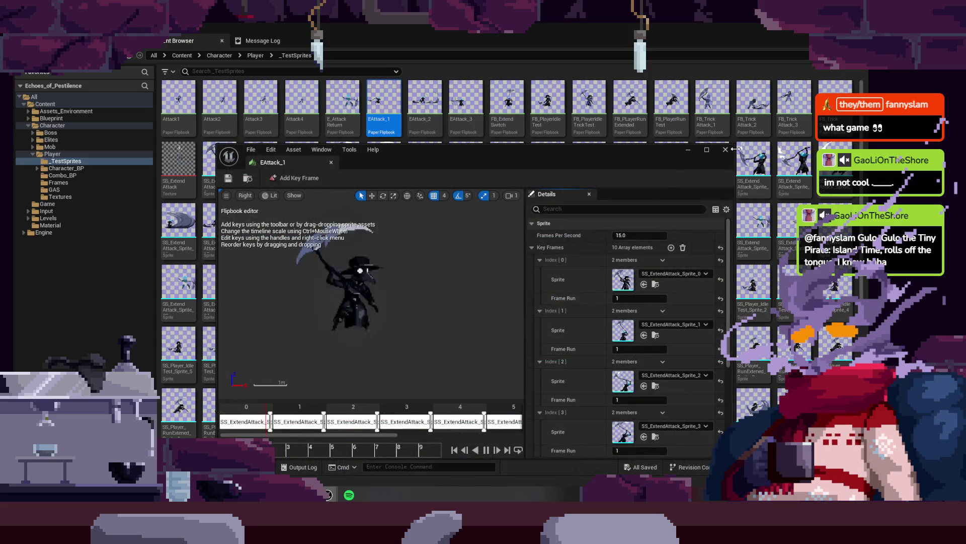
click(725, 150)
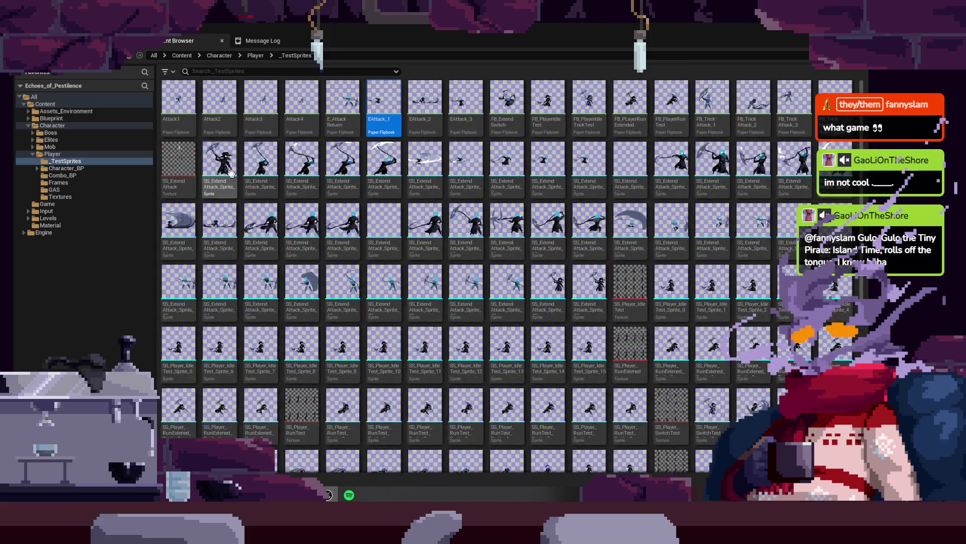
click(220, 171)
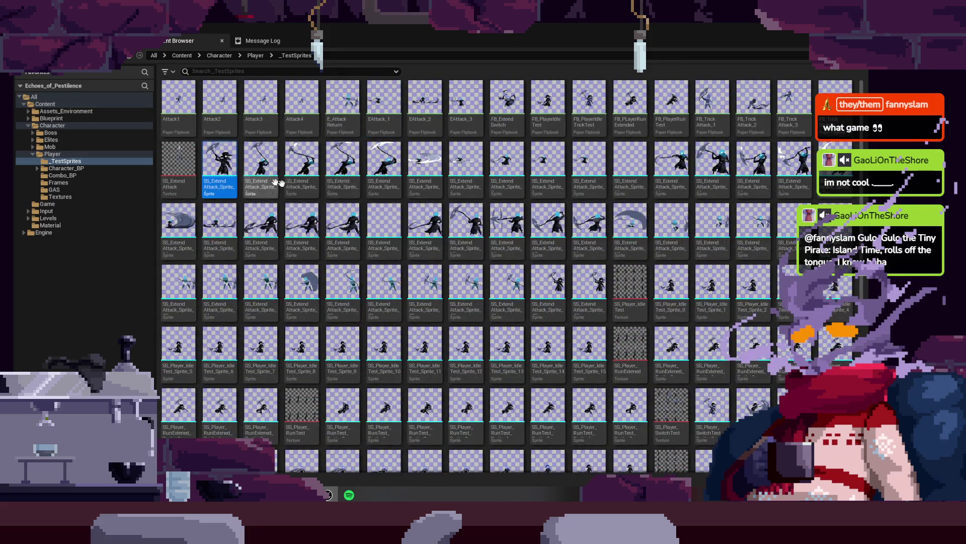
- Bulk-edit all 44 SS_ExtendAttack sprites together in the Property Matrix
shift+click(589, 290)
right_click(642, 221)
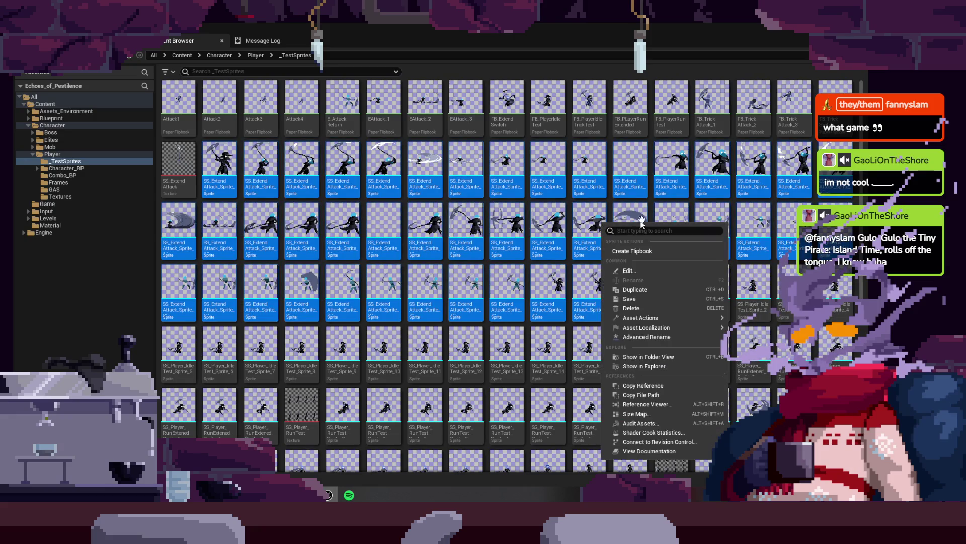
mouse_move(670, 322)
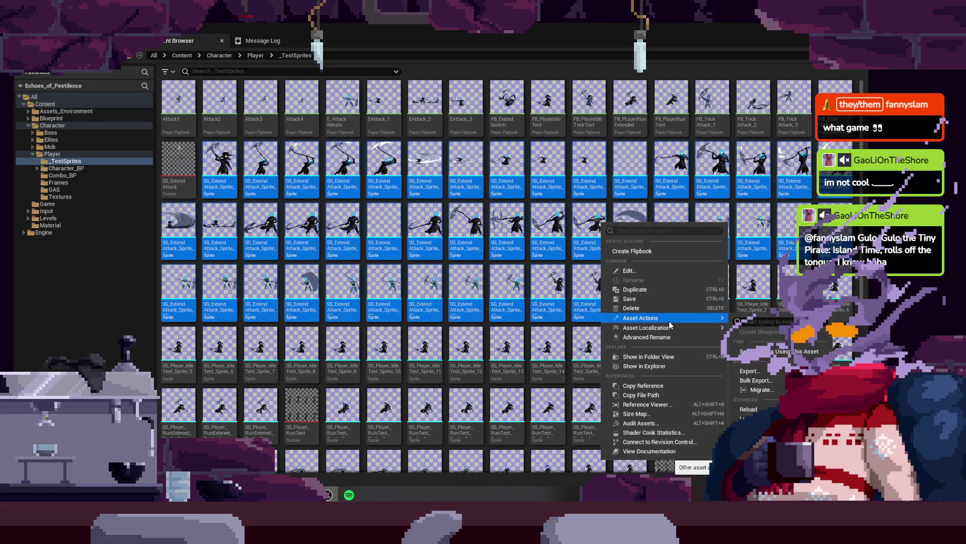
click(770, 428)
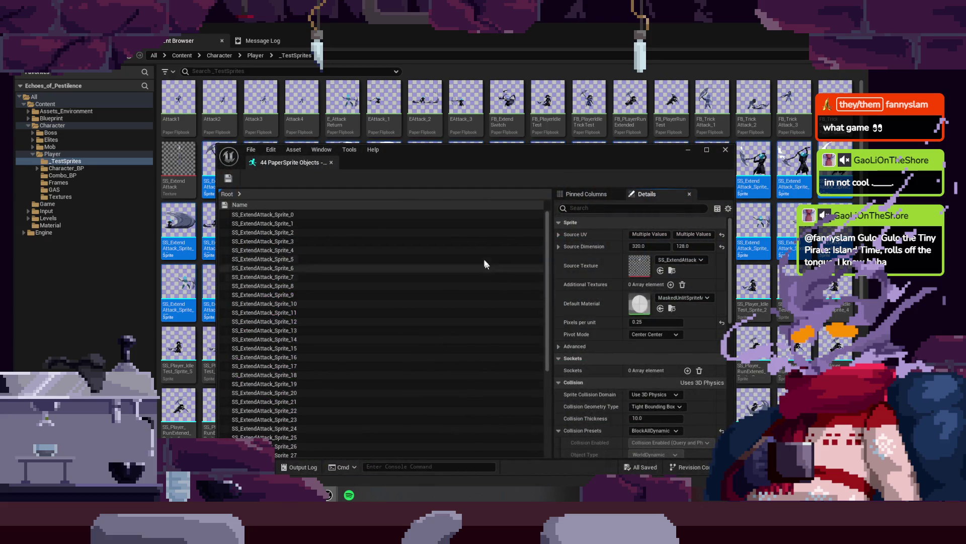
click(470, 213)
scroll(471, 298, down, 5)
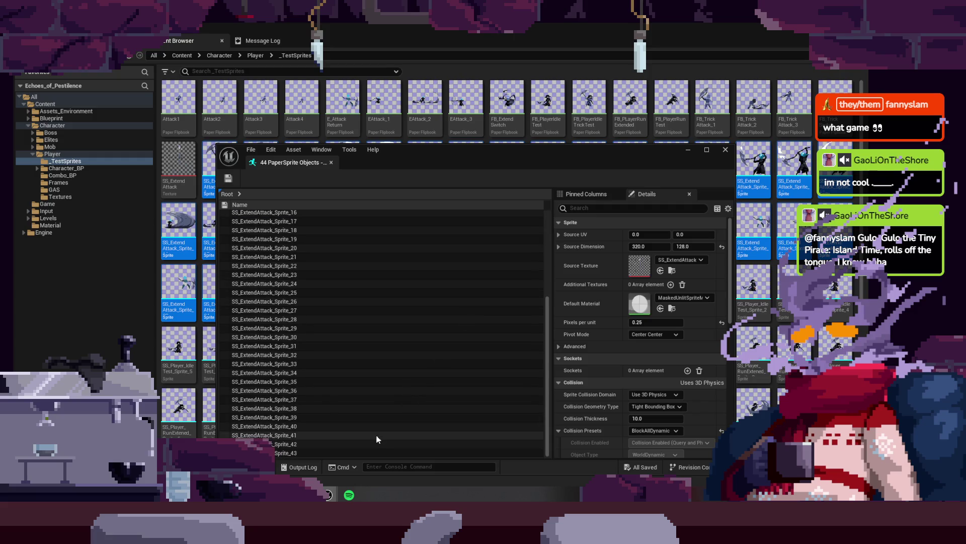
shift+click(382, 453)
- Set Collision Domain to None and Pivot Mode to Bottom Center, then save the sprites
scroll(660, 368, down, 2)
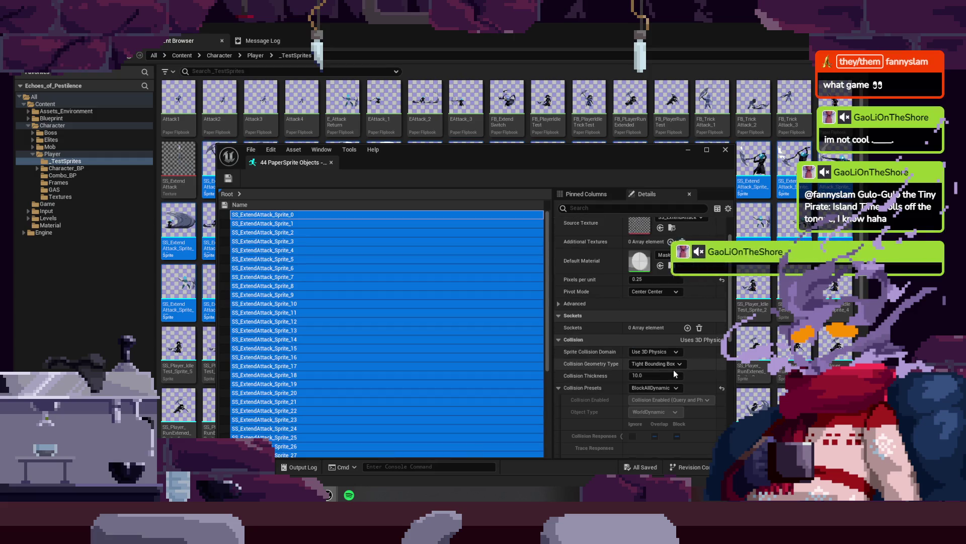
click(655, 351)
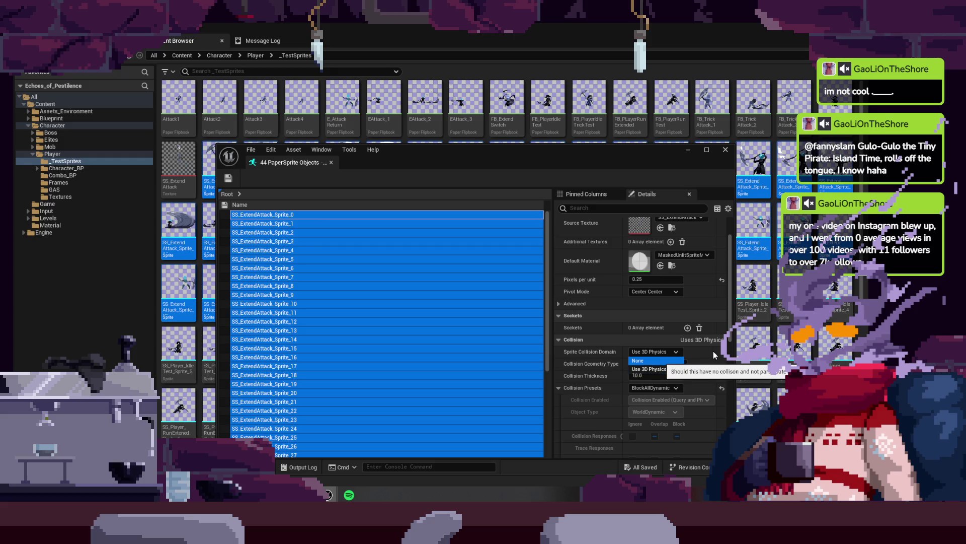
key(Return)
click(658, 334)
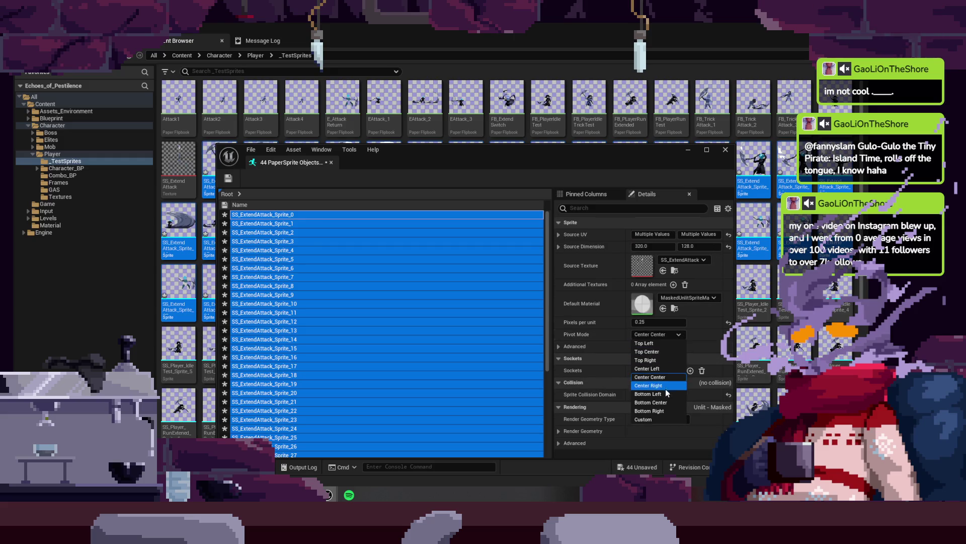
key(Return)
click(228, 180)
click(730, 150)
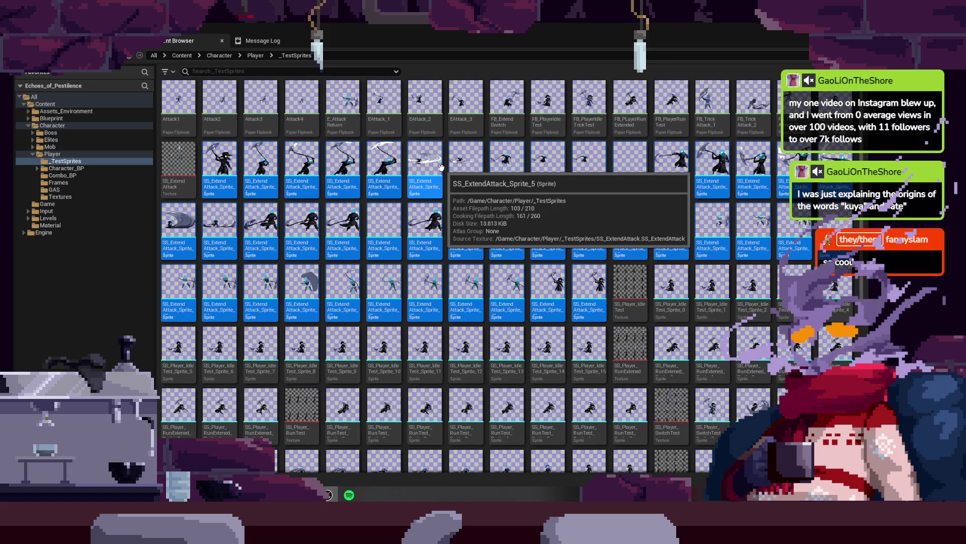
- Go to Character/Player/Character_BP and open the ABP_Player animation blueprint
click(229, 167)
click(232, 205)
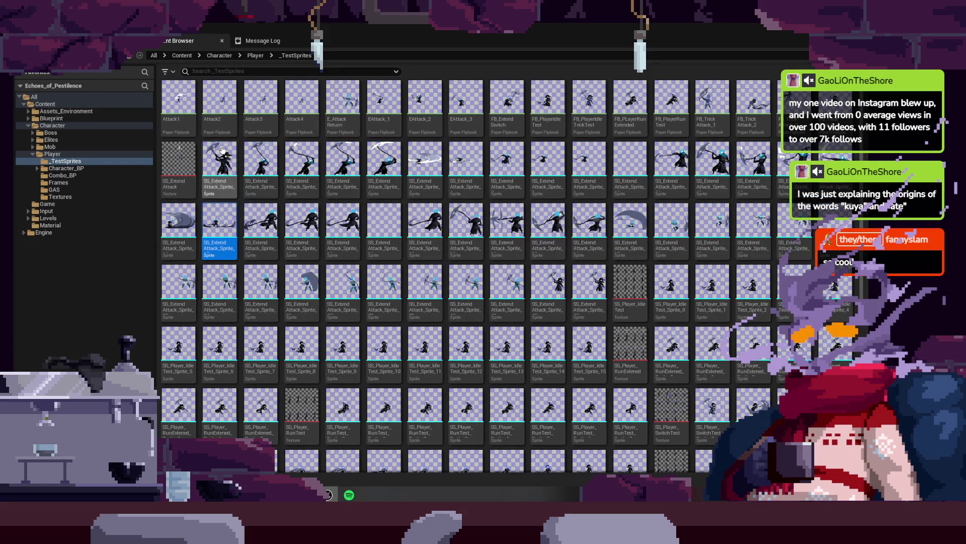
click(140, 55)
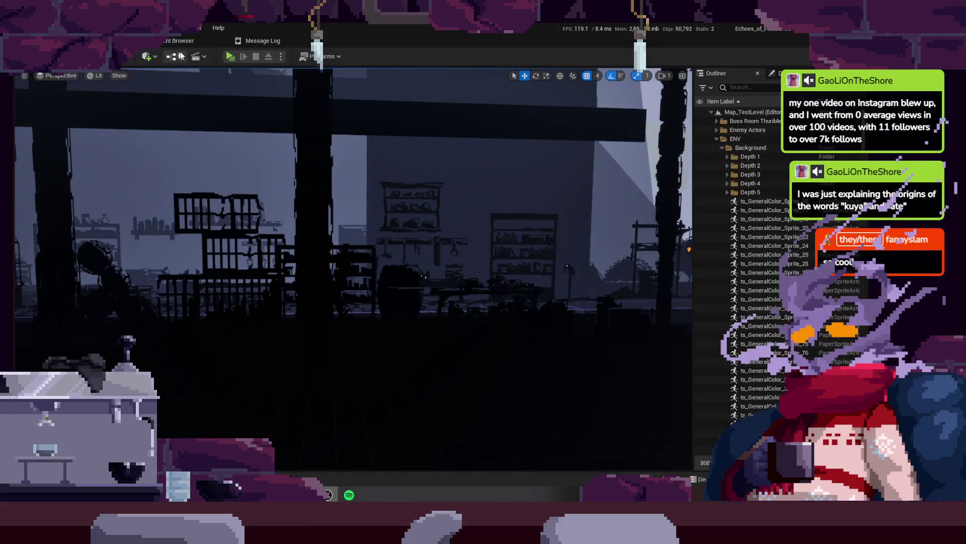
click(180, 41)
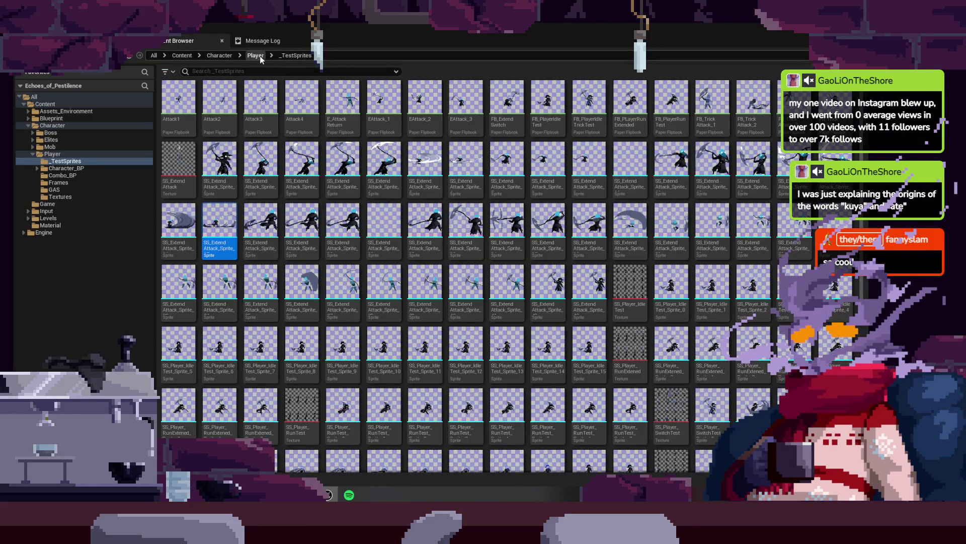
click(255, 55)
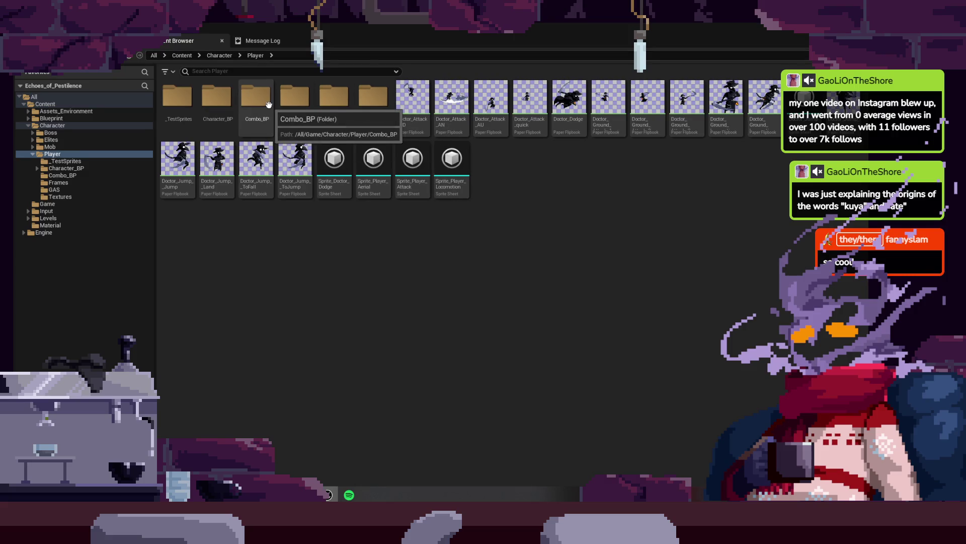
double_click(217, 97)
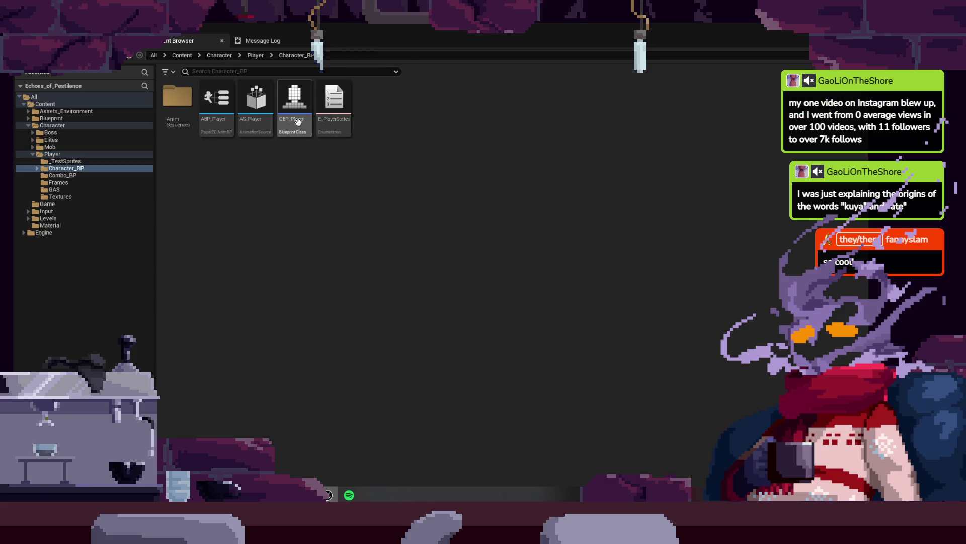
double_click(216, 97)
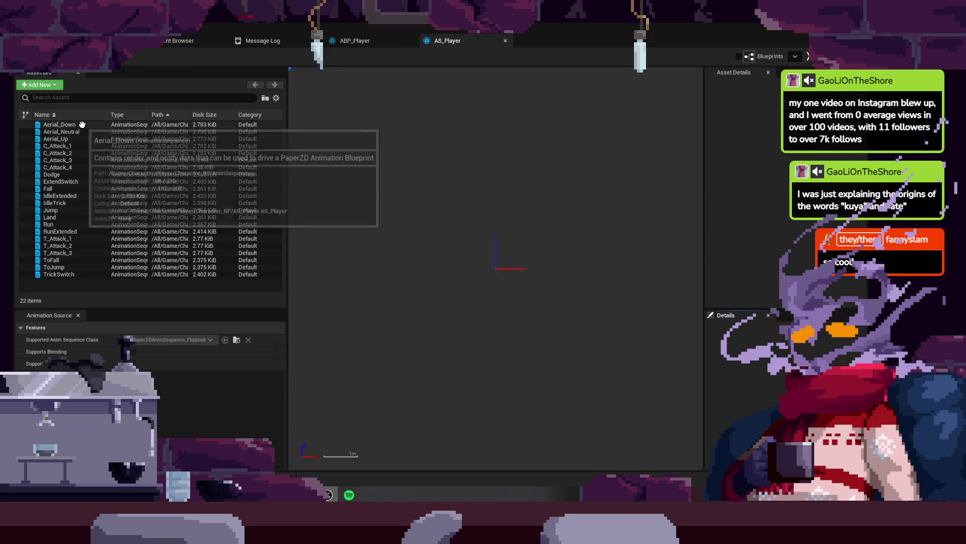
- Assign EAttack_1 to C_Attack_1 and a scythe swing flipbook to C_Attack_2
click(86, 146)
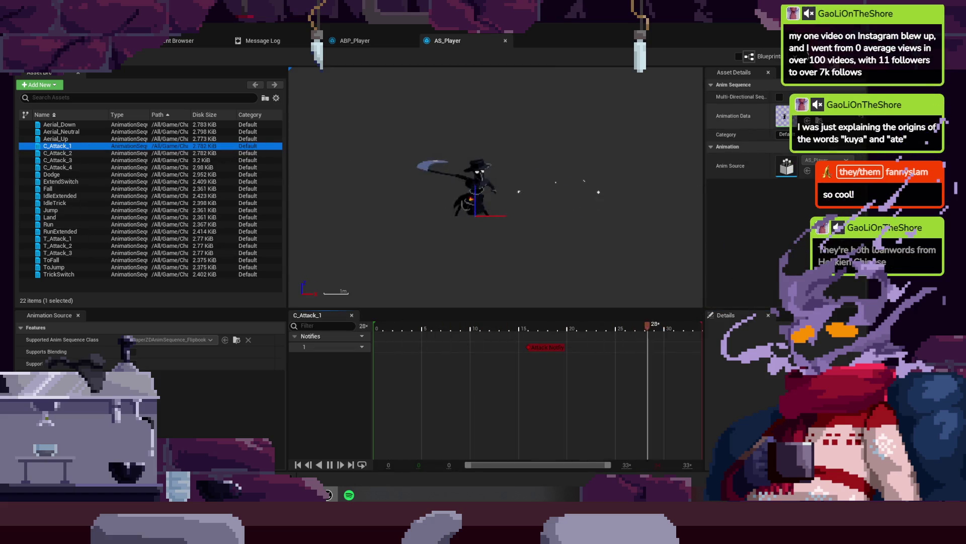
click(765, 113)
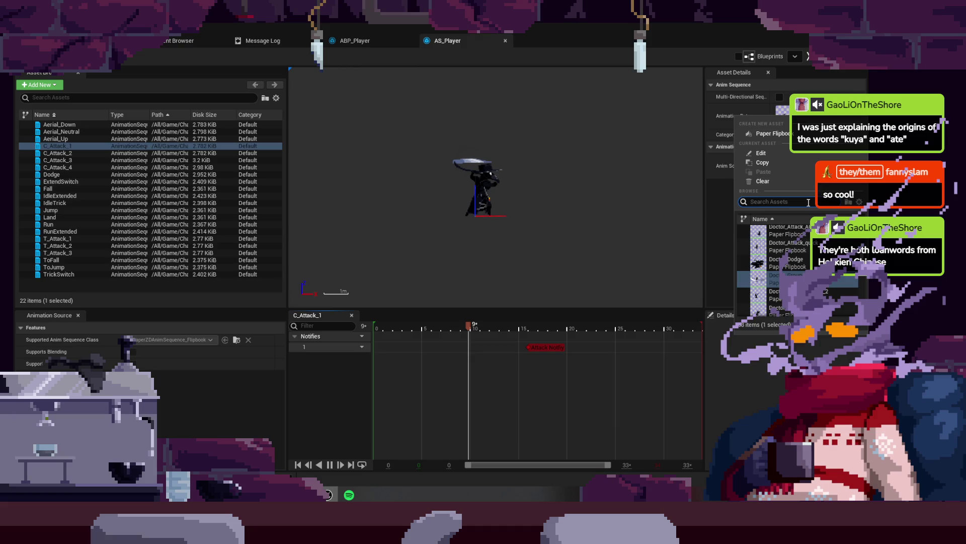
text(Eatac)
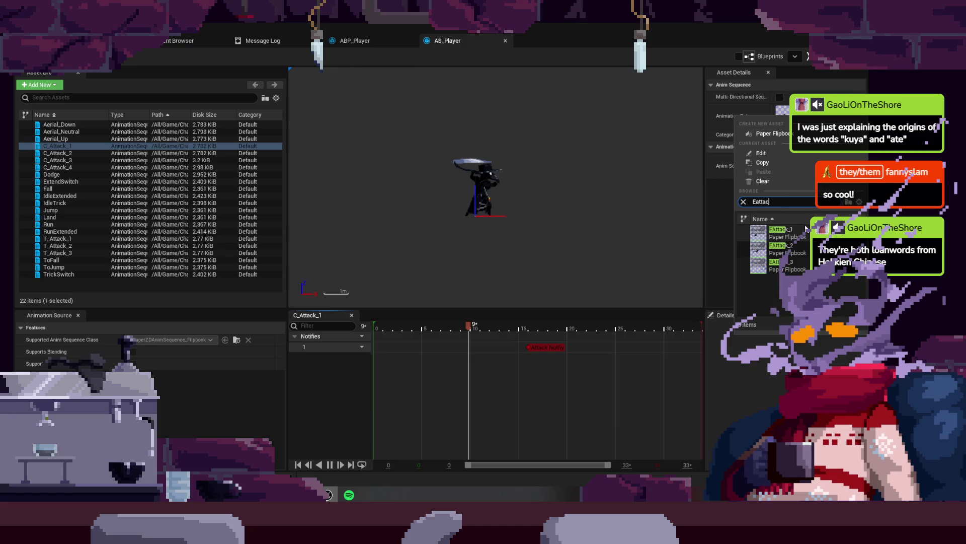
click(806, 229)
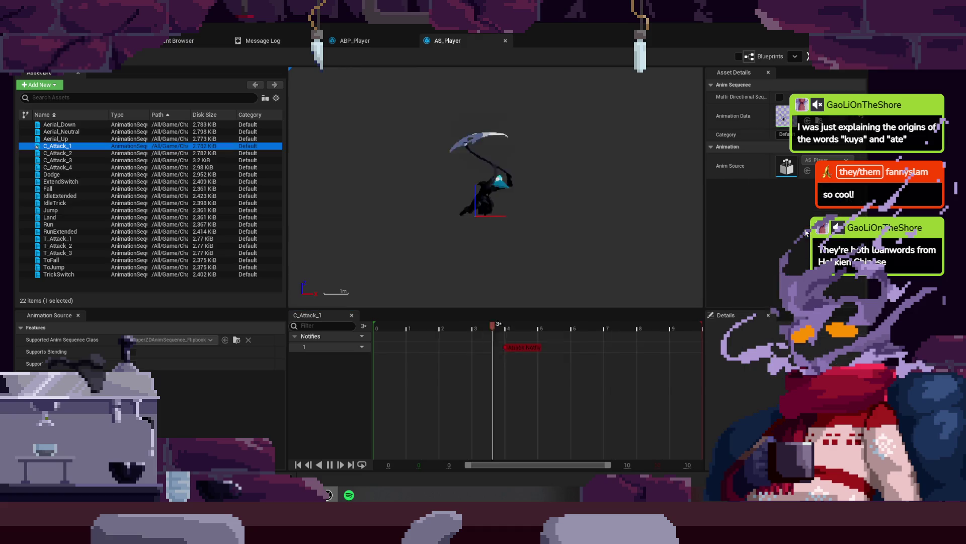
double_click(78, 154)
click(825, 116)
text(Eattac)
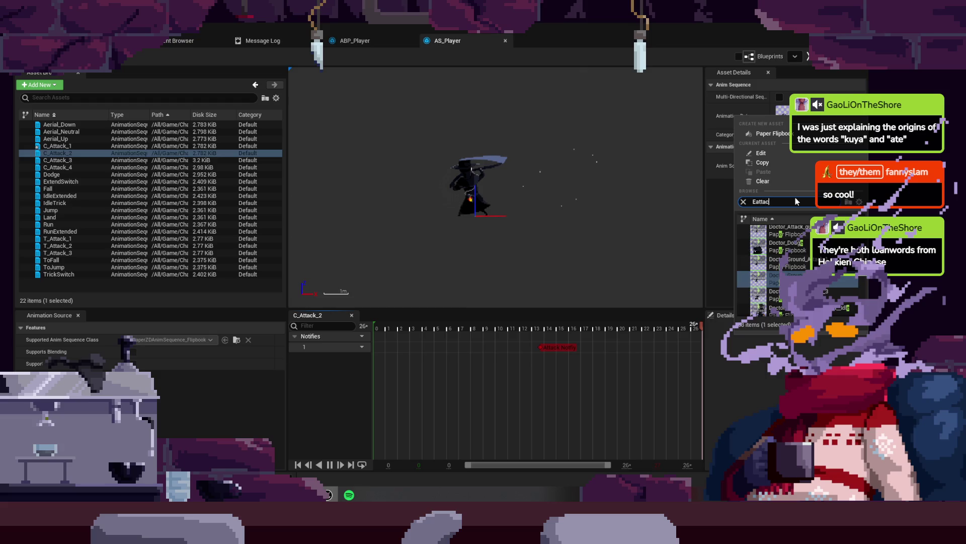
click(788, 249)
- Preview the C_Attack and T_Attack sequences to compare their animations
click(70, 166)
double_click(72, 166)
click(115, 160)
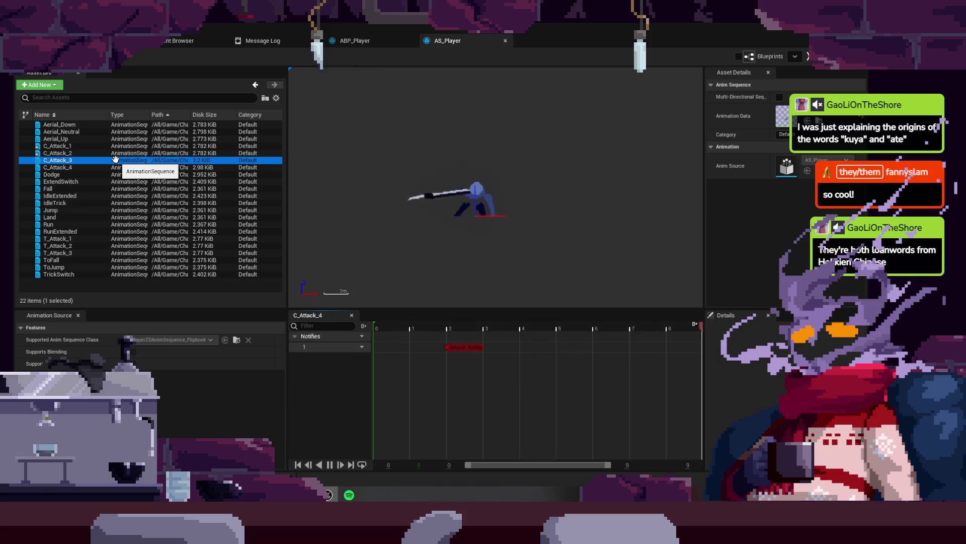
click(96, 153)
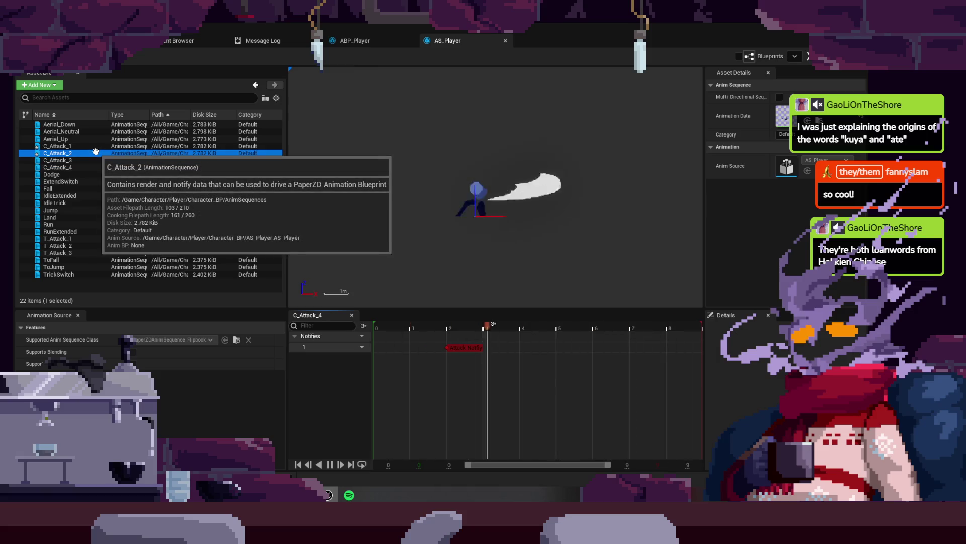
click(90, 239)
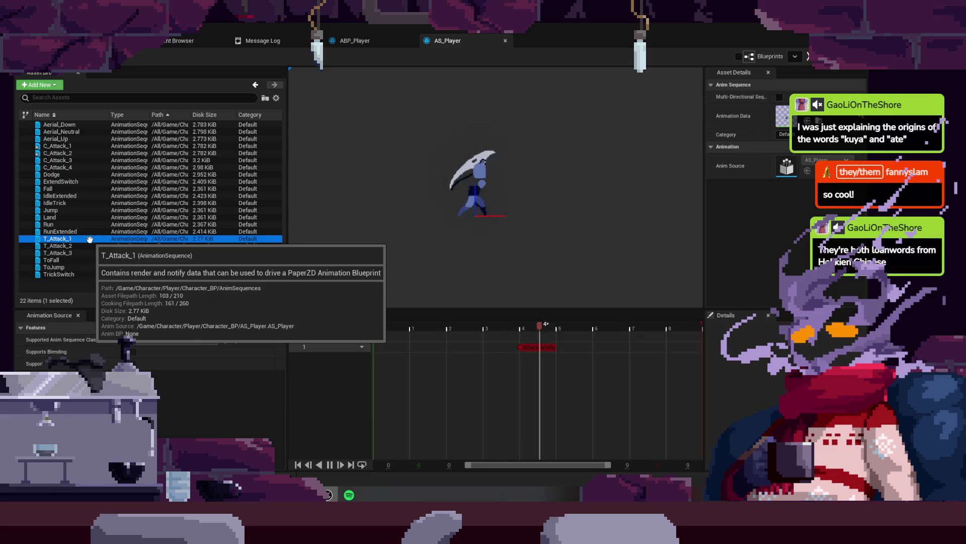
double_click(89, 239)
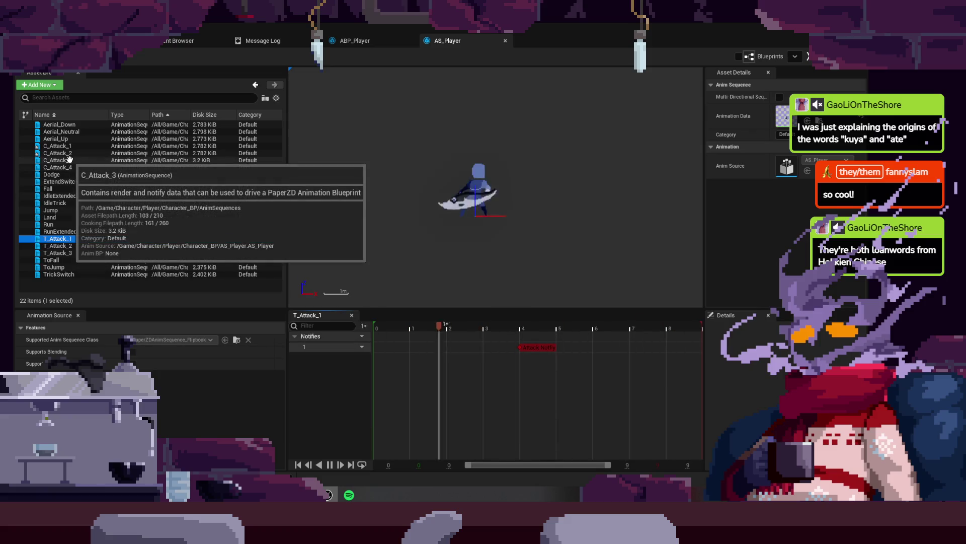
double_click(101, 246)
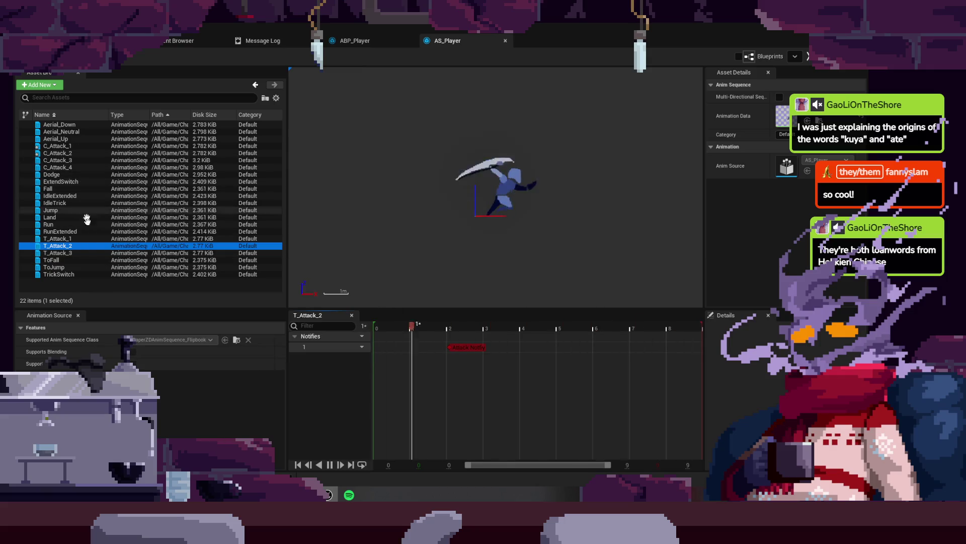
click(77, 236)
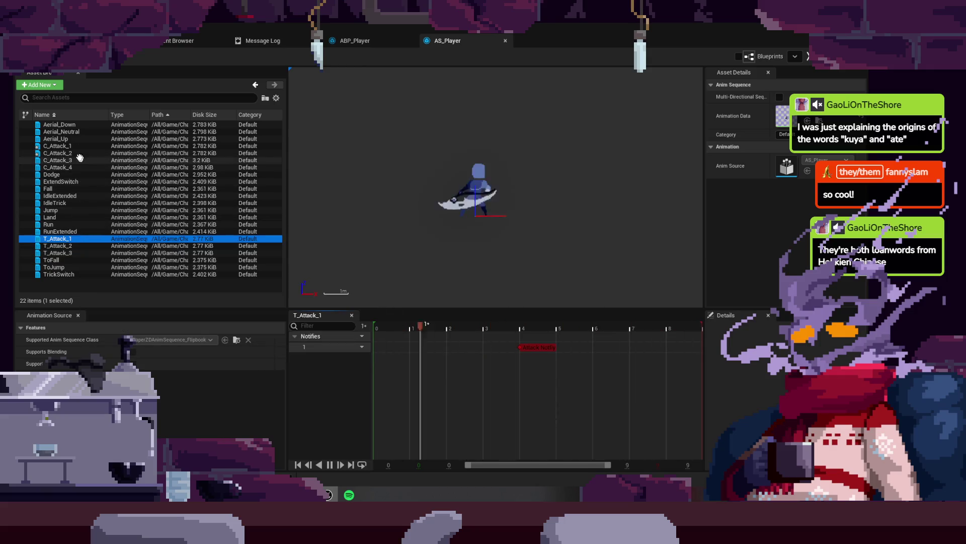
double_click(57, 146)
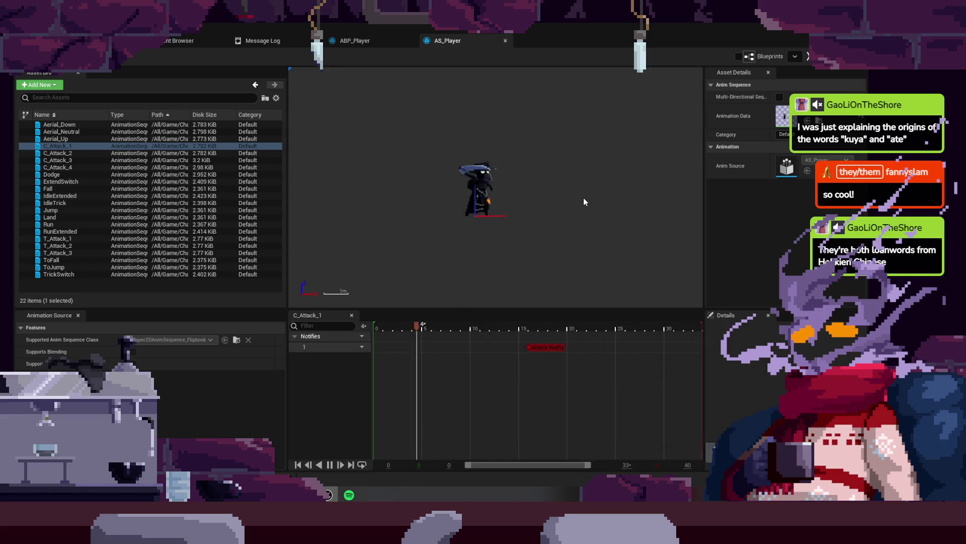
click(71, 154)
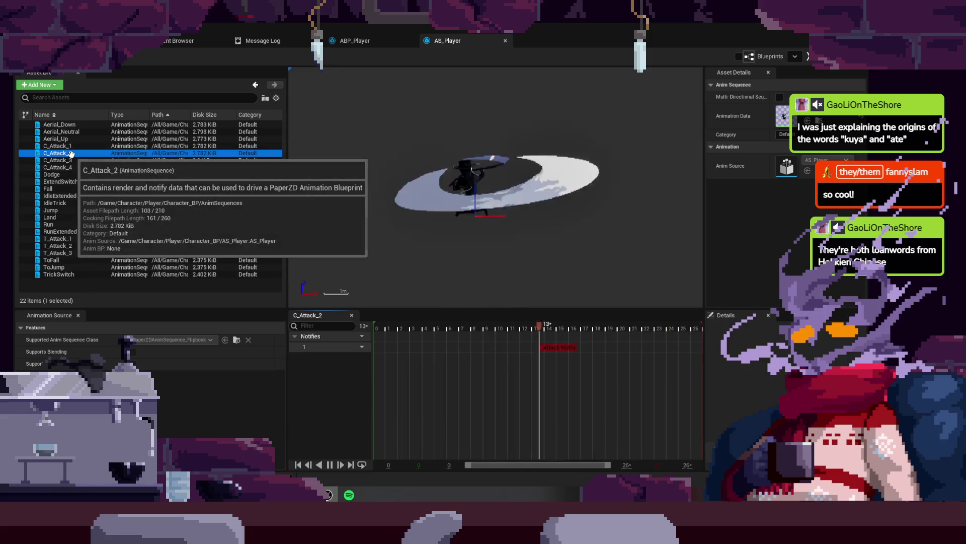
click(90, 166)
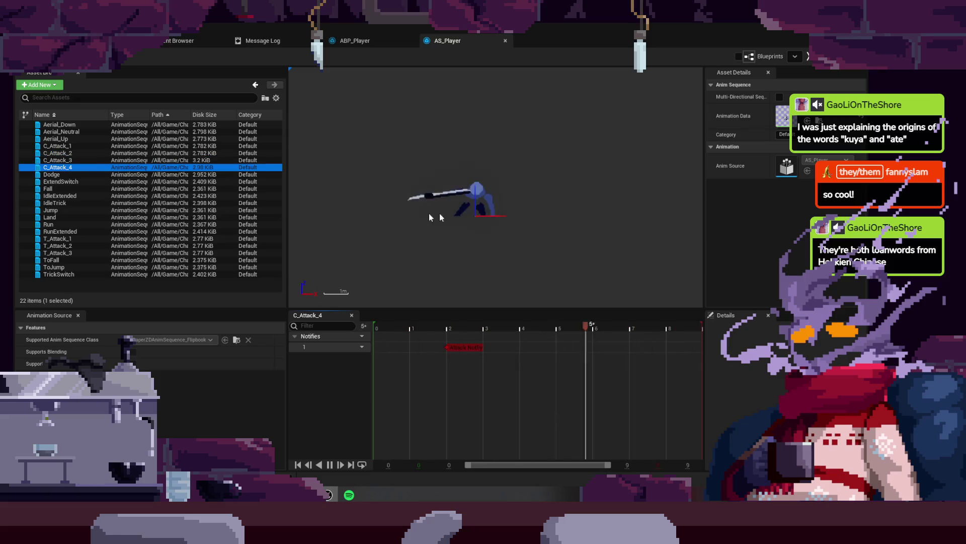
click(85, 146)
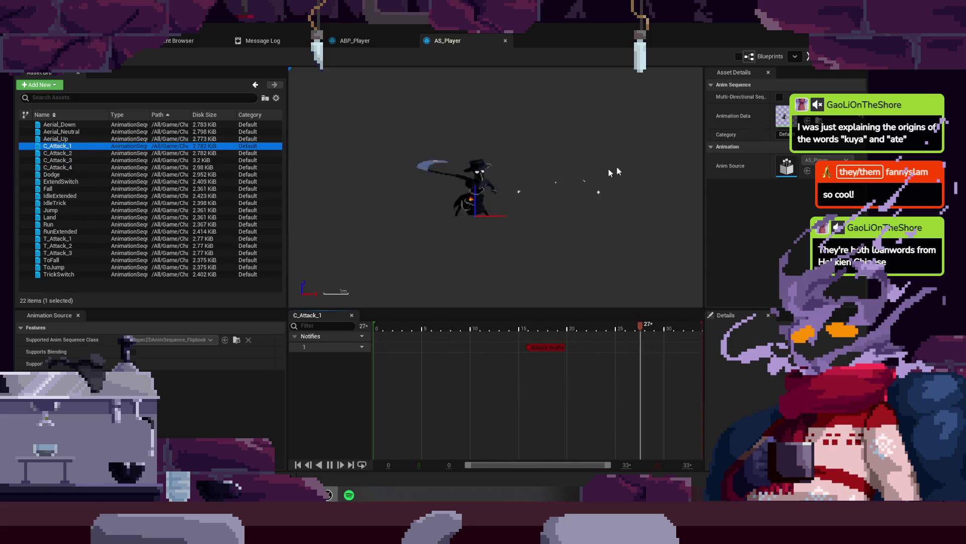
- Reassign C_Attack_1's animation data to an EAttack flipbook via the search
click(823, 160)
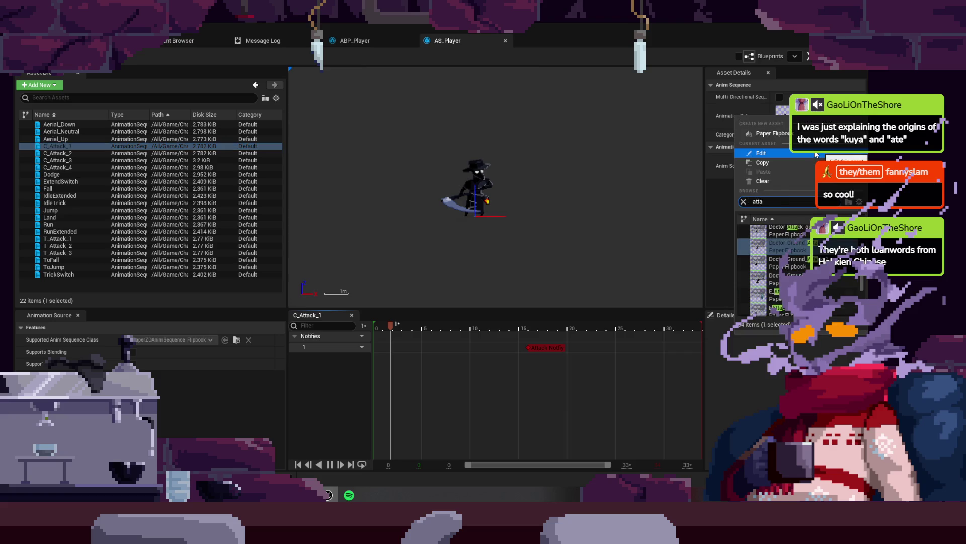
key(BackSpace)
key(BackSpace)
key(BackSpace)
text(E)
text(ack)
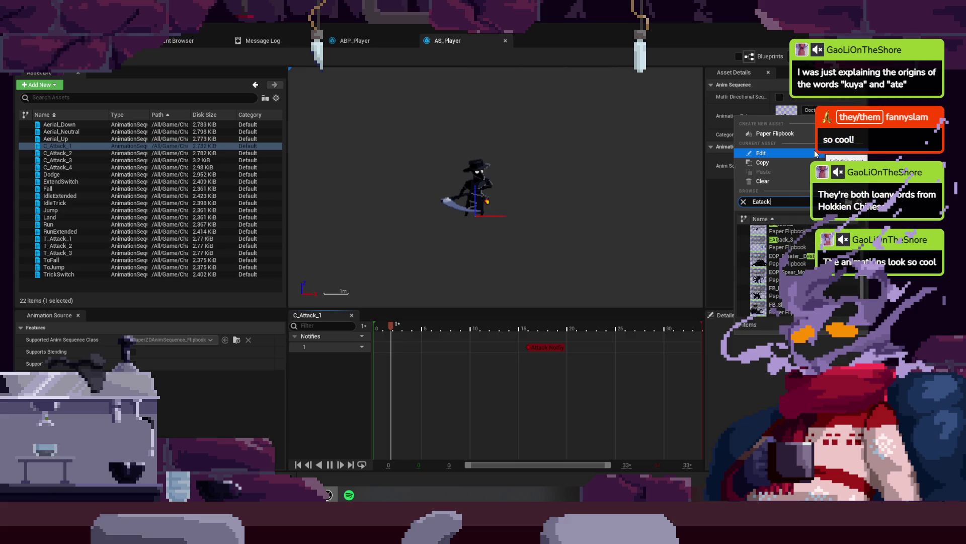
key(BackSpace)
text(tac)
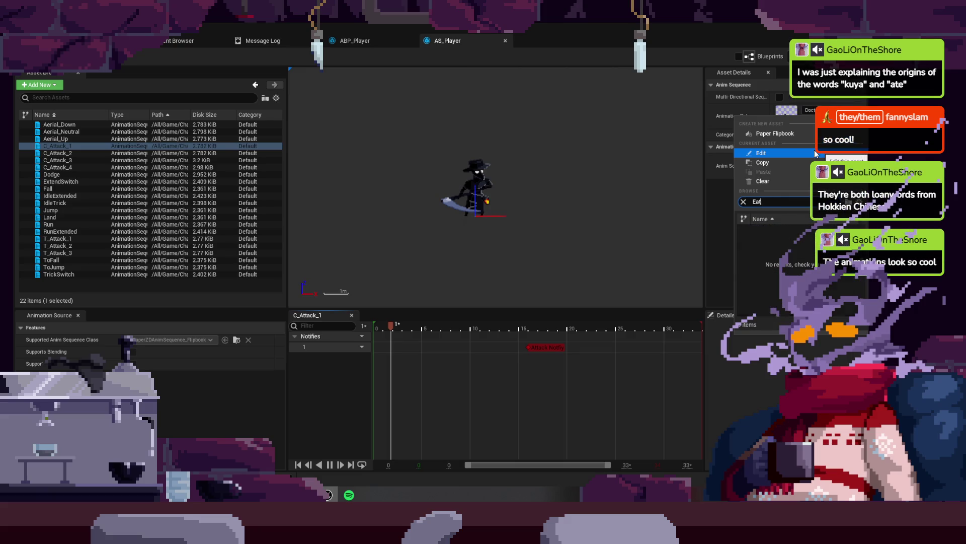
click(781, 232)
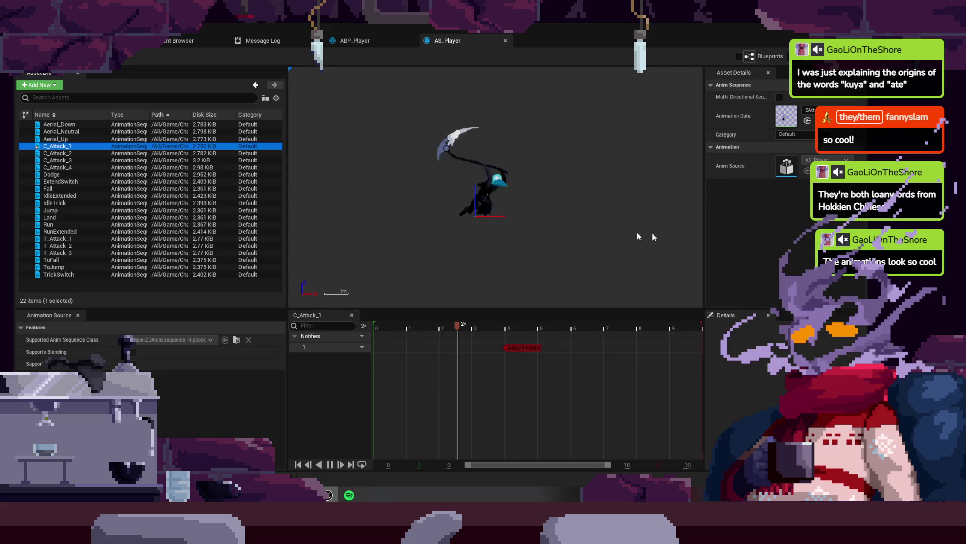
- Assign EAttack flipbooks as the animation data for C_Attack_2 and C_Attack_3
click(142, 154)
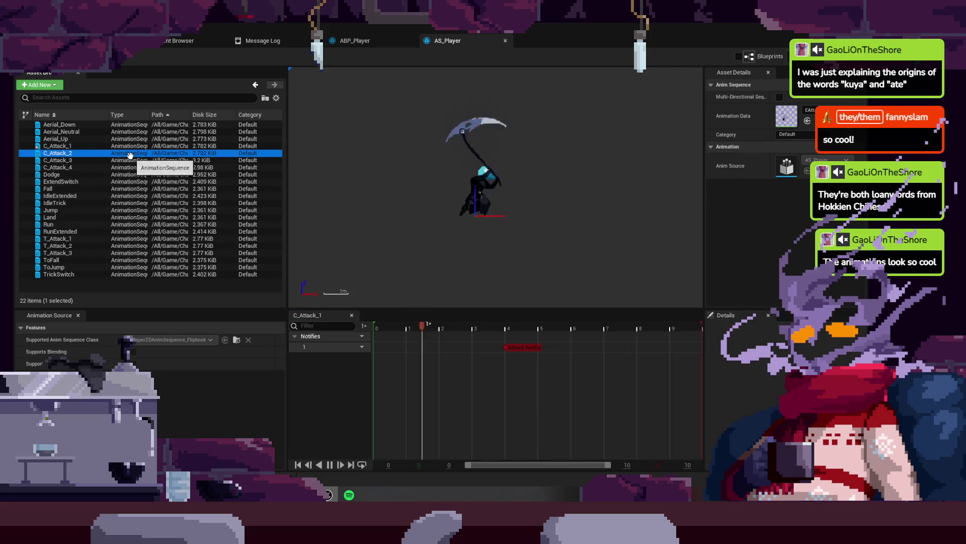
click(811, 111)
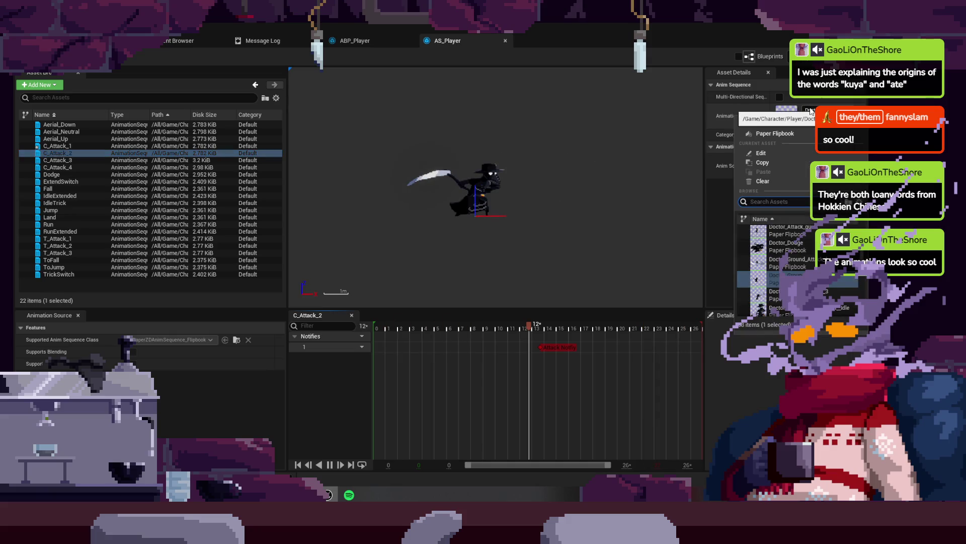
text(Eattac)
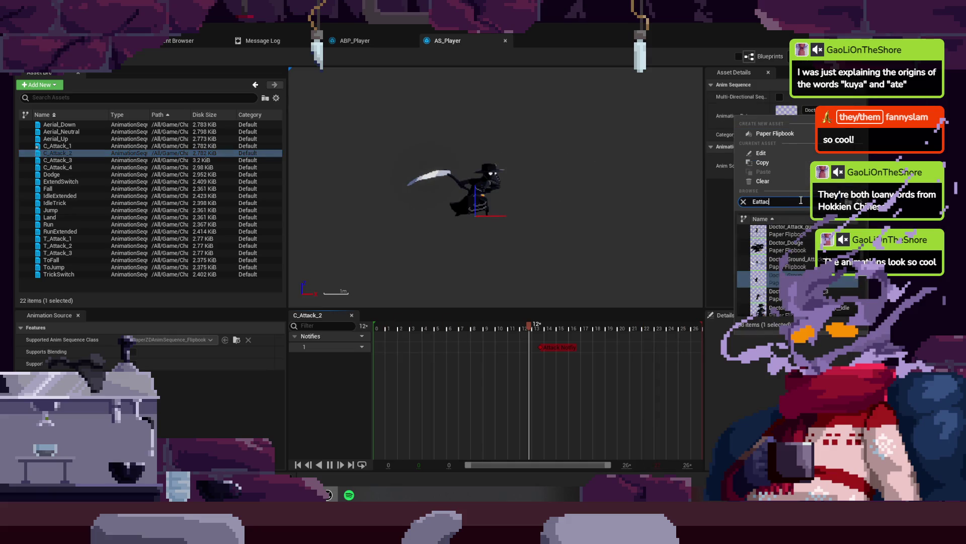
click(783, 230)
click(96, 160)
double_click(95, 161)
click(809, 111)
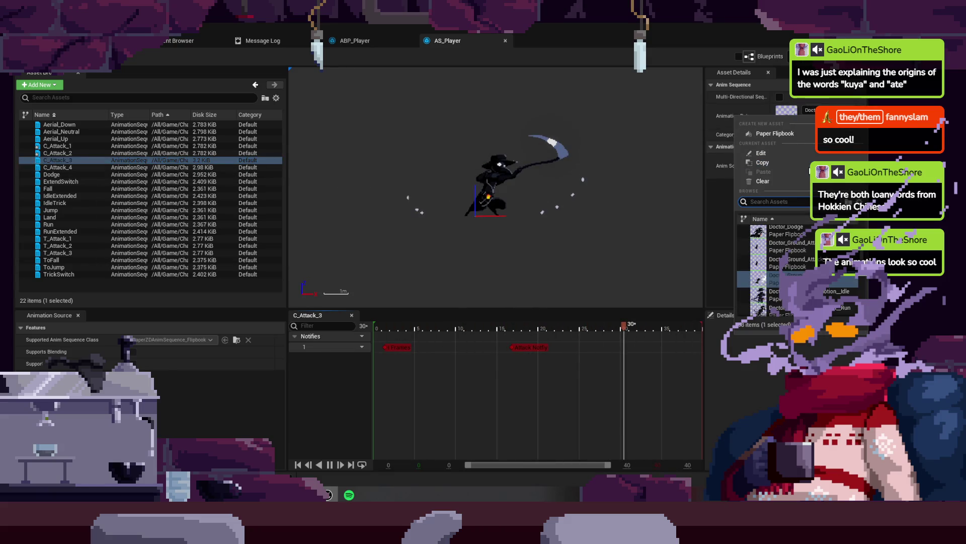
text(Eattac)
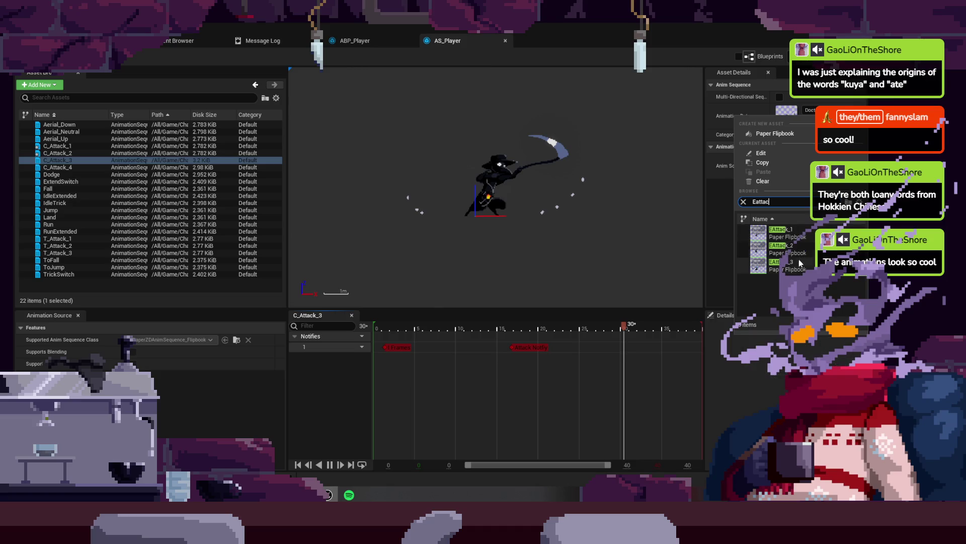
click(795, 249)
- Set C_Attack_4's animation data to the EAttack flipbook and return to ABP_Player
double_click(57, 167)
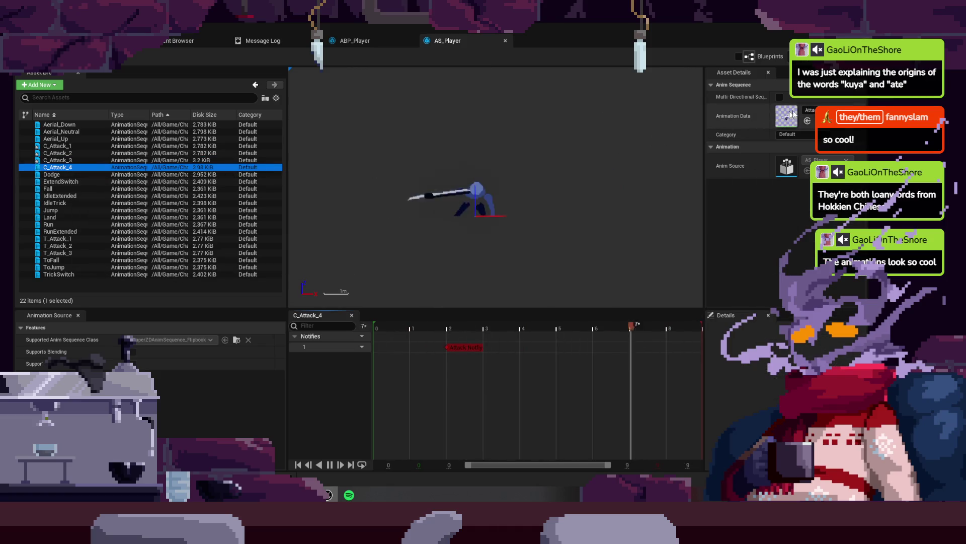
click(809, 111)
text(Eattac)
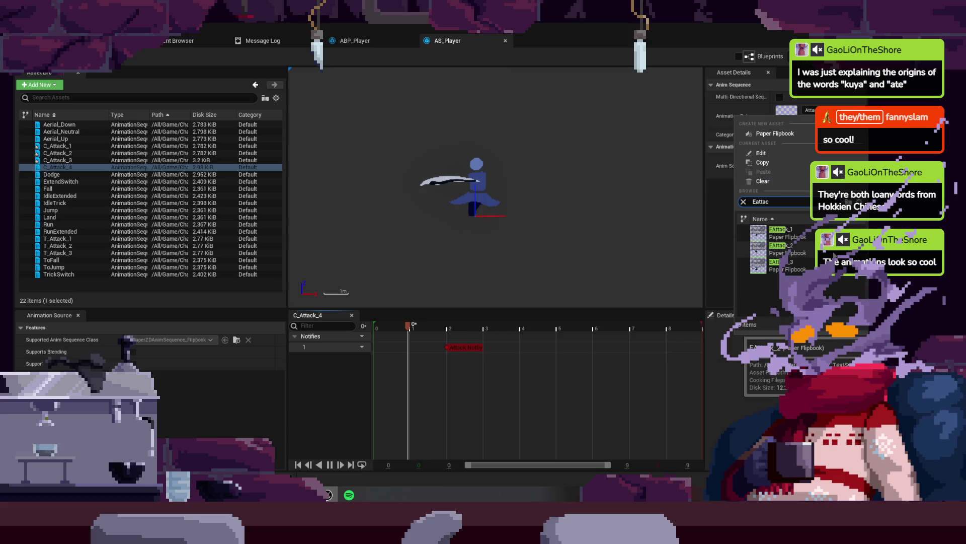
key(BackSpace)
key(BackSpace)
key(BackSpace)
key(BackSpace)
text(EAttack)
click(780, 232)
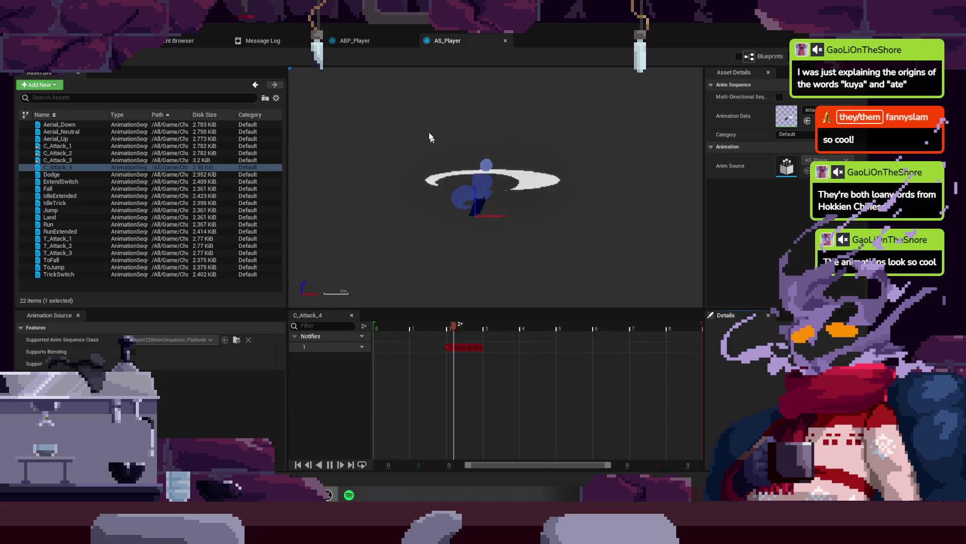
click(363, 44)
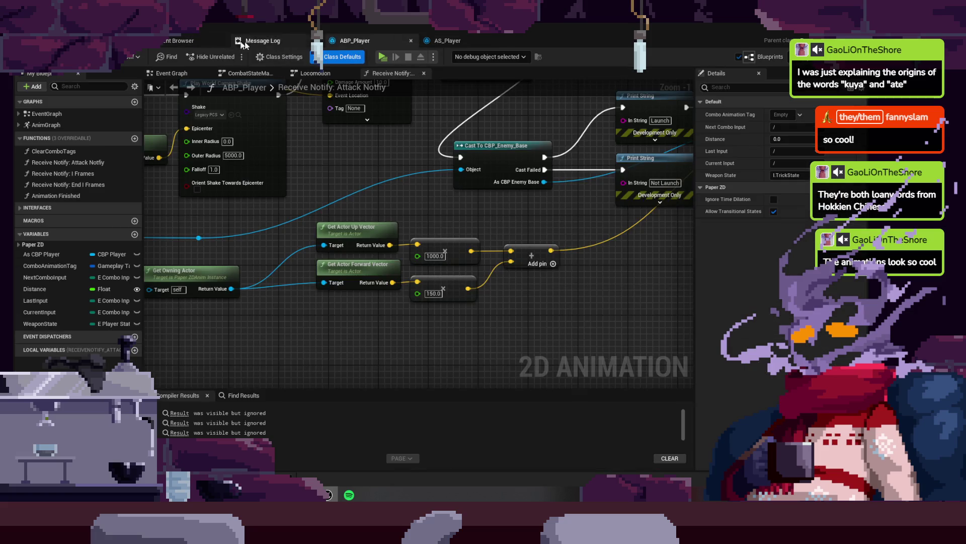
- Look up E_AttackReturn in the _TestSprites folder, then go back to AS_Player
click(183, 40)
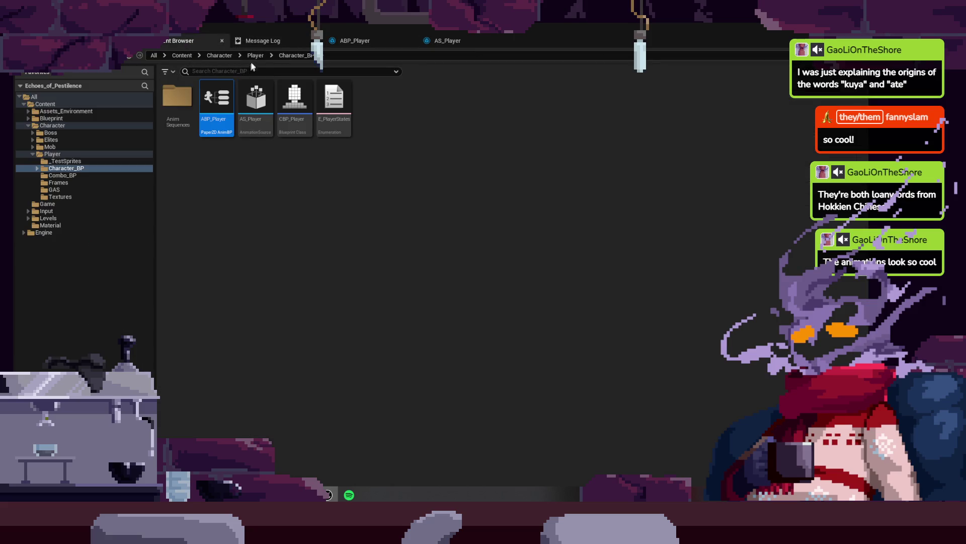
double_click(177, 96)
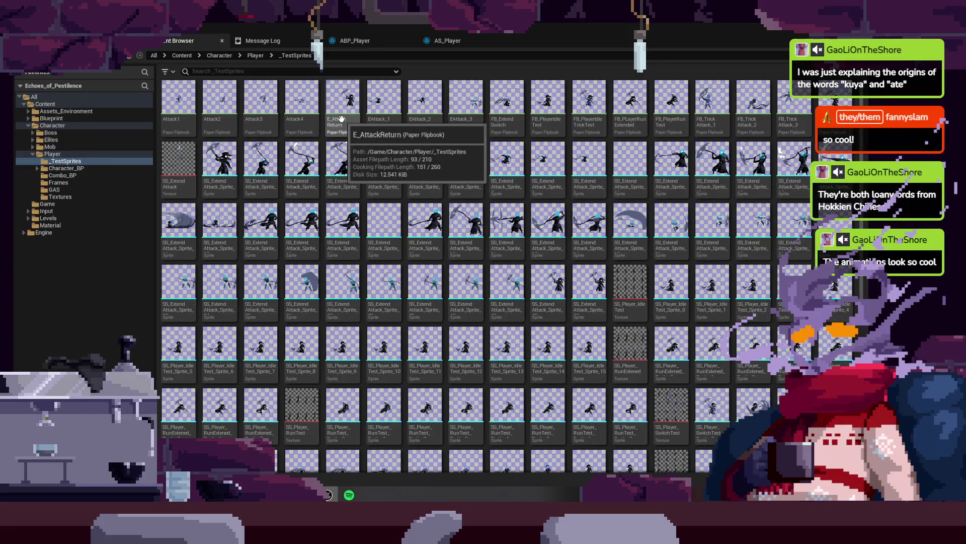
click(445, 40)
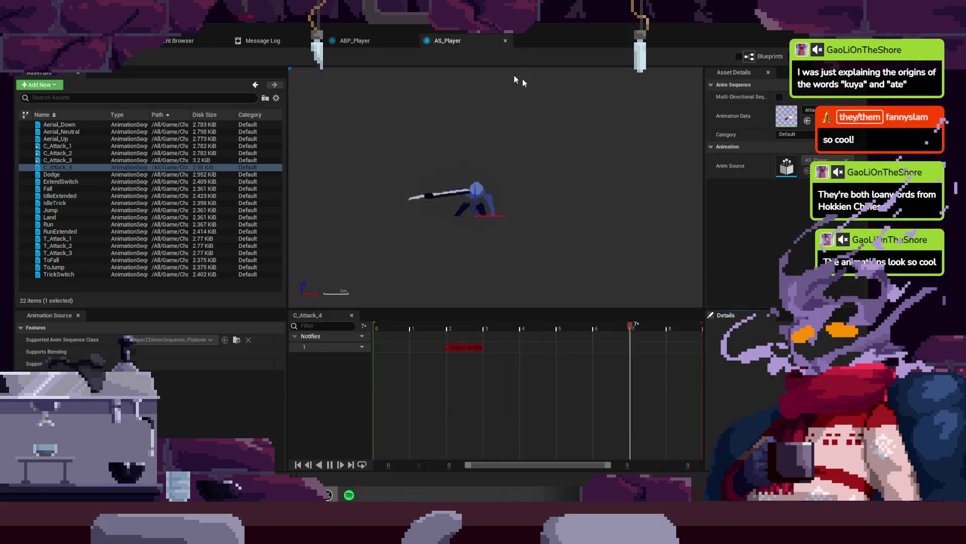
- Set C_Attack_4's animation data to the E_AttackReturn flipbook
click(786, 116)
text(E_)
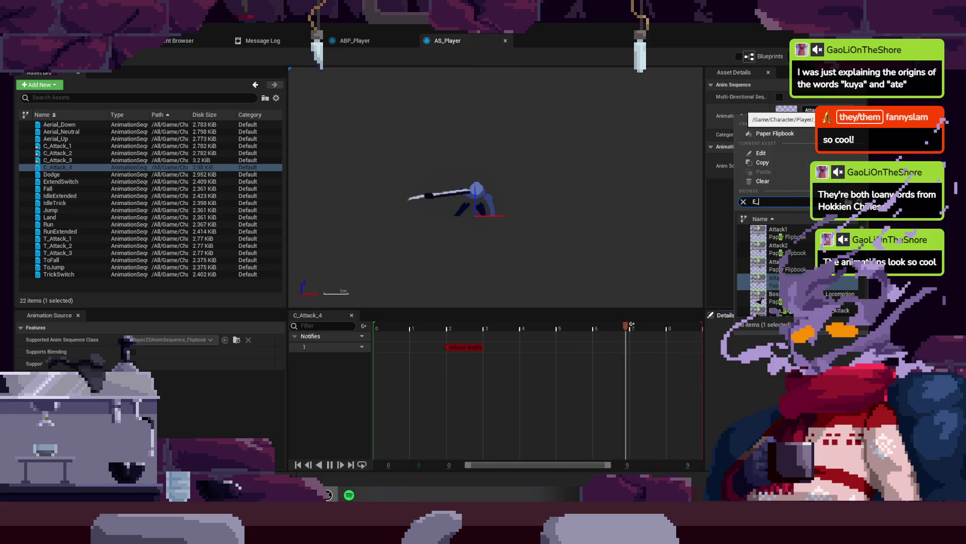
click(788, 233)
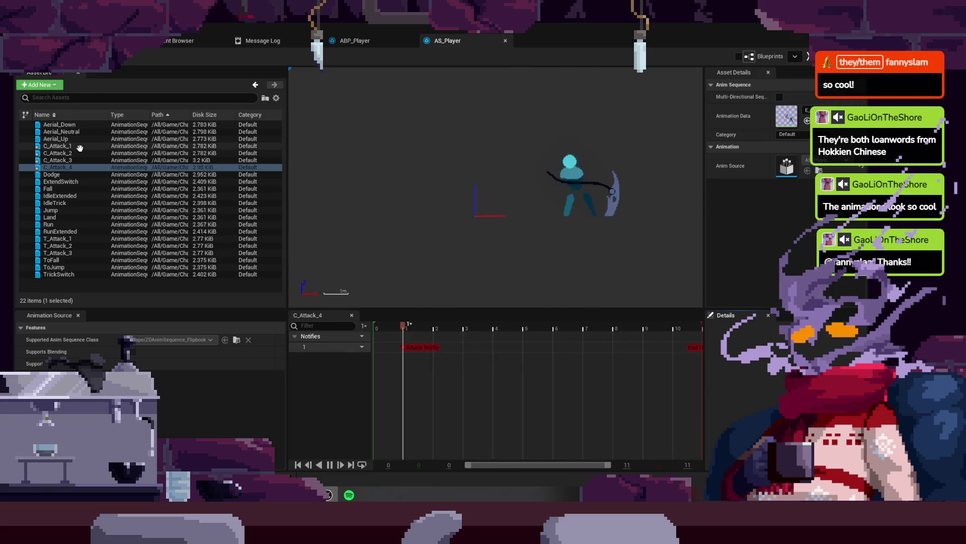
- Save the modified Player assets and go back to ABP_Player
click(354, 40)
click(179, 41)
key(ctrl+shift+s)
click(516, 360)
click(355, 40)
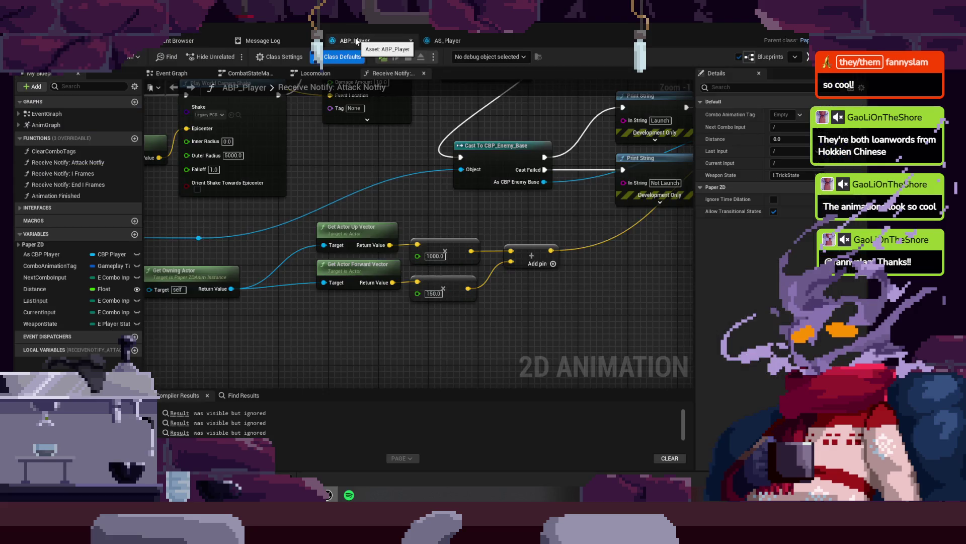
- Inspect the Play node inside CombatStateMachine's Light Attack Start state
drag(421, 227, 371, 276)
scroll(370, 276, down, 4)
mouse_move(511, 134)
mouse_down()
mouse_move(474, 255)
mouse_move(491, 125)
mouse_up()
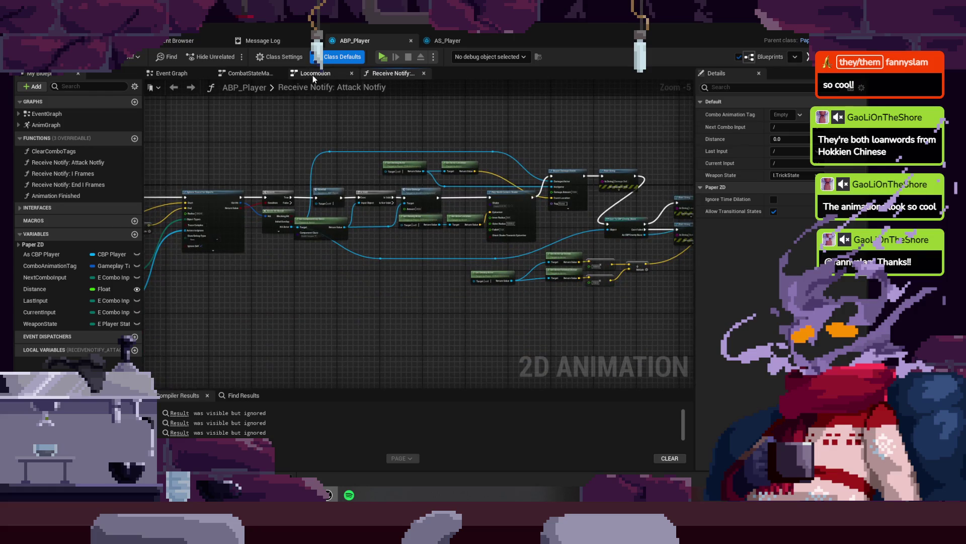
click(316, 73)
click(250, 73)
mouse_move(322, 185)
mouse_down()
mouse_move(162, 93)
mouse_move(166, 54)
mouse_up()
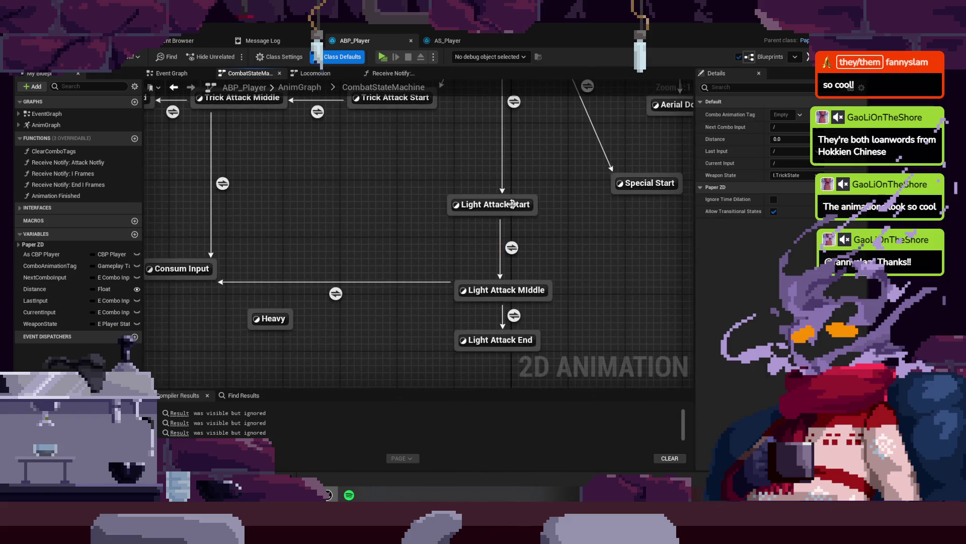
double_click(505, 206)
click(334, 231)
- Check Light Attack End's events, save ABP_Player, and switch to the level editor
click(383, 87)
scroll(375, 110, up, 6)
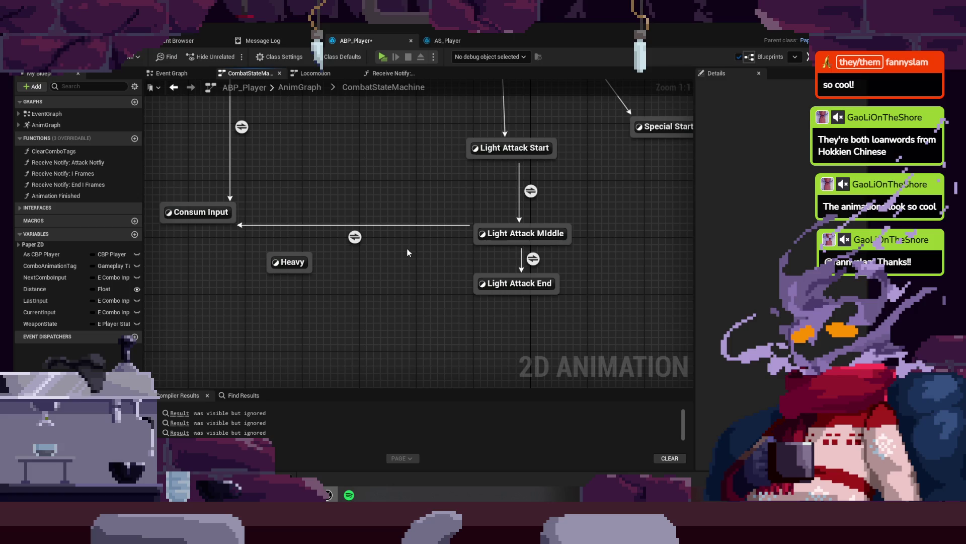
click(526, 282)
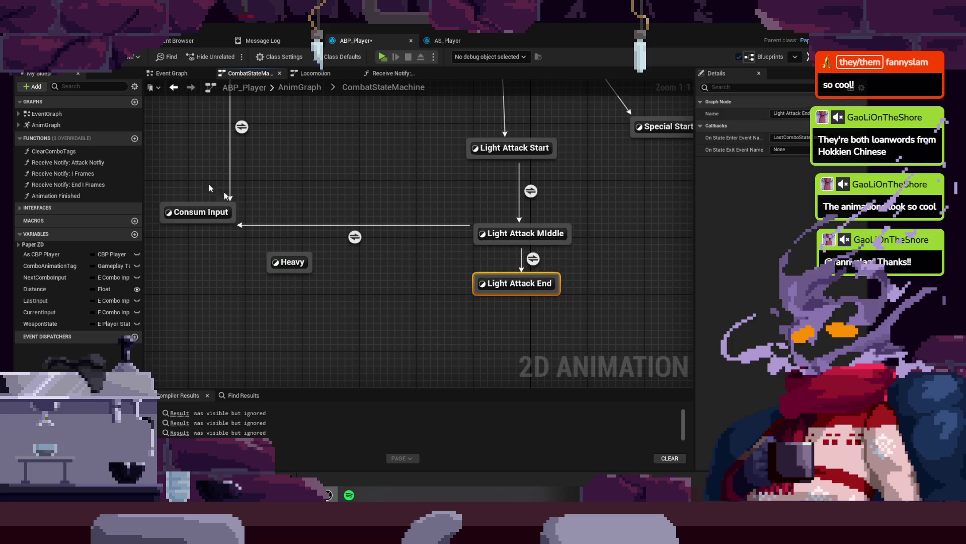
key(ctrl+s)
click(128, 42)
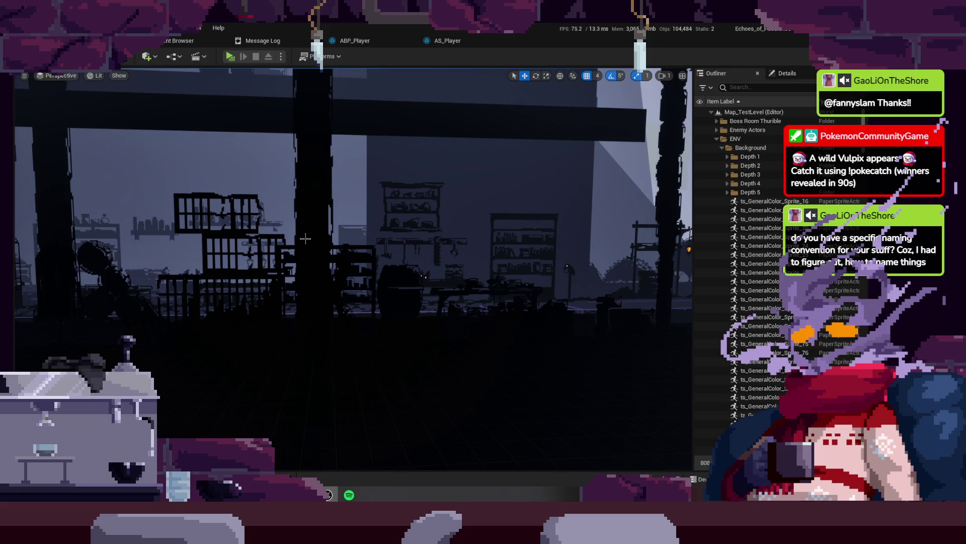
- Look around Map_TestLevel in the viewport, then play it in a New Editor Window
mouse_move(305, 238)
mouse_down()
mouse_move(332, 238)
mouse_move(229, 141)
mouse_up()
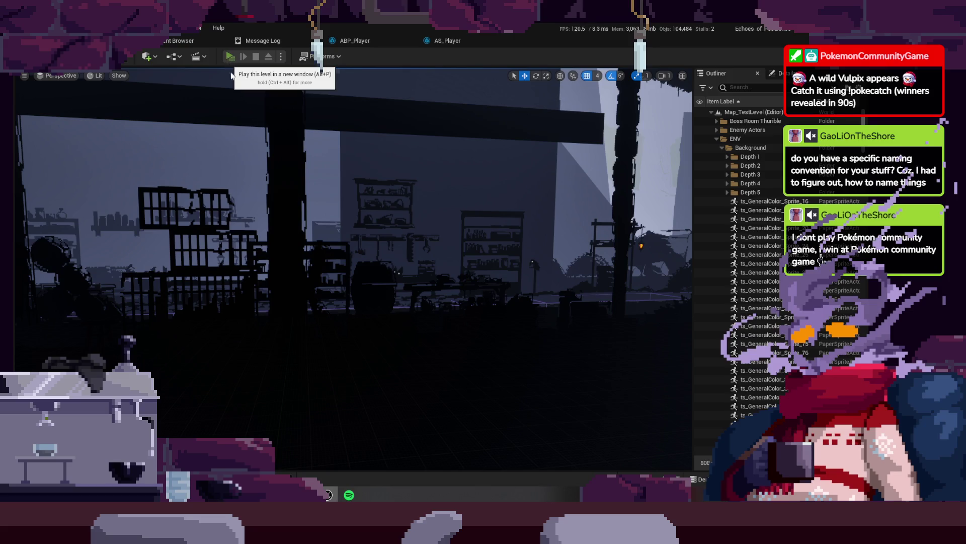
click(229, 57)
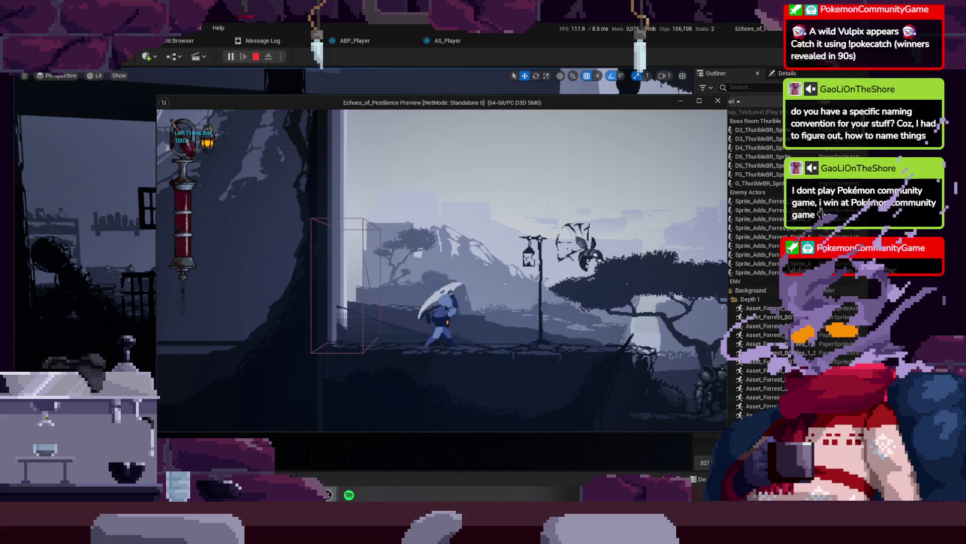
- Chain light attacks, then run right, jump and throw cyan sweeping slashes
key(j)
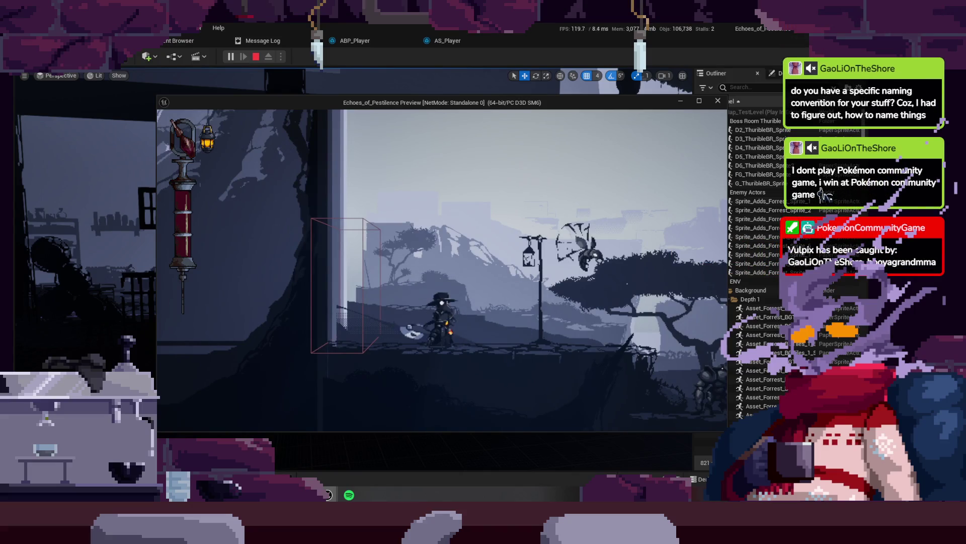
key(j)
key(j)
key(d)
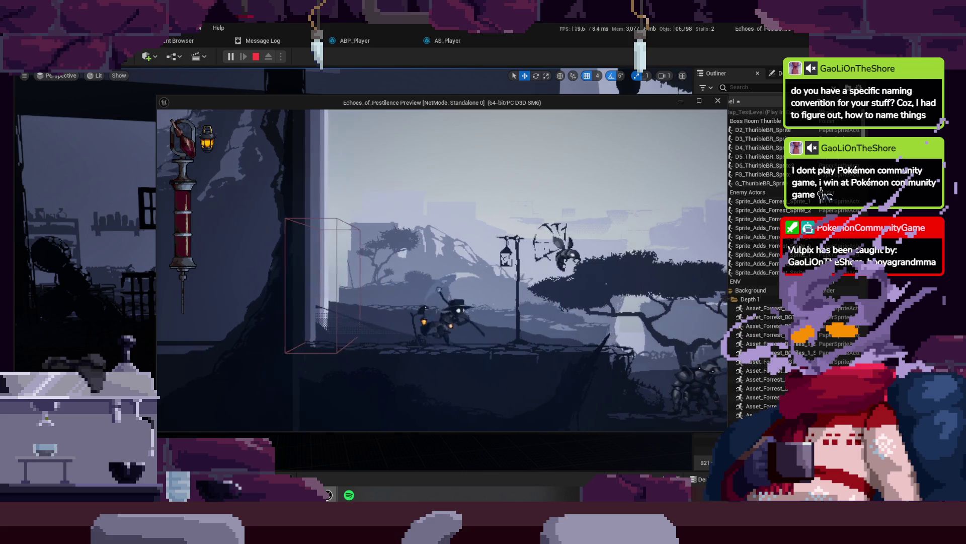
key(space)
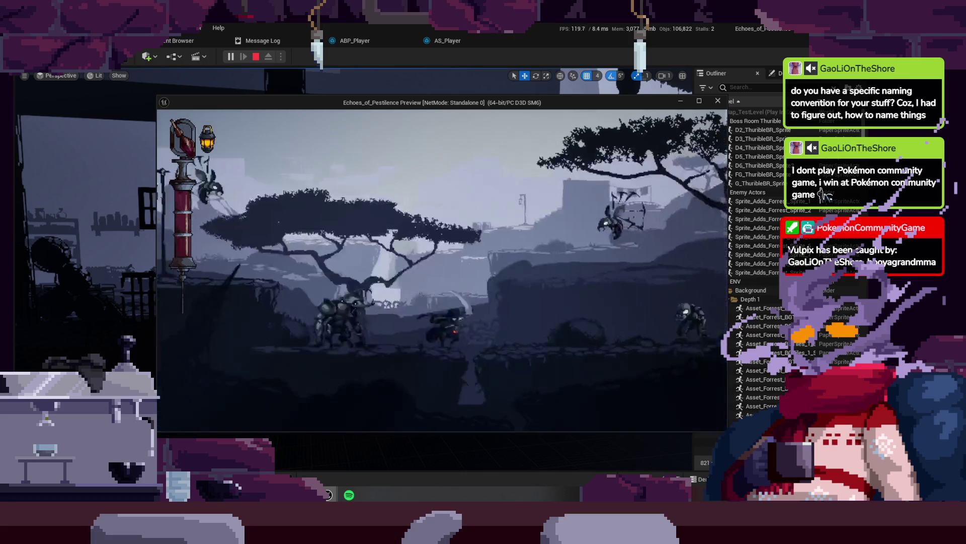
key(j)
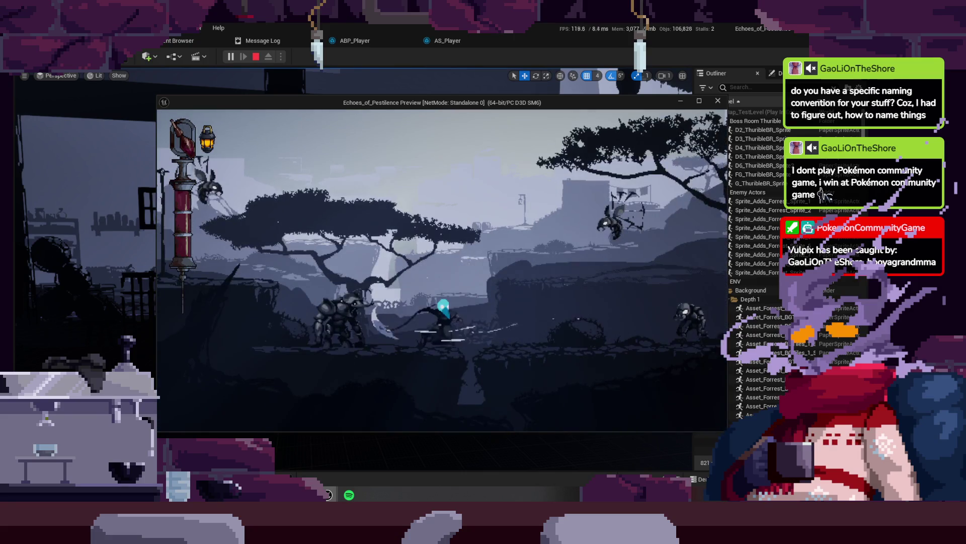
key(d)
- Slash facing left and right, stop the play session and return to AS_Player
key(a)
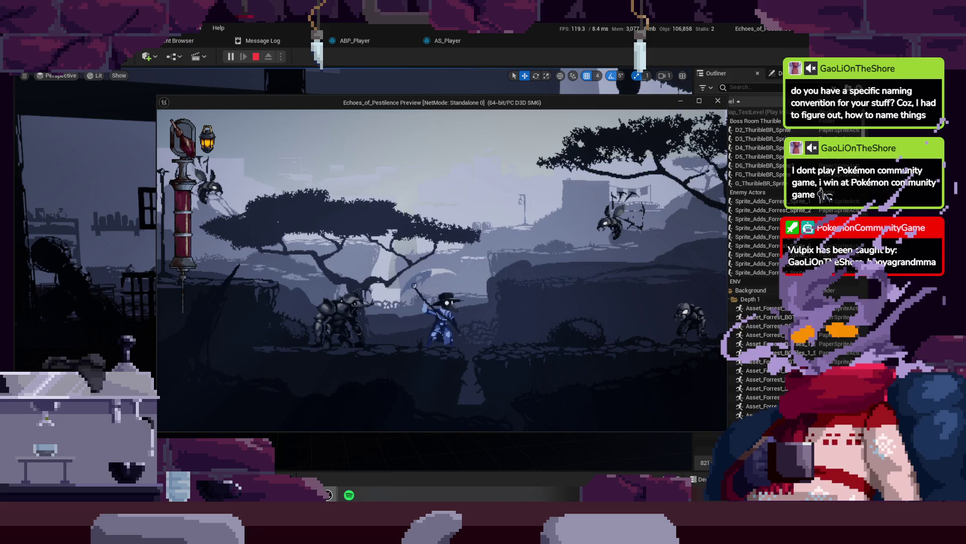
key(j)
key(d)
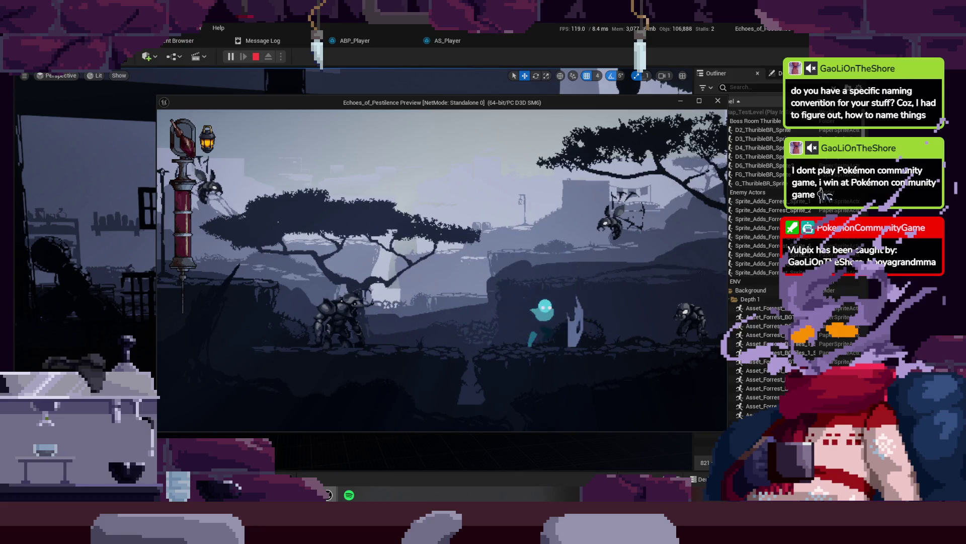
key(j)
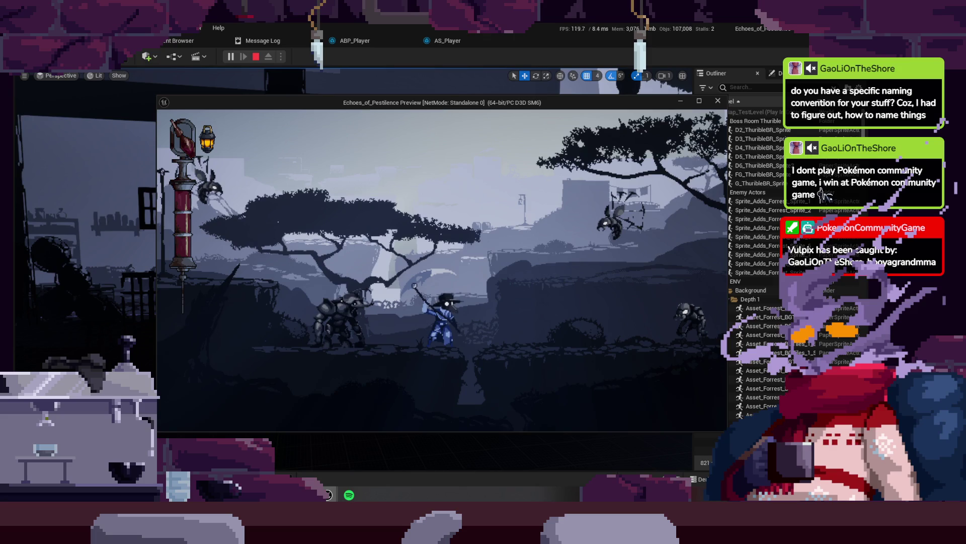
key(Escape)
click(454, 43)
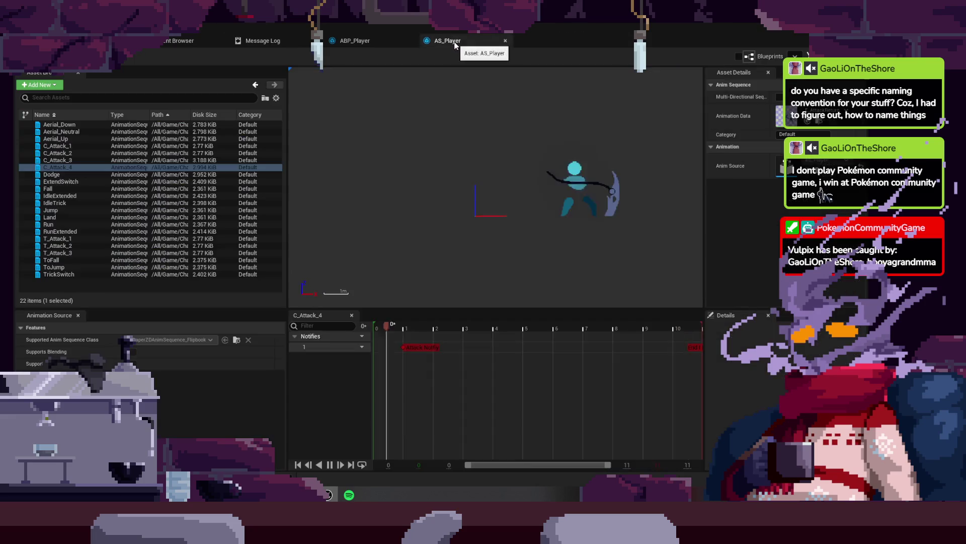
- In CombatStateMachine, add a new Attack End state after Light Attack End
click(374, 41)
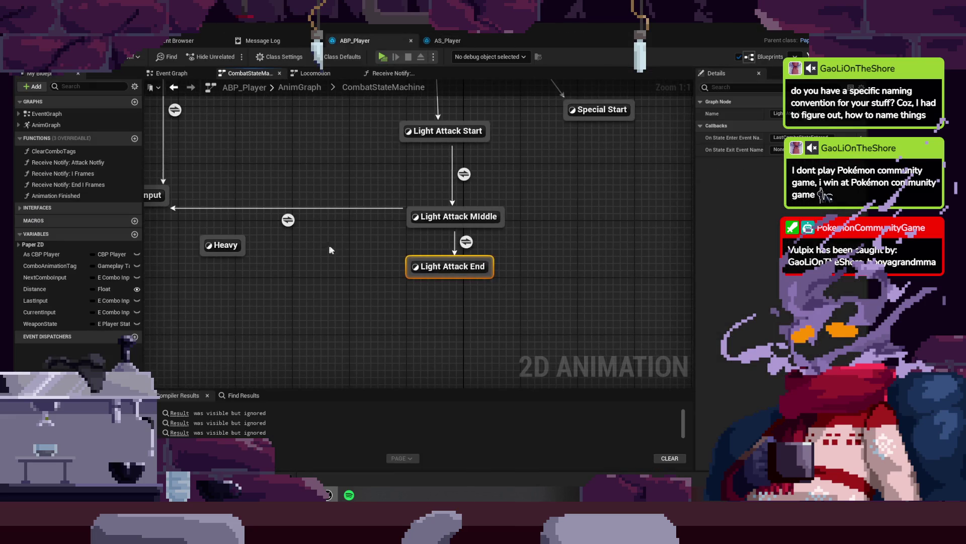
drag(455, 277, 457, 329)
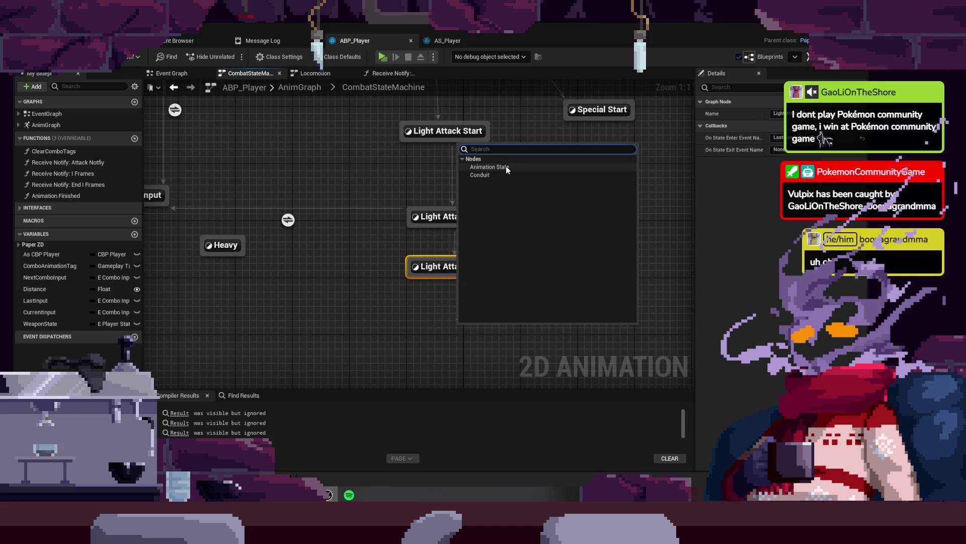
click(489, 166)
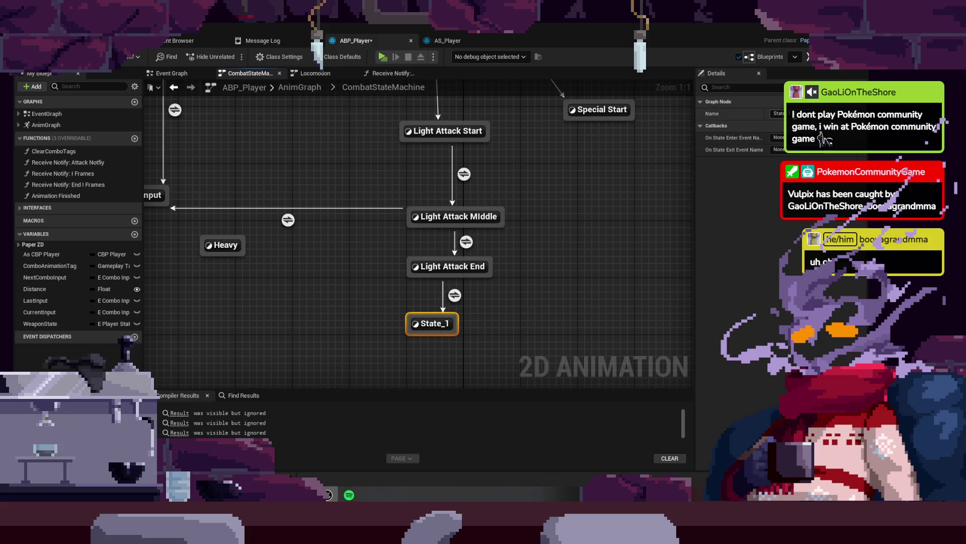
text(Attack End)
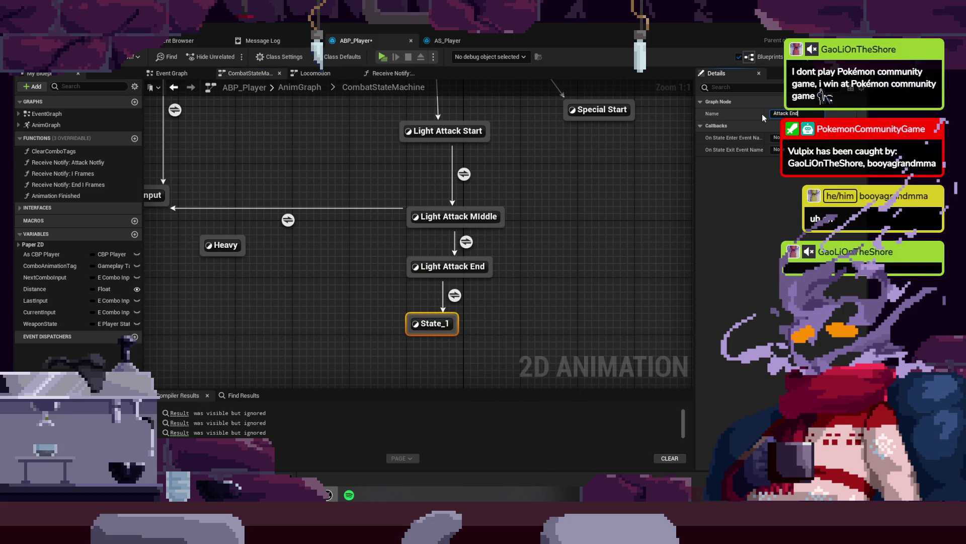
text(End)
key(Return)
- Review the Light Attack Middle, Light Attack End and Attack End states and their animations
click(450, 217)
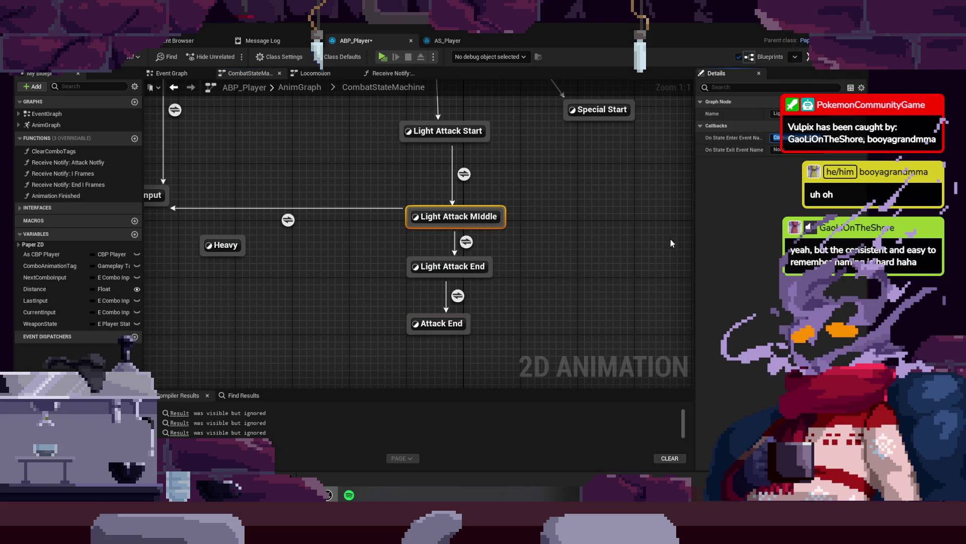
click(459, 267)
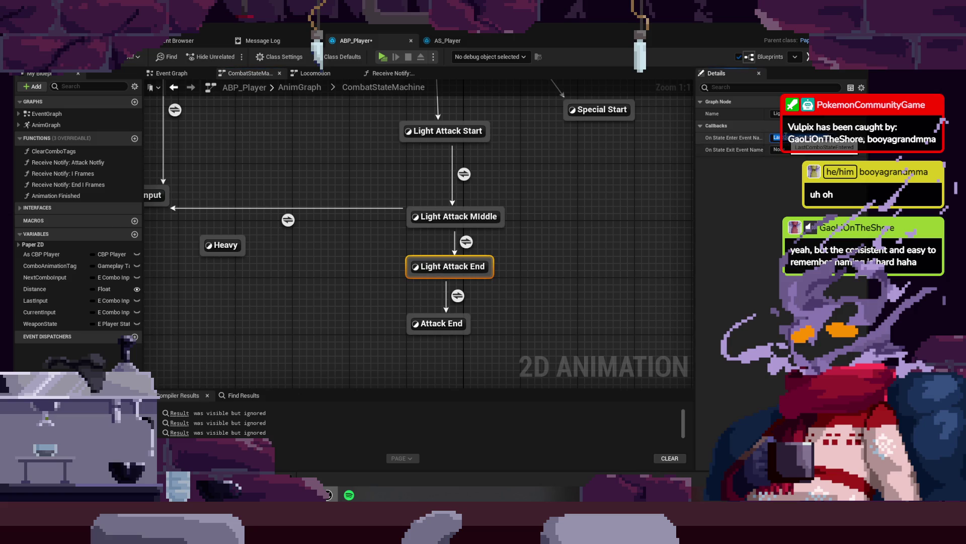
click(446, 323)
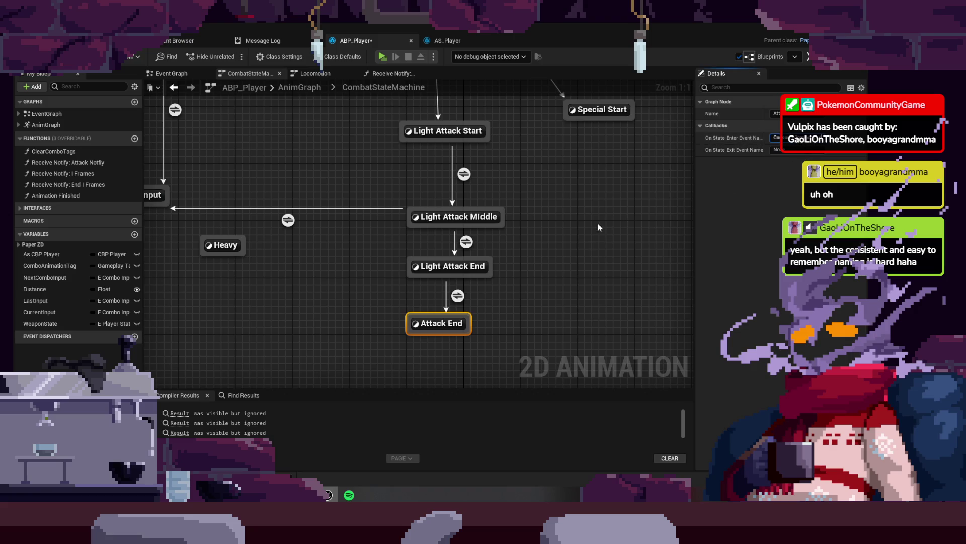
double_click(469, 264)
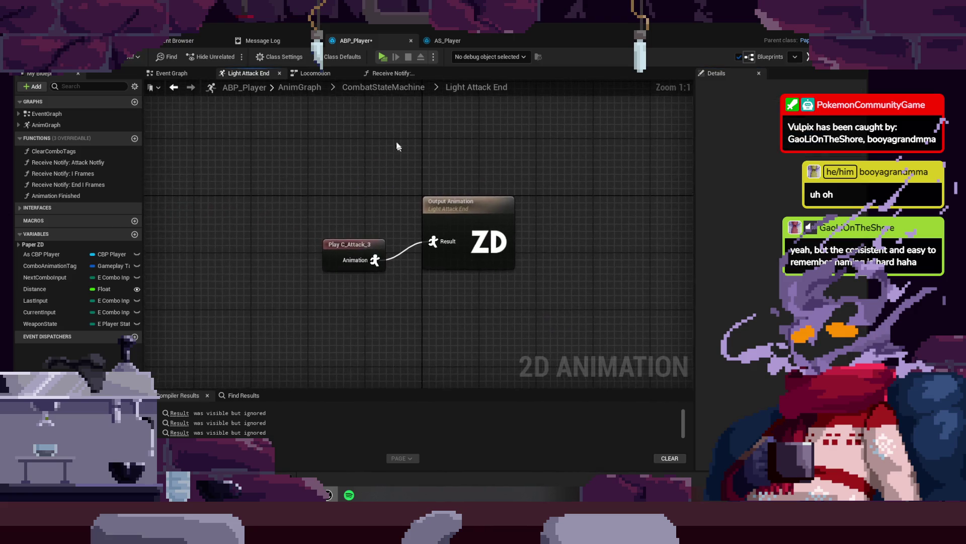
click(400, 90)
- Check the Consum Input on-enter event name and Attack End's state events
scroll(418, 282, up, 5)
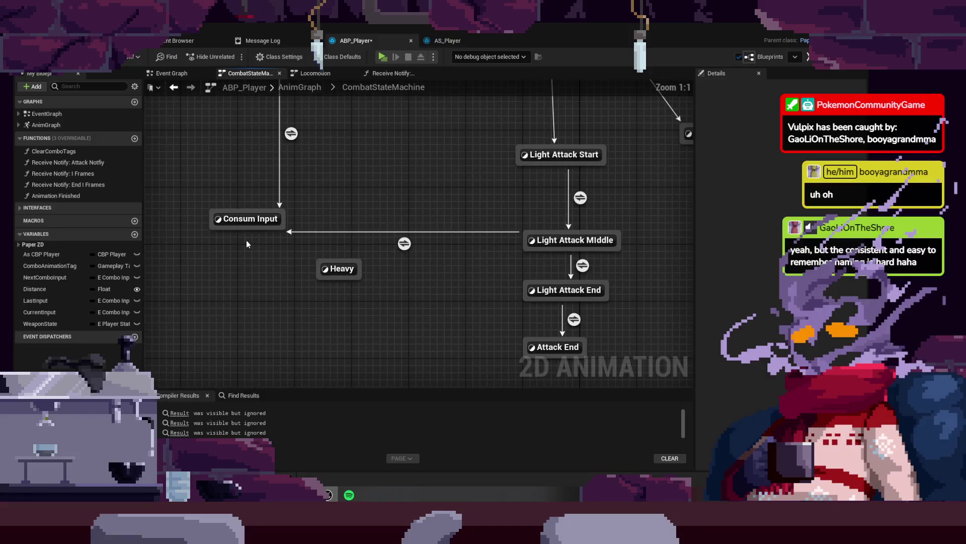
click(241, 220)
click(777, 138)
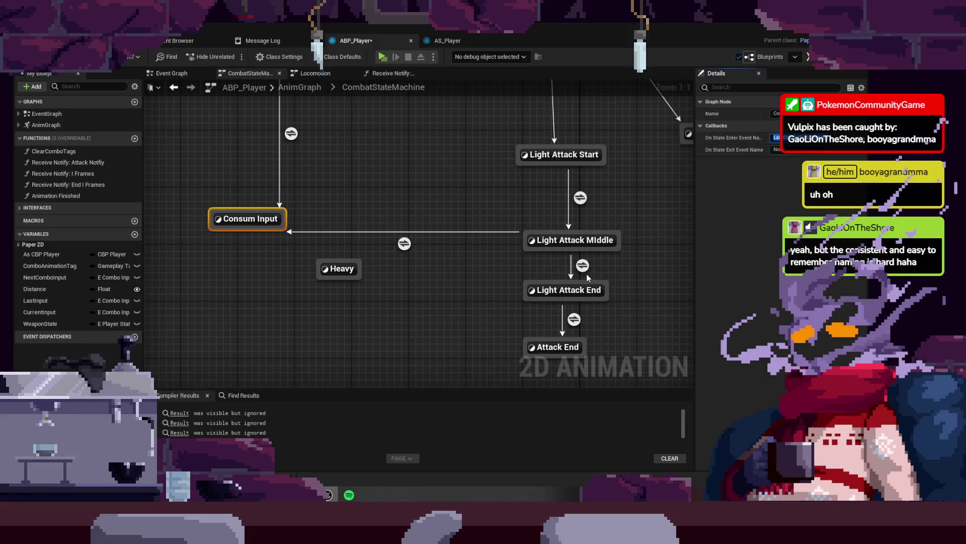
drag(619, 339, 485, 287)
click(433, 295)
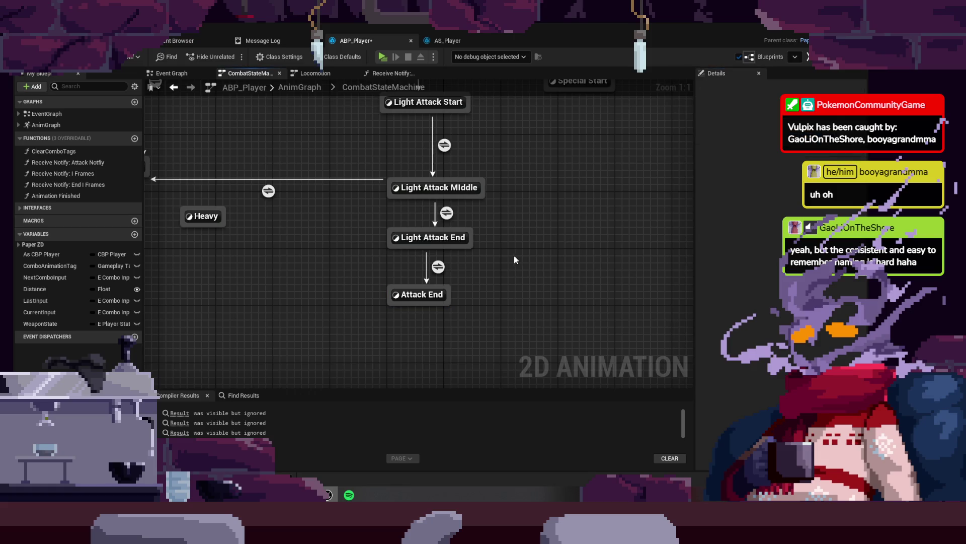
drag(515, 255, 626, 293)
- Delete the transition from Light Attack Middle to Consum Input
double_click(385, 230)
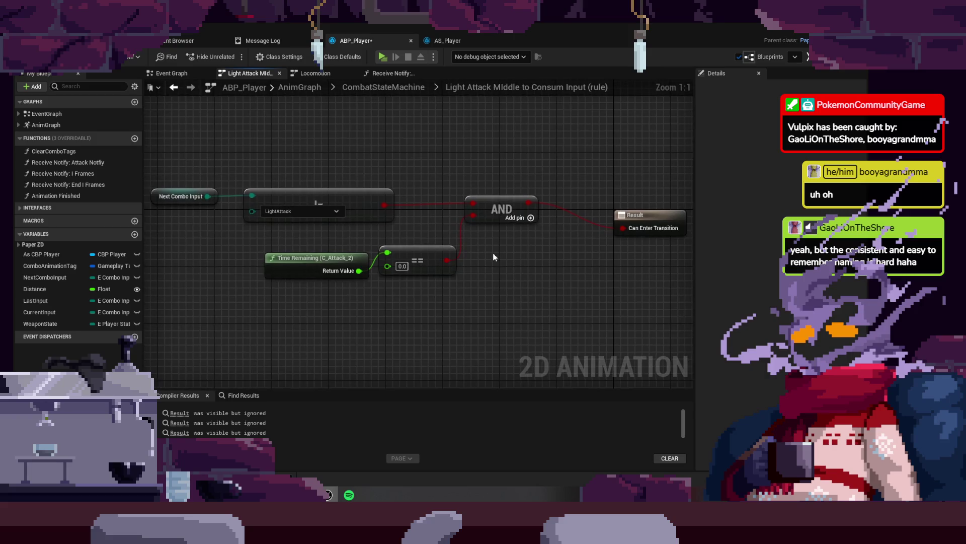
click(417, 88)
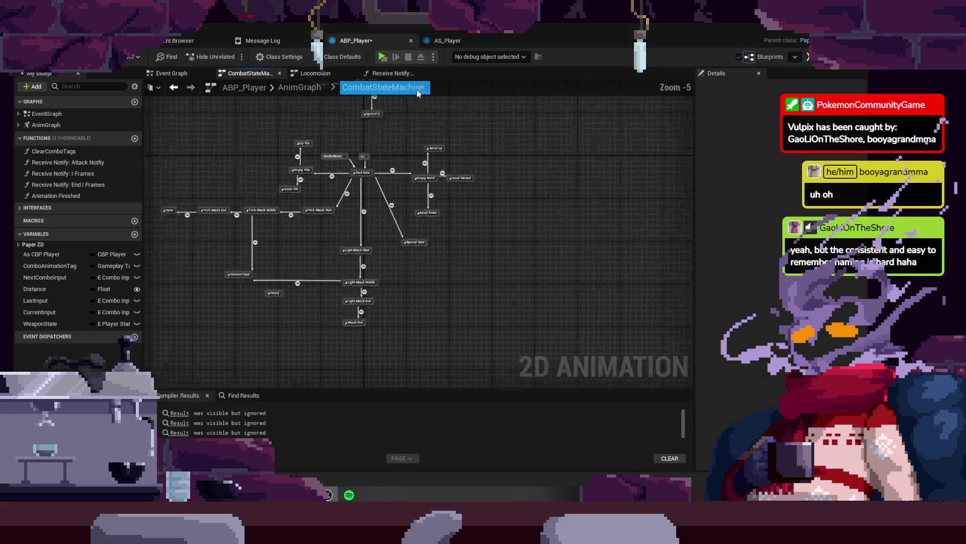
drag(376, 195, 409, 253)
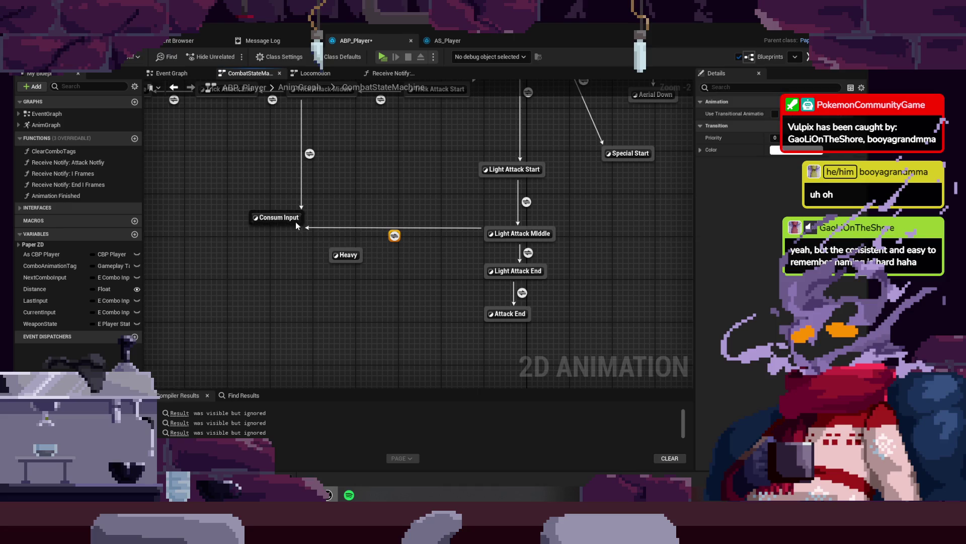
double_click(278, 217)
click(384, 88)
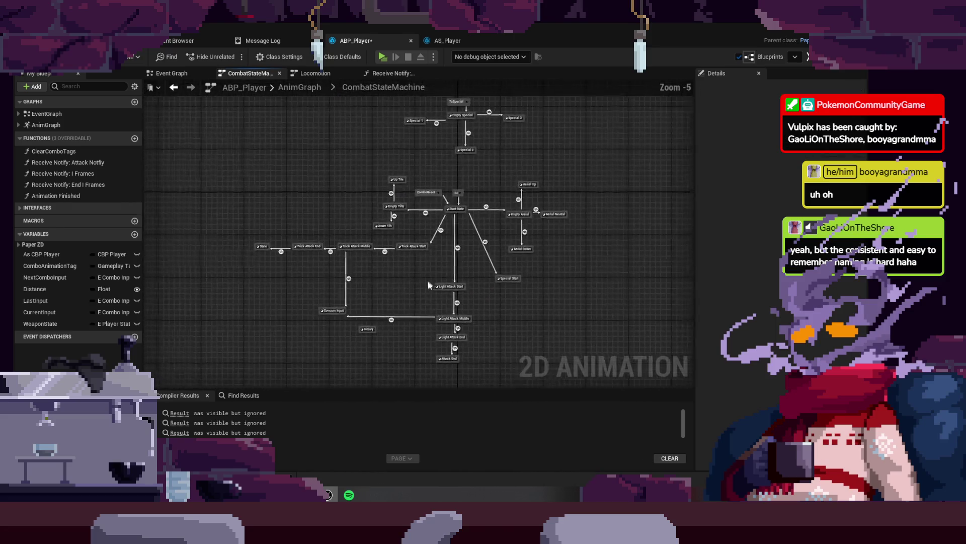
key(Delete)
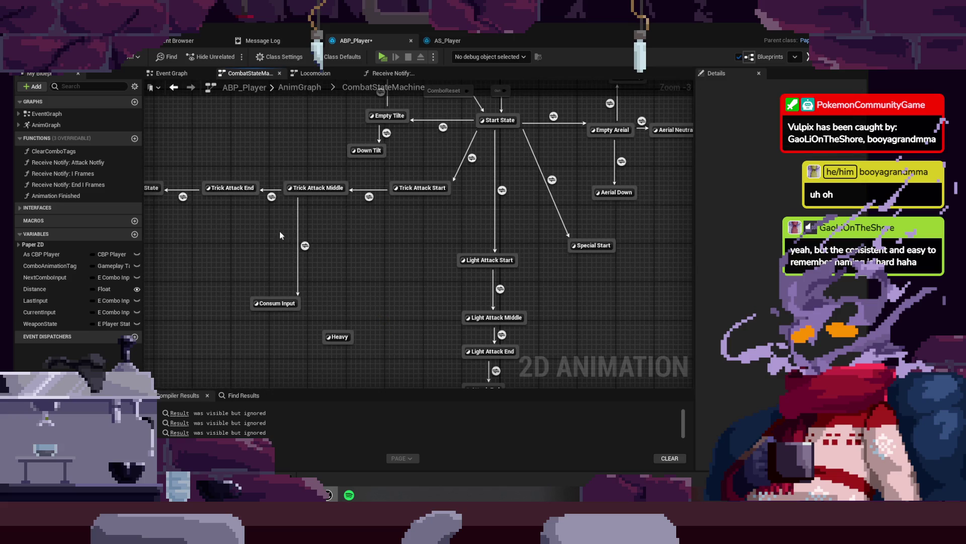
click(306, 246)
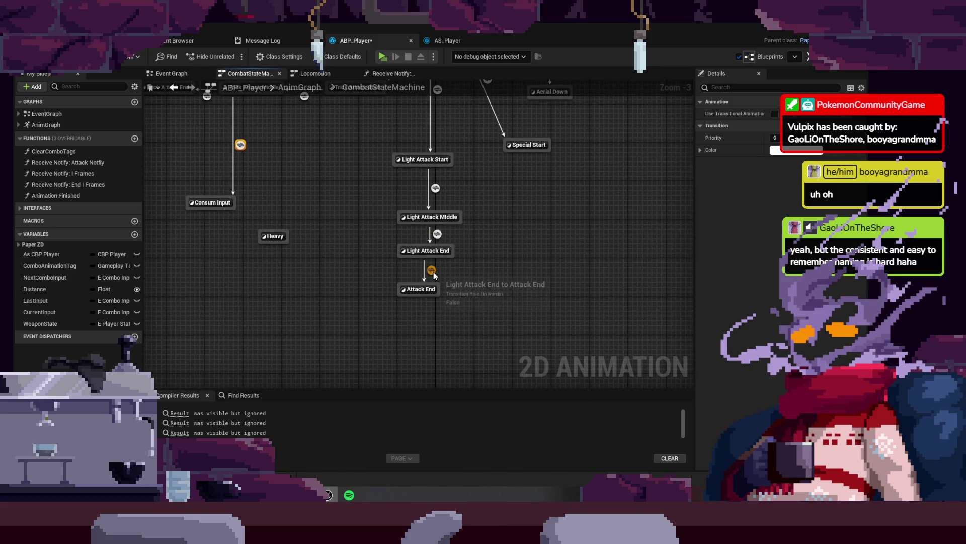
drag(434, 252, 368, 241)
- Add a Time Remaining (C_Attack_3) node to the Light Attack End to Attack End rule
click(366, 259)
double_click(366, 259)
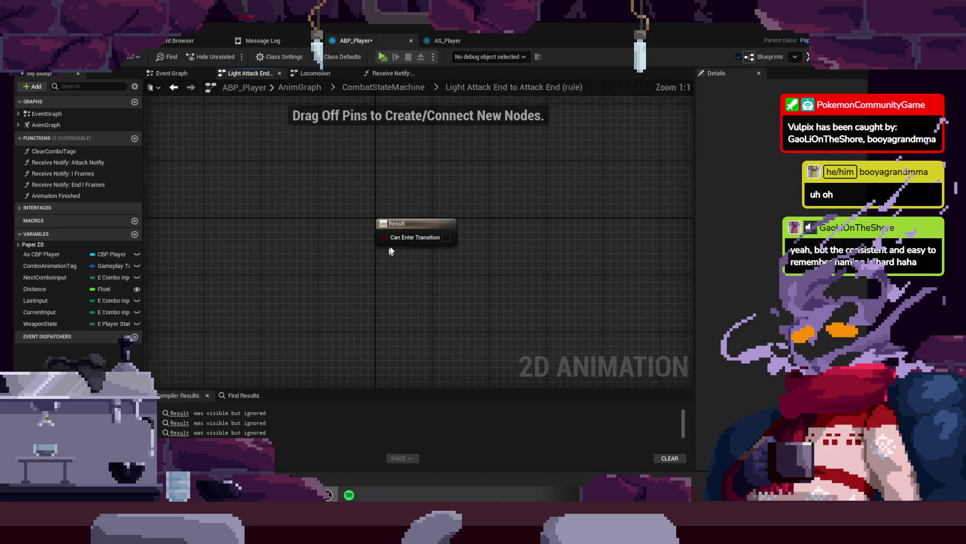
click(390, 91)
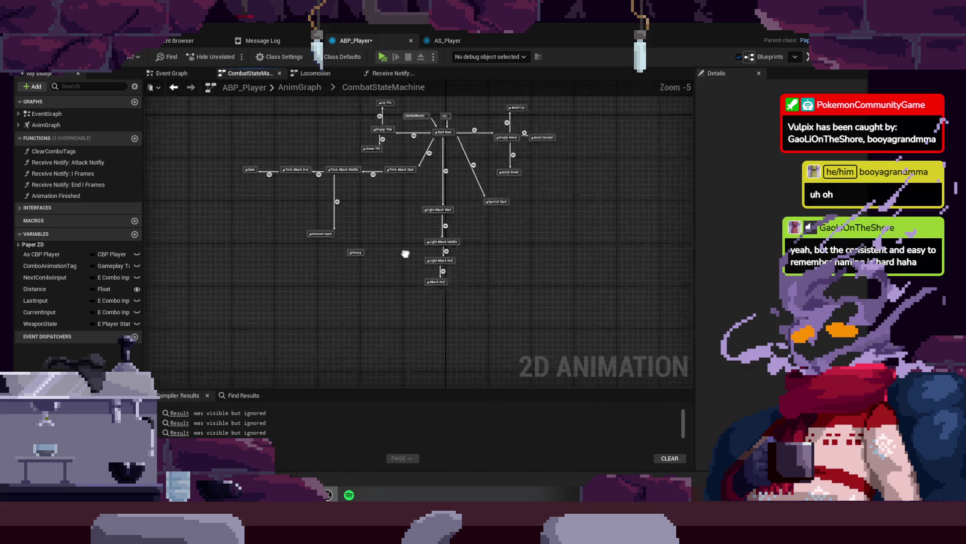
double_click(452, 257)
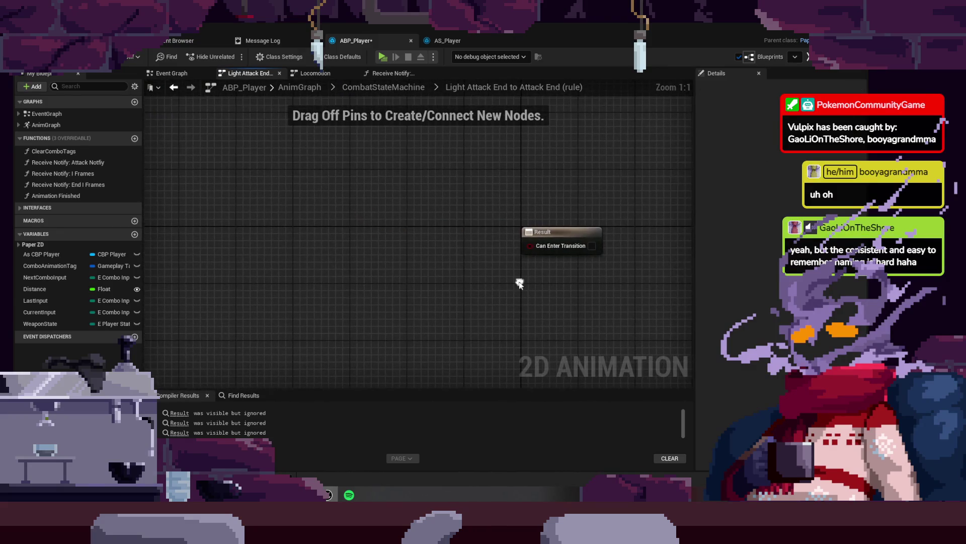
right_click(395, 219)
text(time remain)
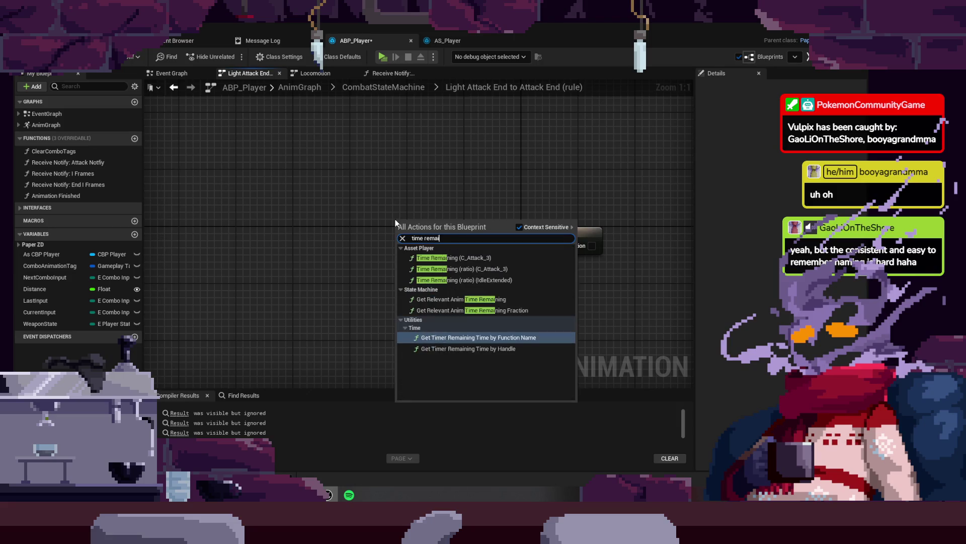
key(Up)
key(Up)
key(Up)
key(Return)
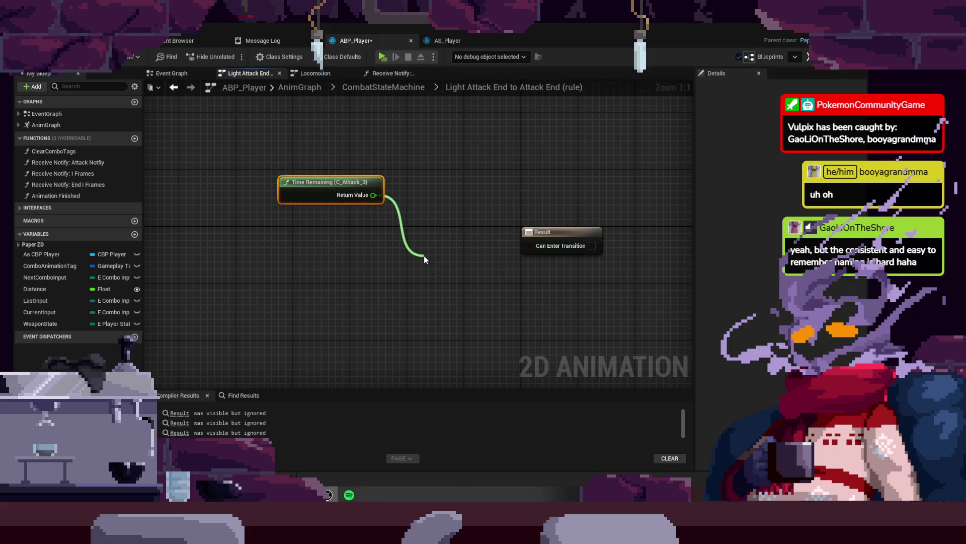
- Feed a remaining time <= 0 comparison into Can Enter Transition
drag(424, 255, 423, 255)
text(<+)
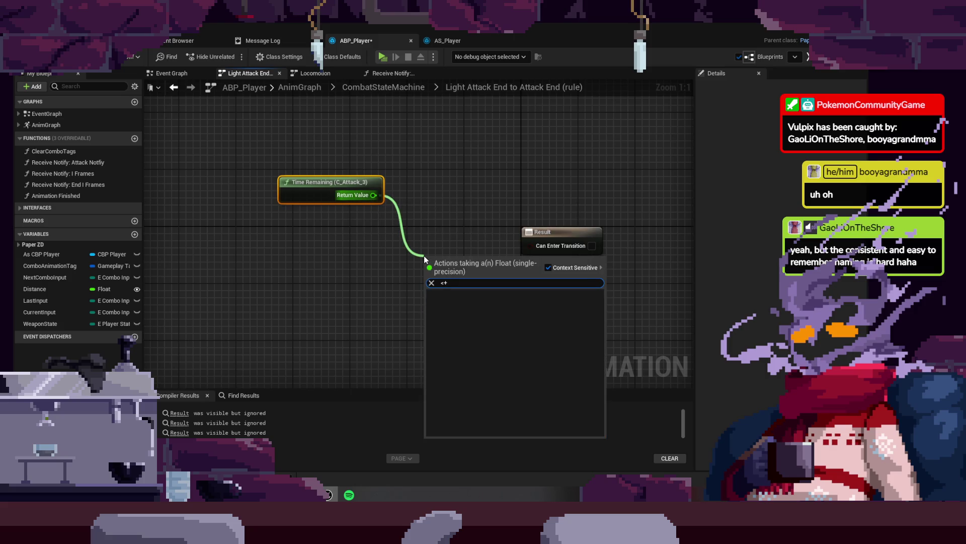
key(Return)
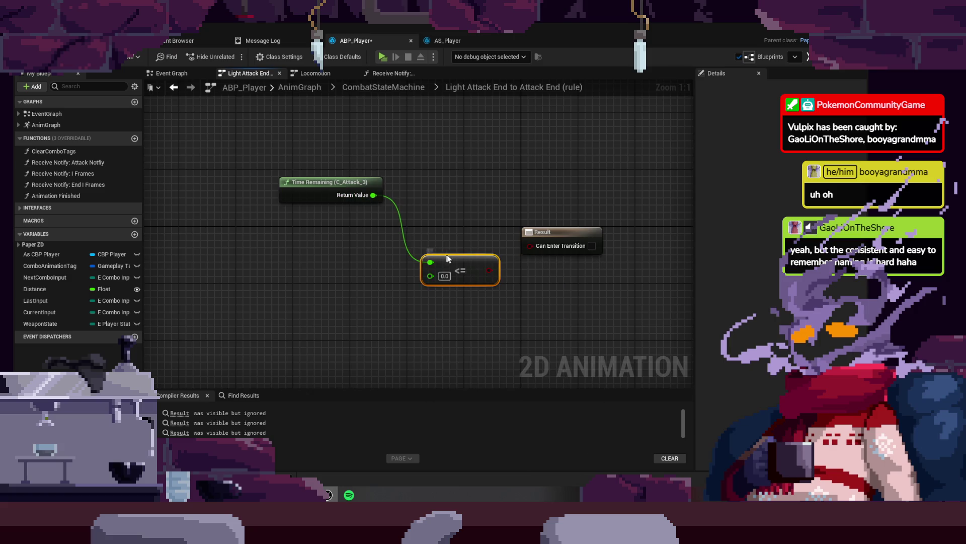
drag(531, 253, 531, 251)
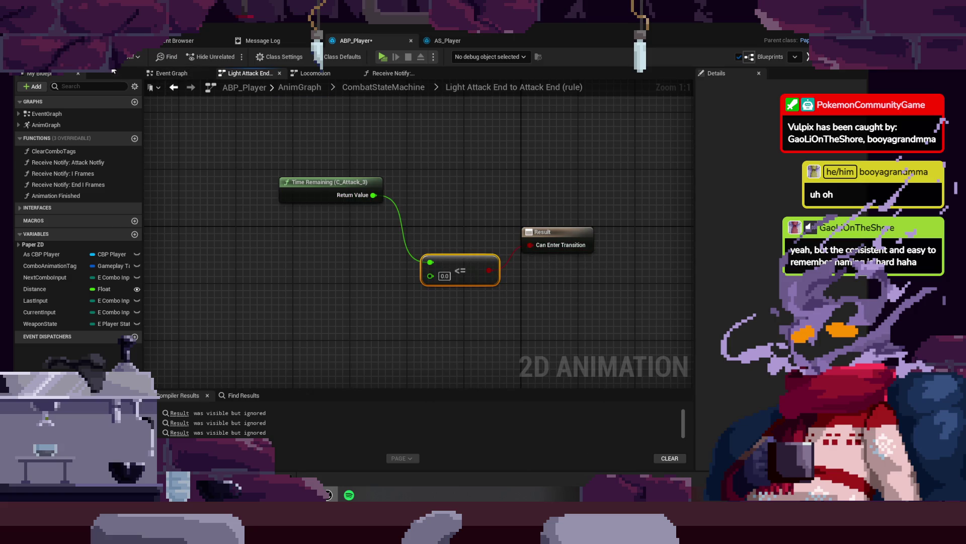
- Make the Attack End state play C_Attack_4 with Loop unchecked
click(400, 92)
scroll(465, 252, up, 5)
double_click(464, 252)
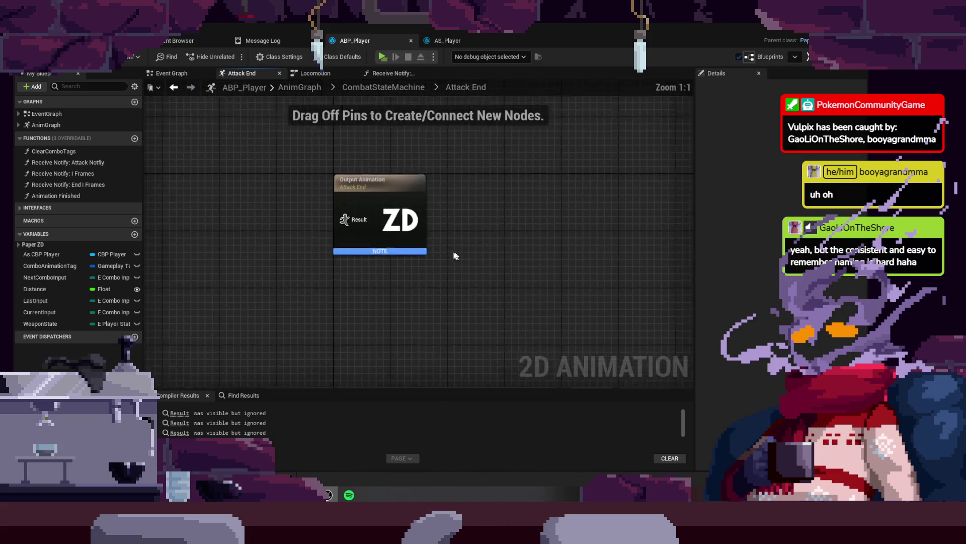
drag(385, 238, 340, 237)
text(e)
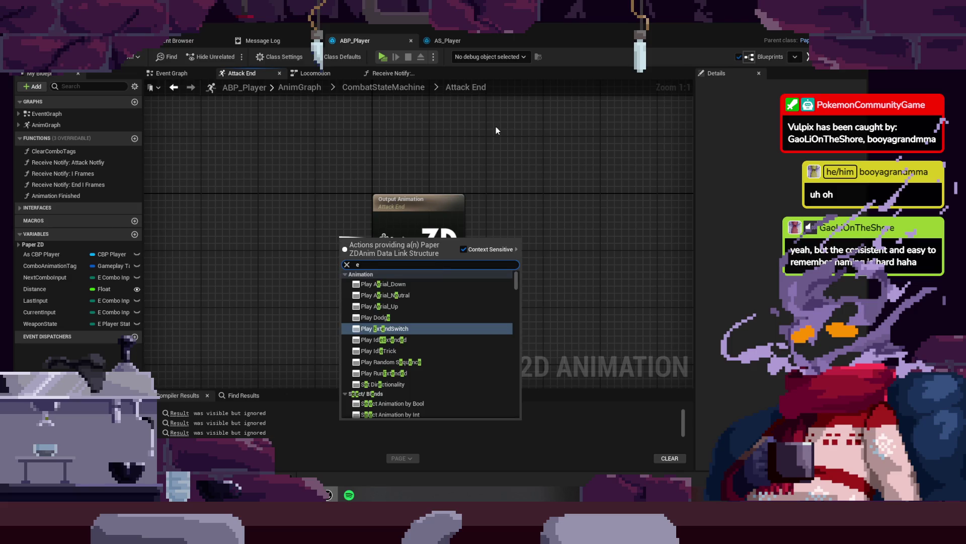
key(BackSpace)
text(c)
key(Down)
key(Down)
key(Down)
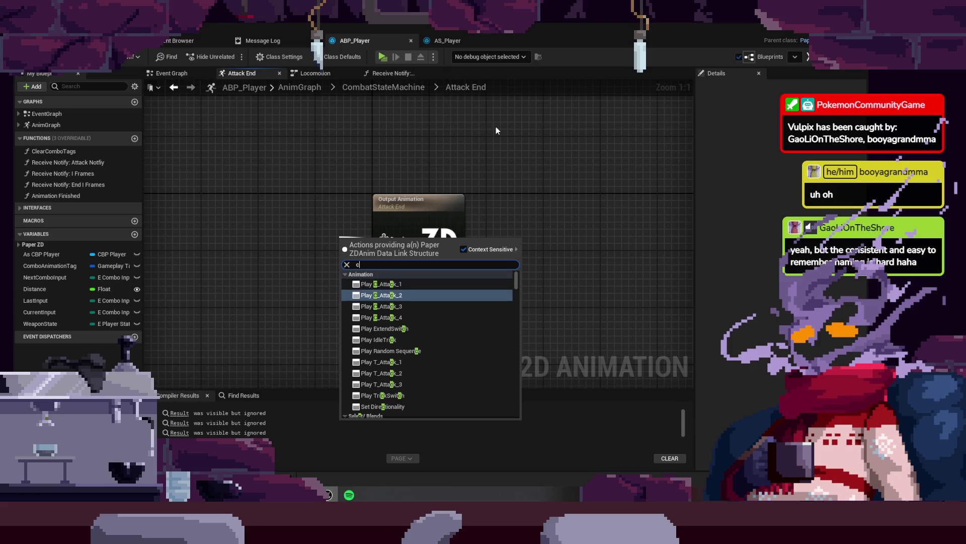
key(Return)
click(773, 163)
drag(347, 247, 269, 234)
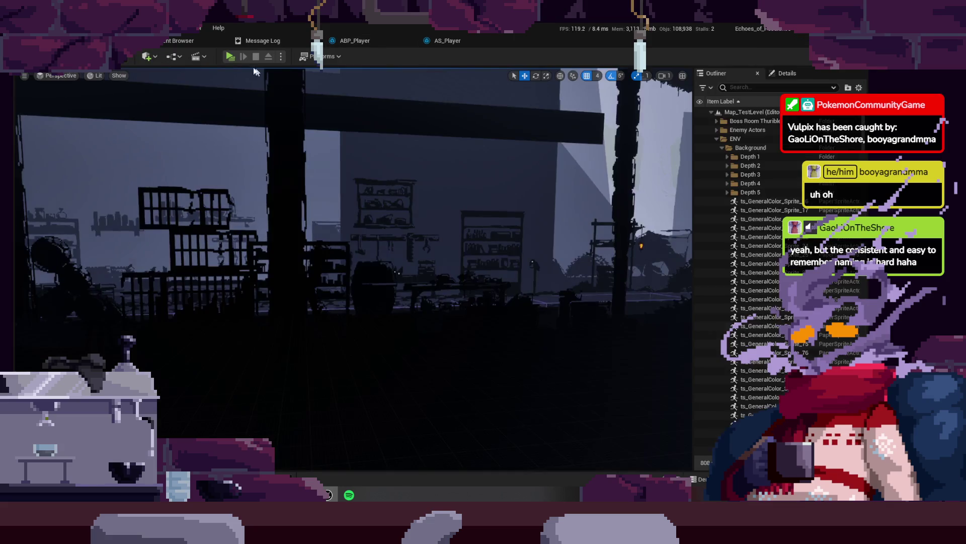
- Start play and test scythe attacks while running, jumping and heading left into the forest
click(230, 57)
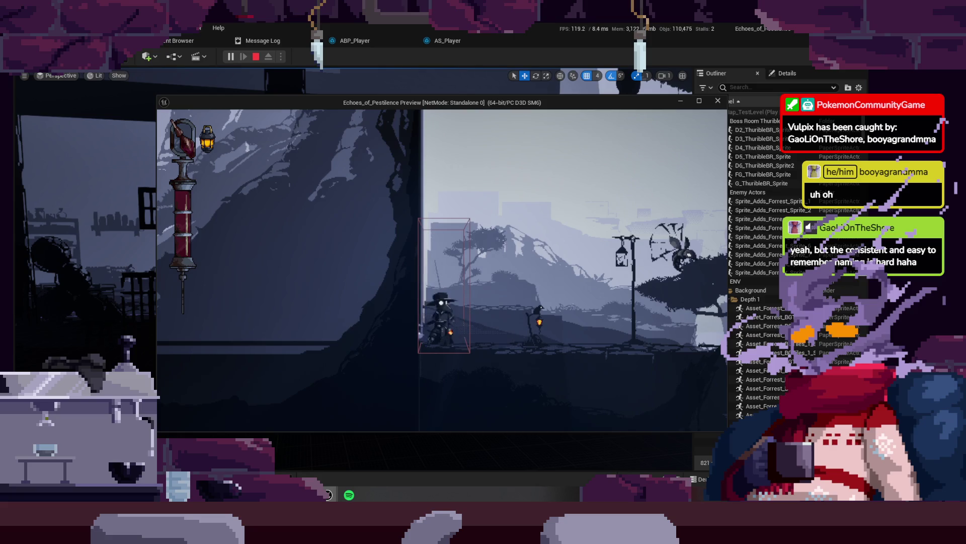
key(d)
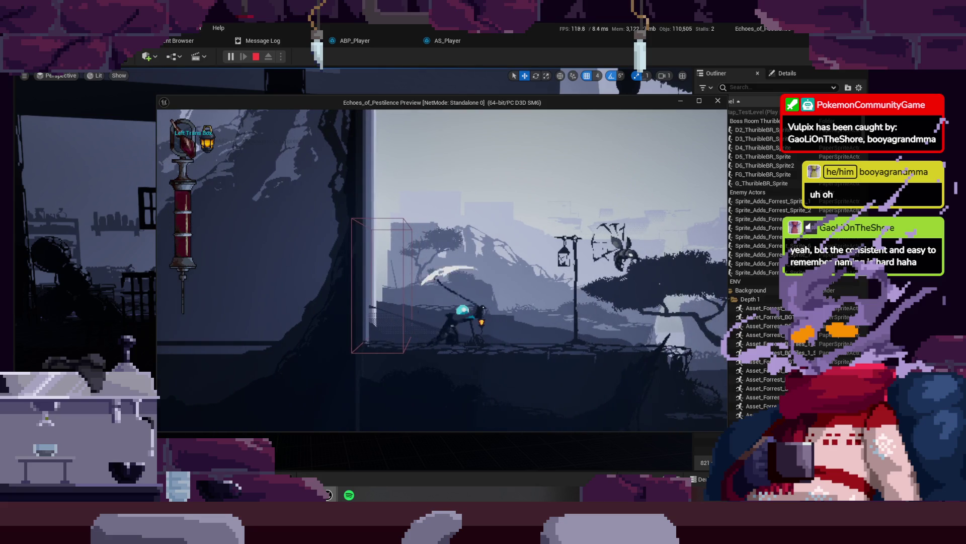
key(d)
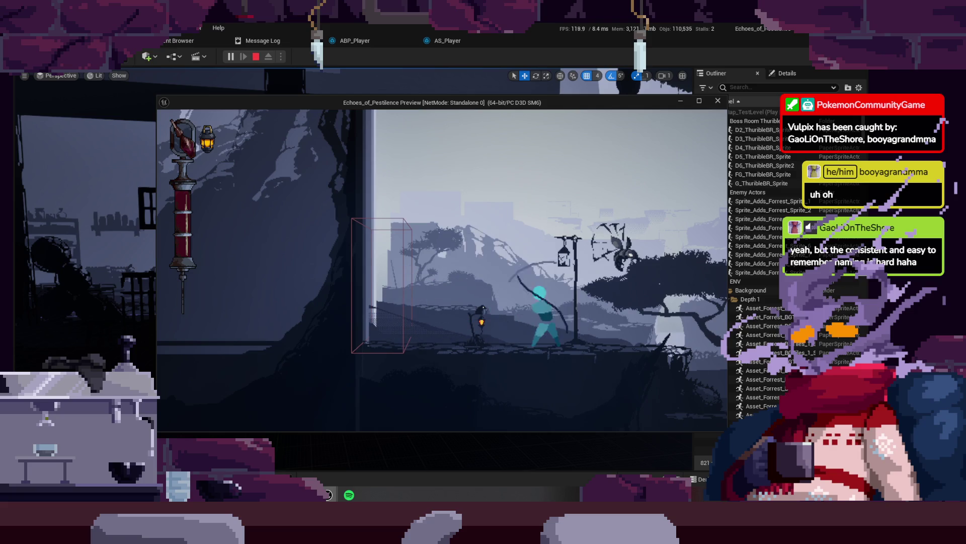
key(j)
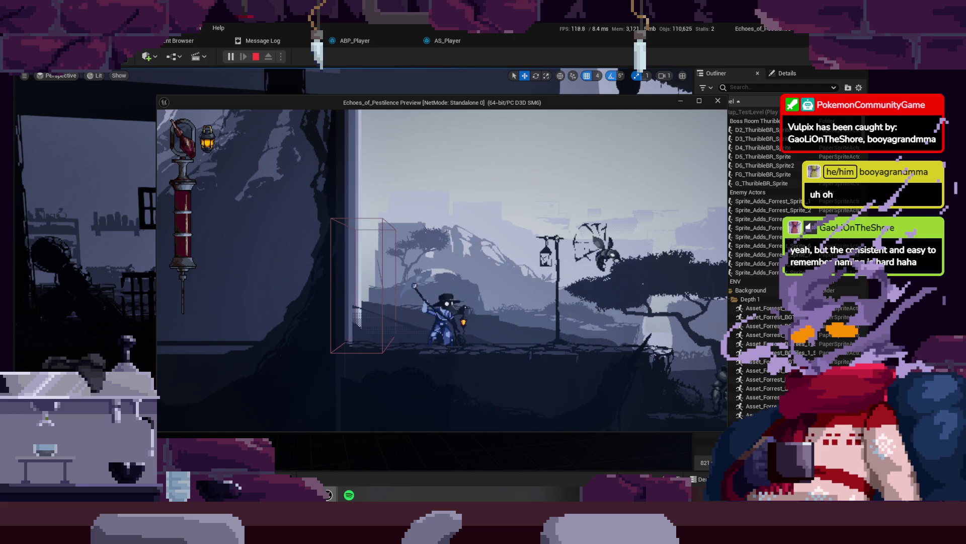
key(j)
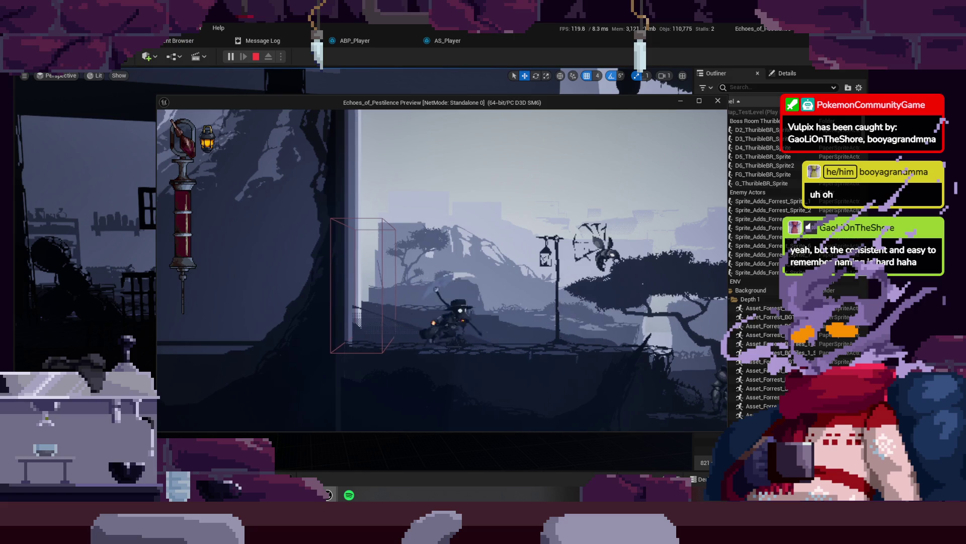
key(d)
key(space)
key(j)
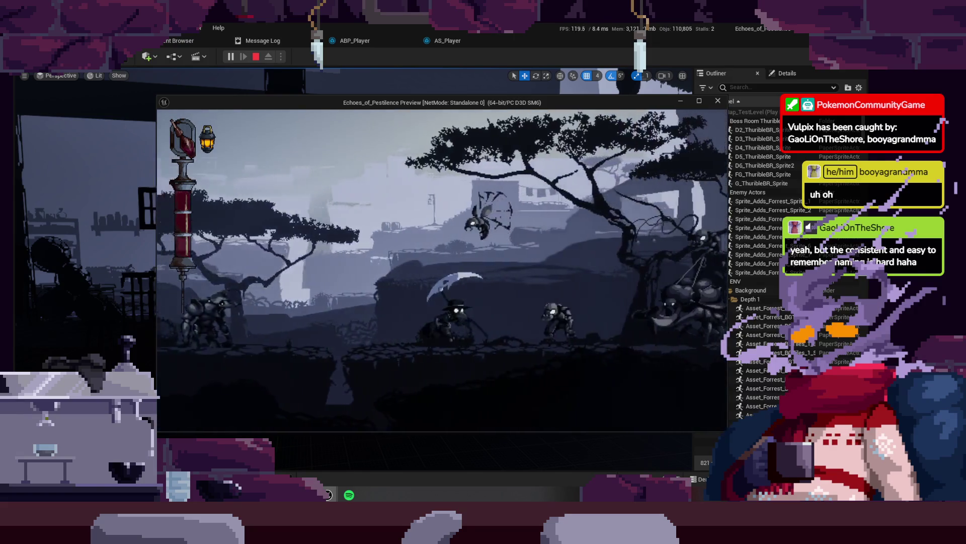
key(a)
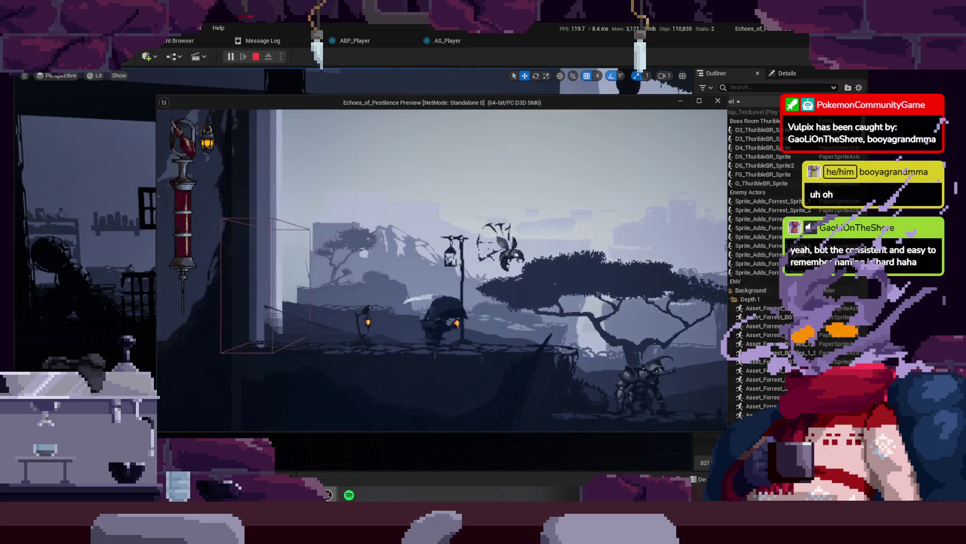
key(a)
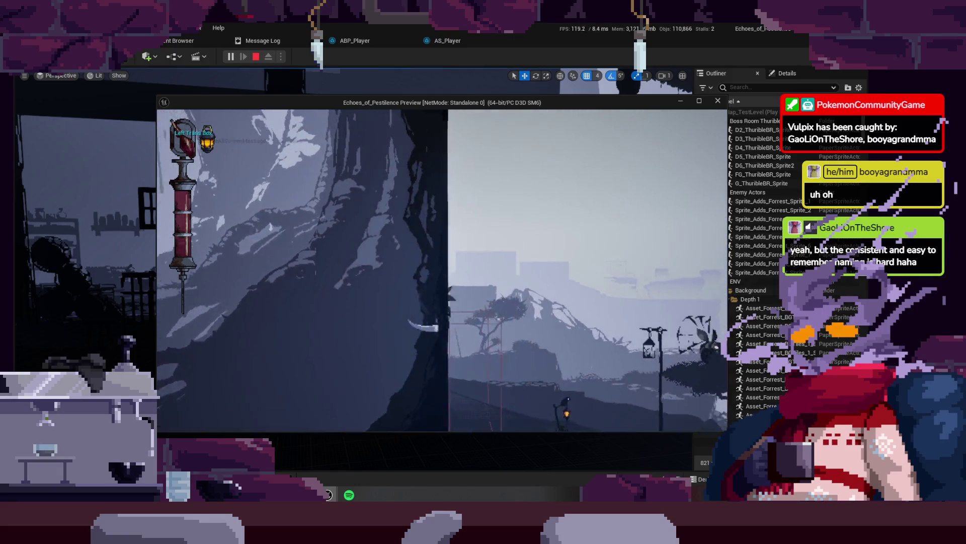
key(a)
- Fight through the forest, stone ledge and shelf room with scythe combos, then stop play
key(space)
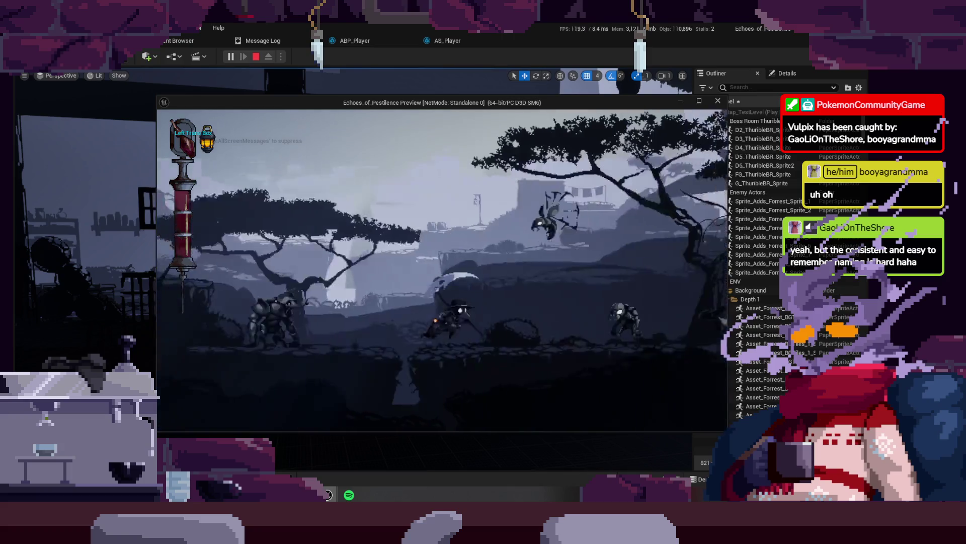
key(d)
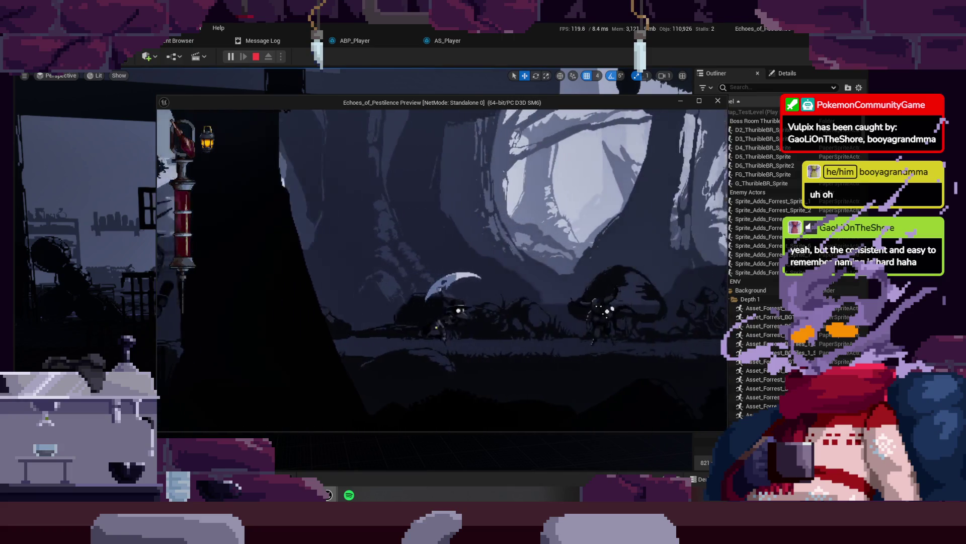
key(space)
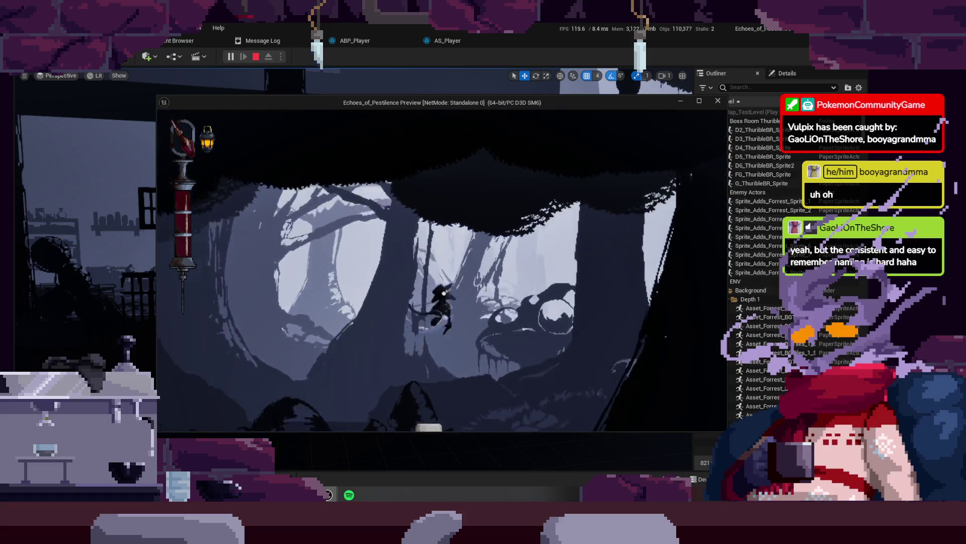
key(d)
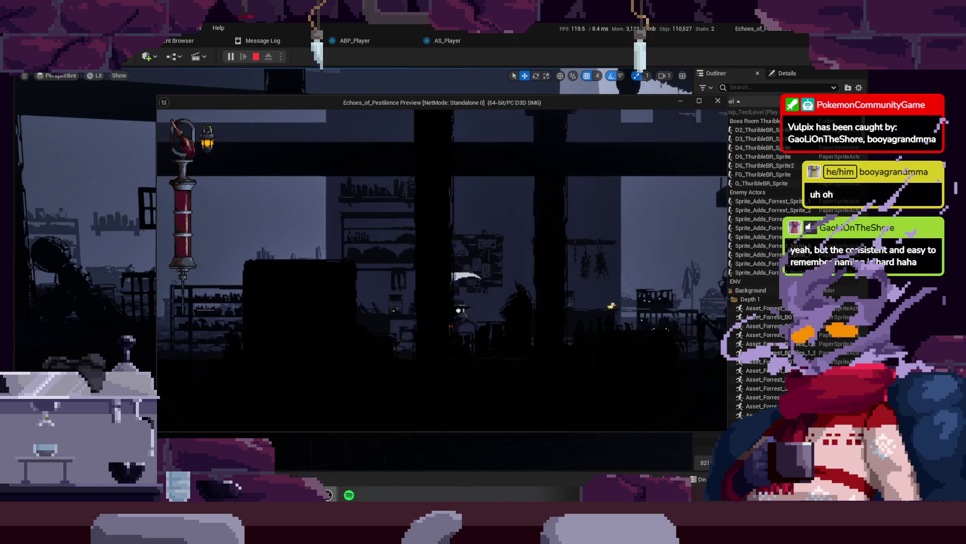
key(d)
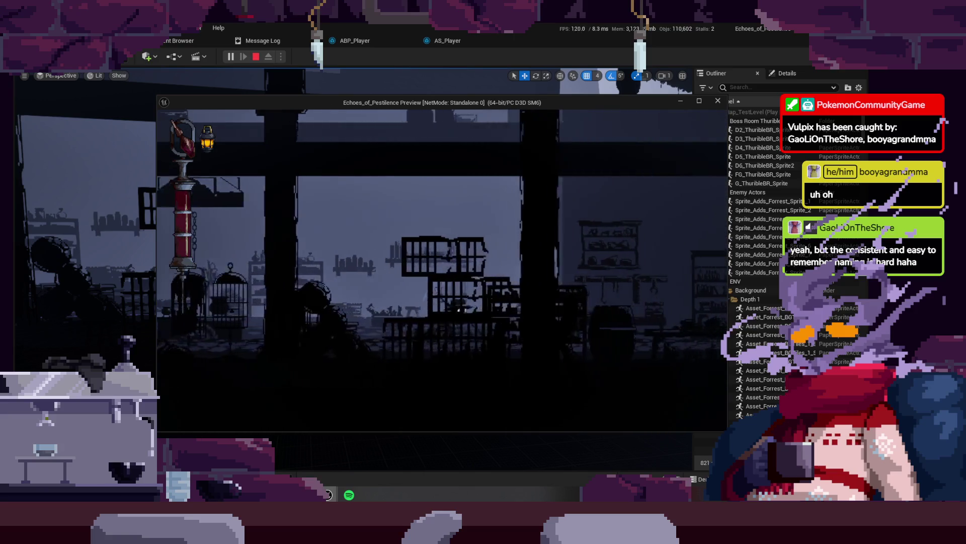
key(d)
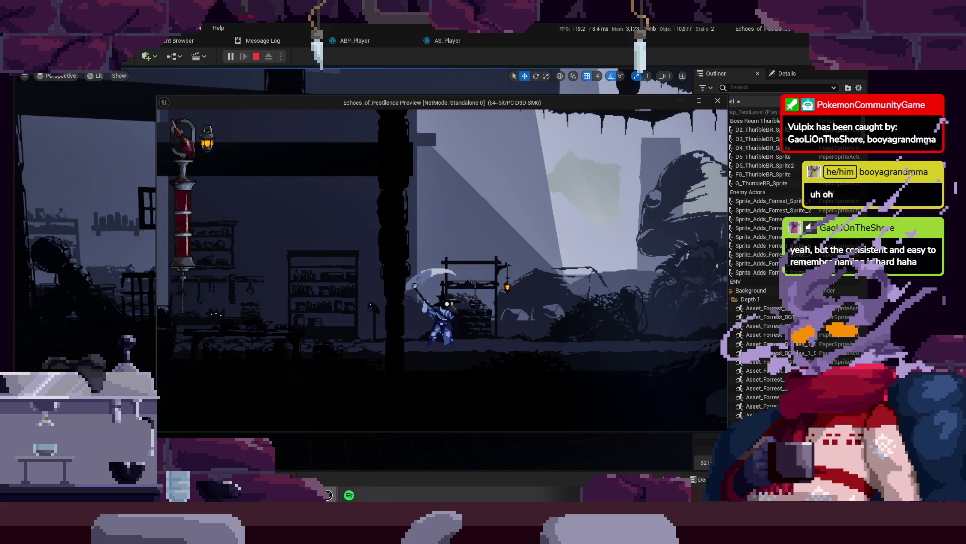
key(d)
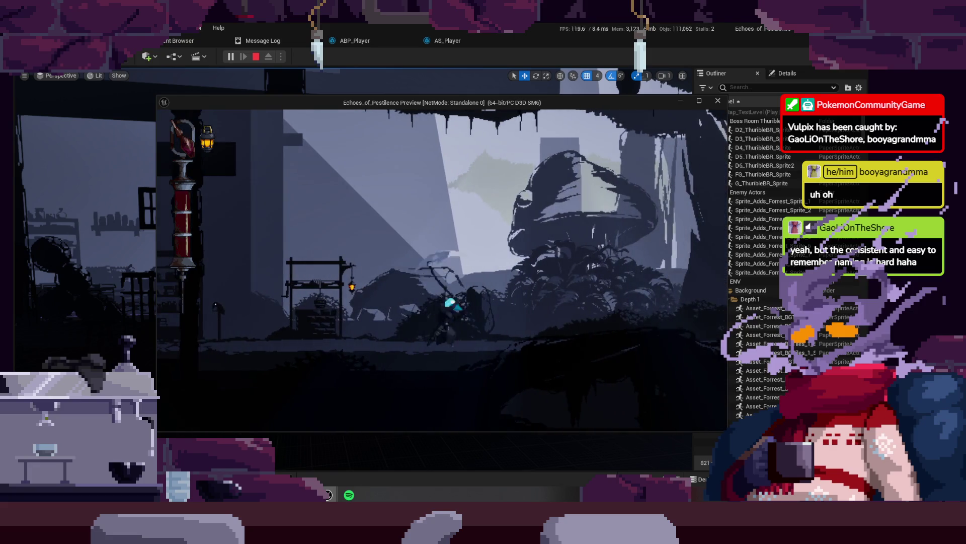
key(j)
key(a)
key(j)
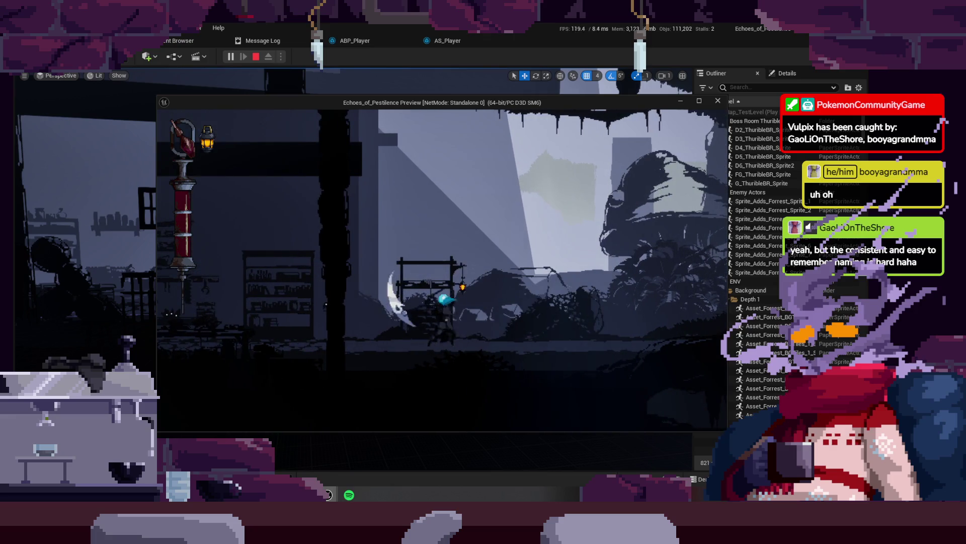
key(j)
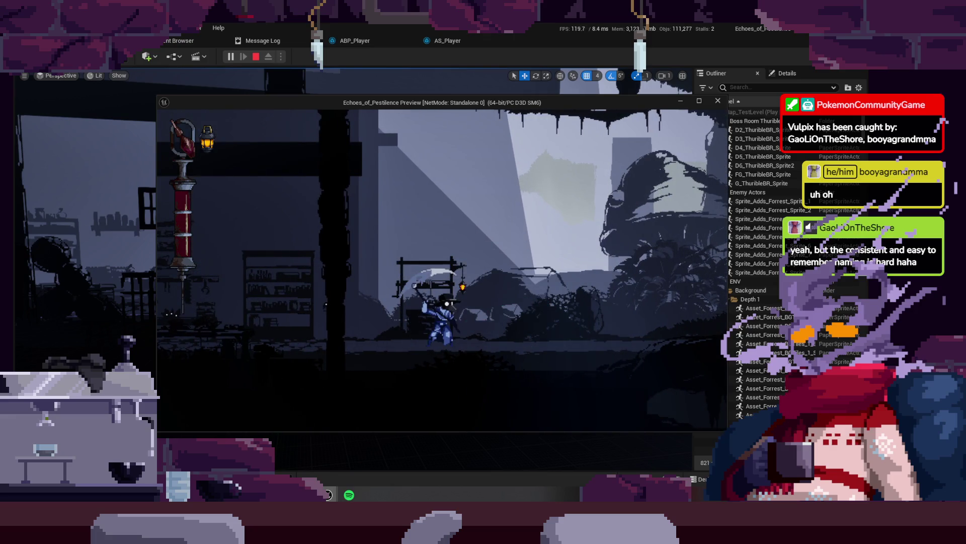
key(Escape)
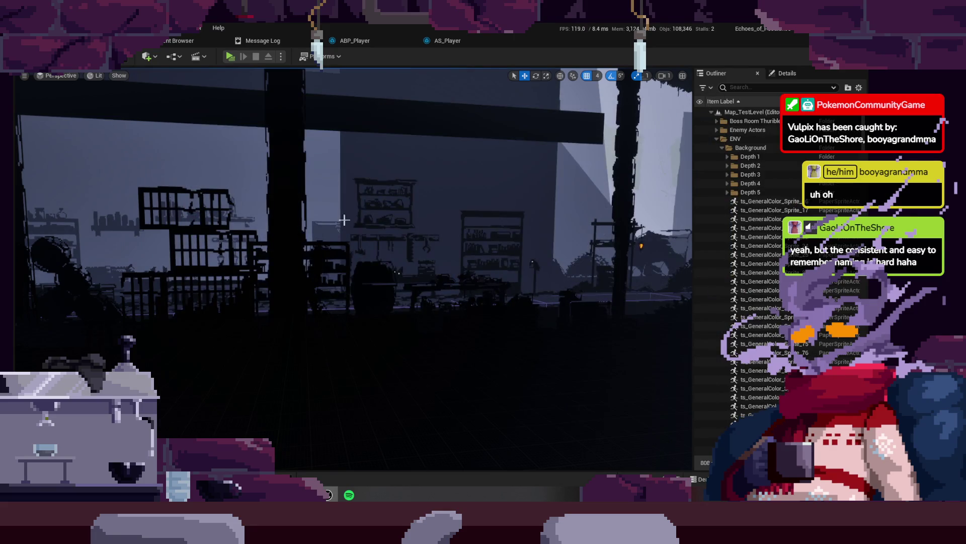
- Copy the Next Combo Input == nodes from the Light Attack Middle to Light Attack End rule
click(448, 43)
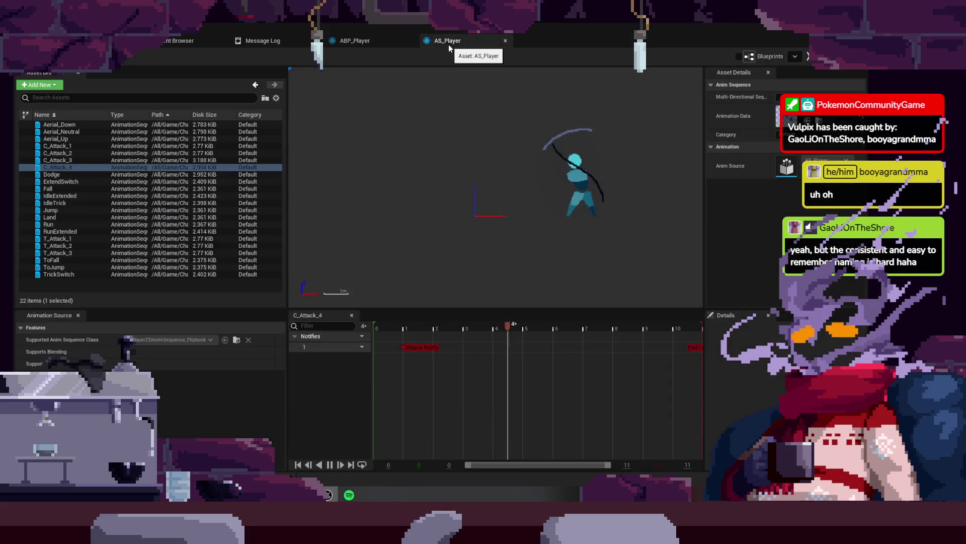
click(370, 44)
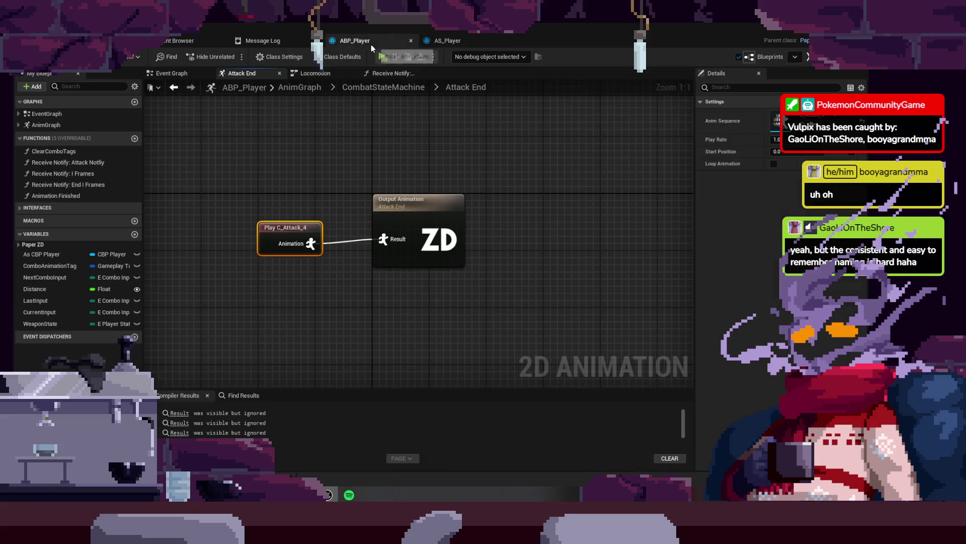
click(378, 88)
scroll(393, 302, up, 6)
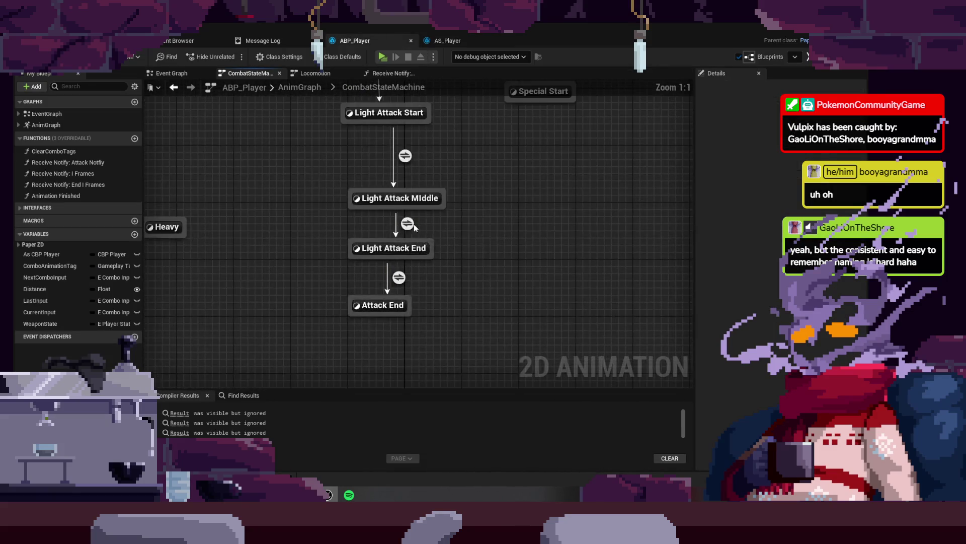
double_click(413, 224)
drag(260, 166, 440, 198)
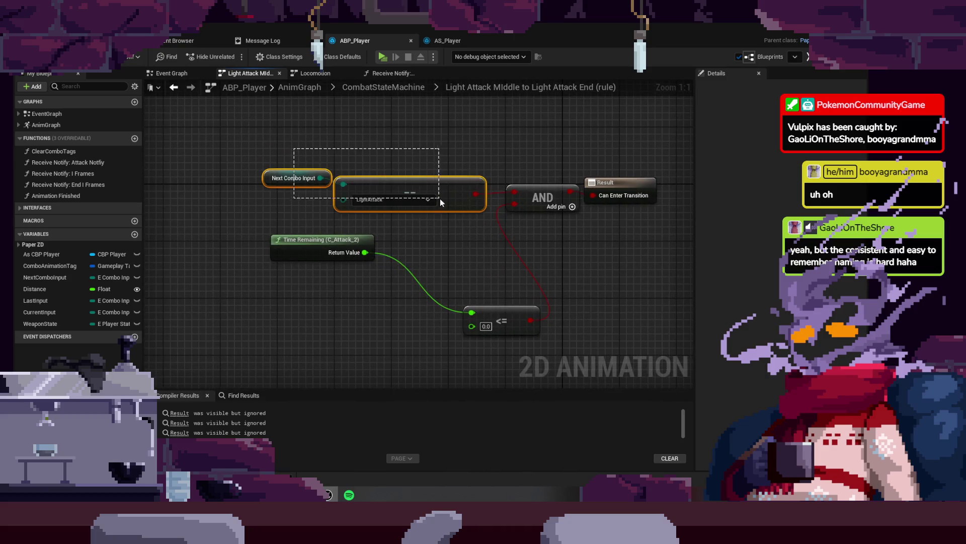
- Paste the combo input check into the Light Attack End to Attack End rule and set its compare value
click(409, 93)
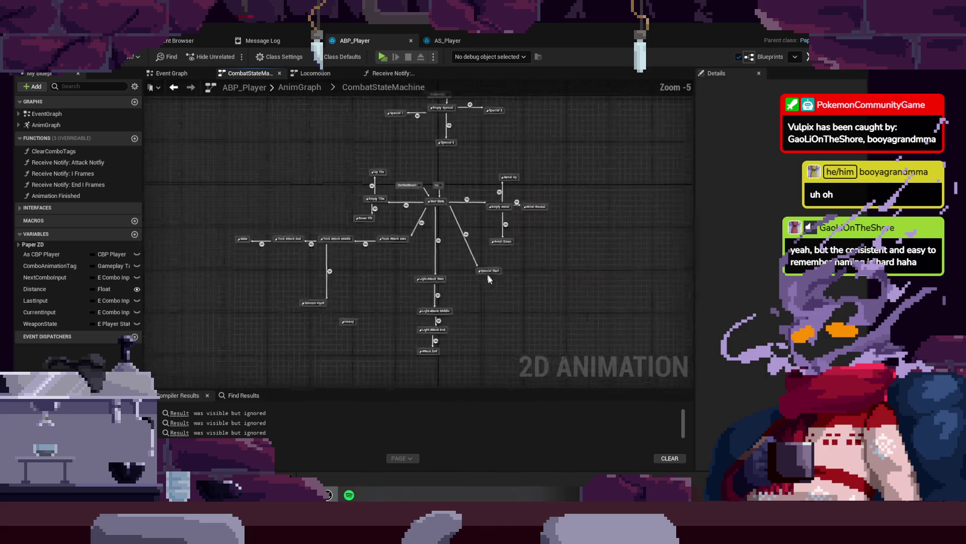
double_click(463, 351)
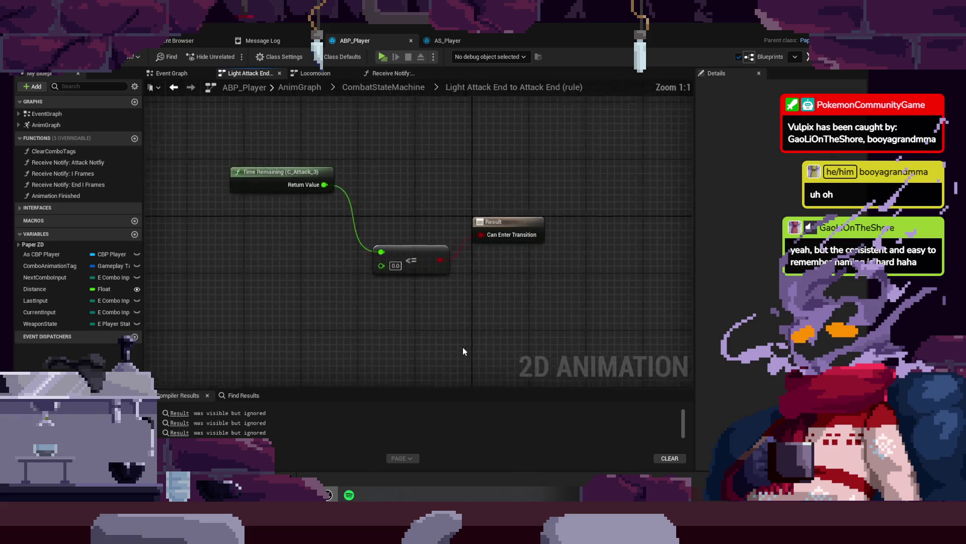
key(ctrl+v)
mouse_move(404, 198)
mouse_down()
mouse_move(309, 196)
mouse_move(333, 227)
mouse_move(376, 178)
mouse_up()
click(290, 209)
click(252, 216)
drag(228, 206, 214, 232)
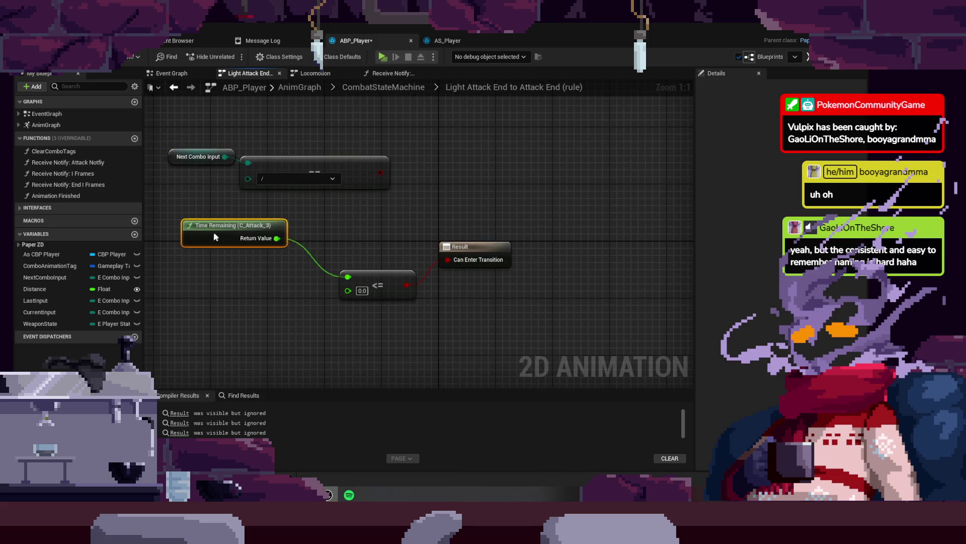
- AND the combo check with the time-remaining test and wire it into Can Enter Transition
drag(414, 173, 416, 175)
text(An)
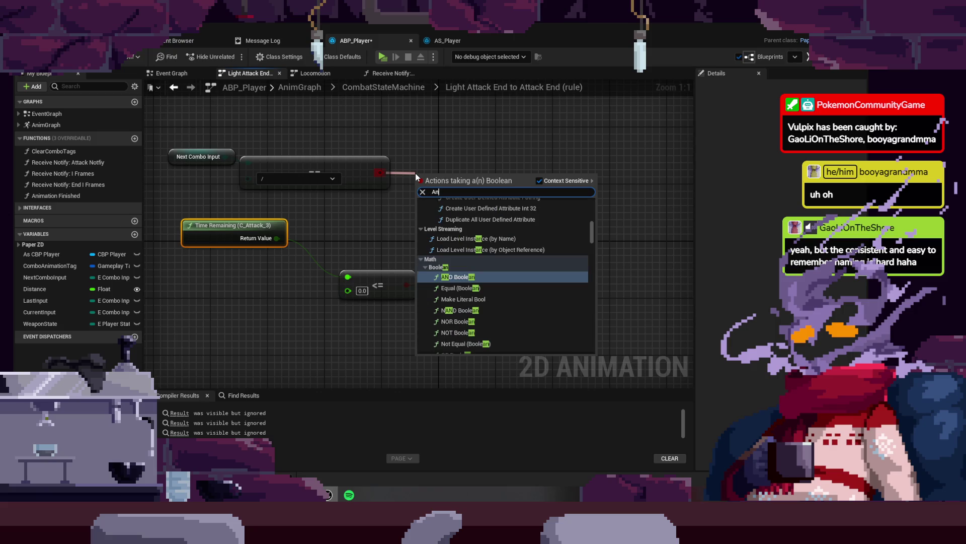
key(Return)
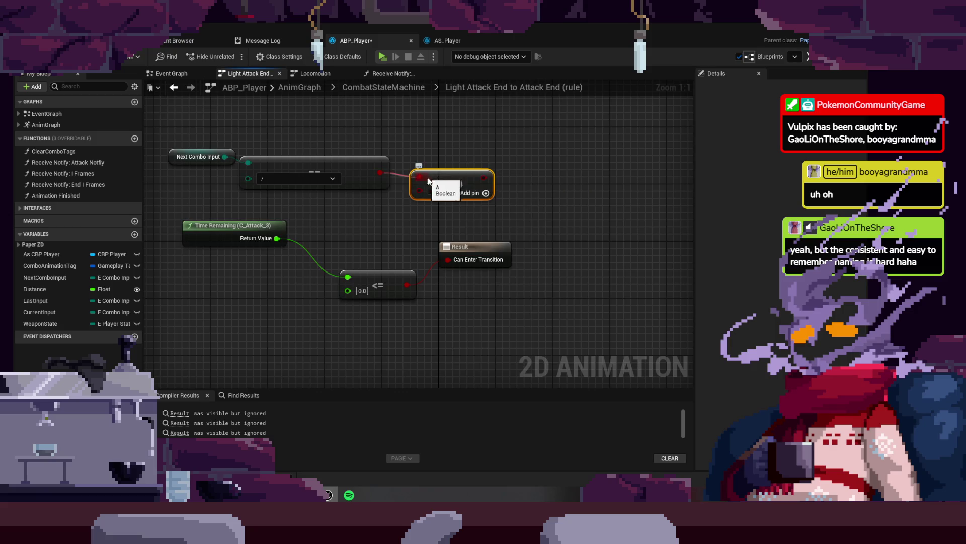
drag(407, 285, 419, 190)
mouse_move(448, 260)
mouse_down()
mouse_move(500, 168)
mouse_move(475, 177)
mouse_up()
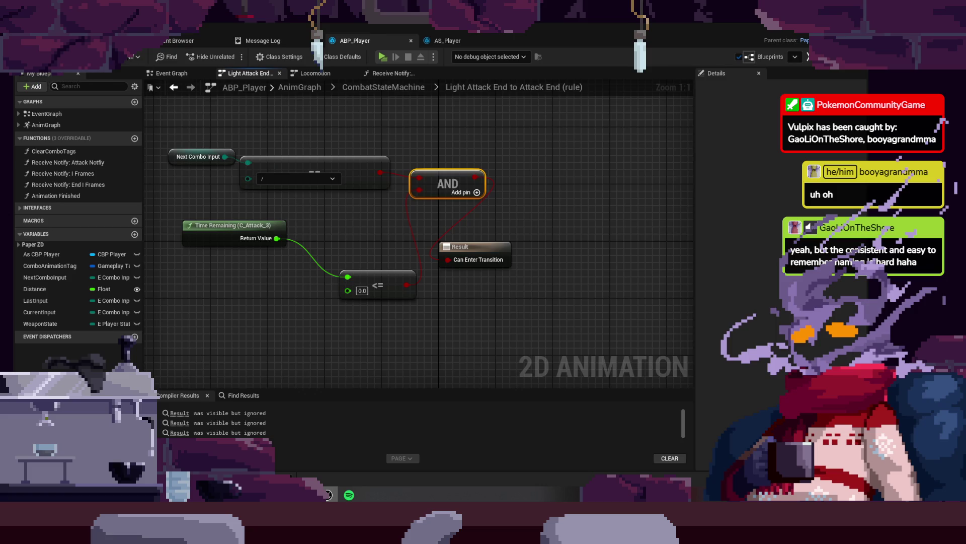
key(ctrl+Tab)
click(228, 58)
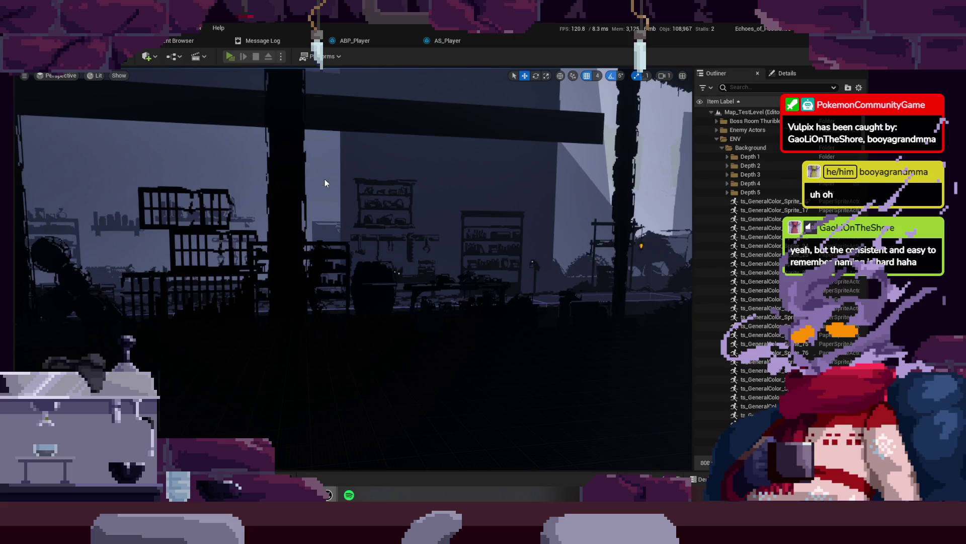
- Jump onto the floating platform, swing scythe combos, push into the forest, then stop play
key(a)
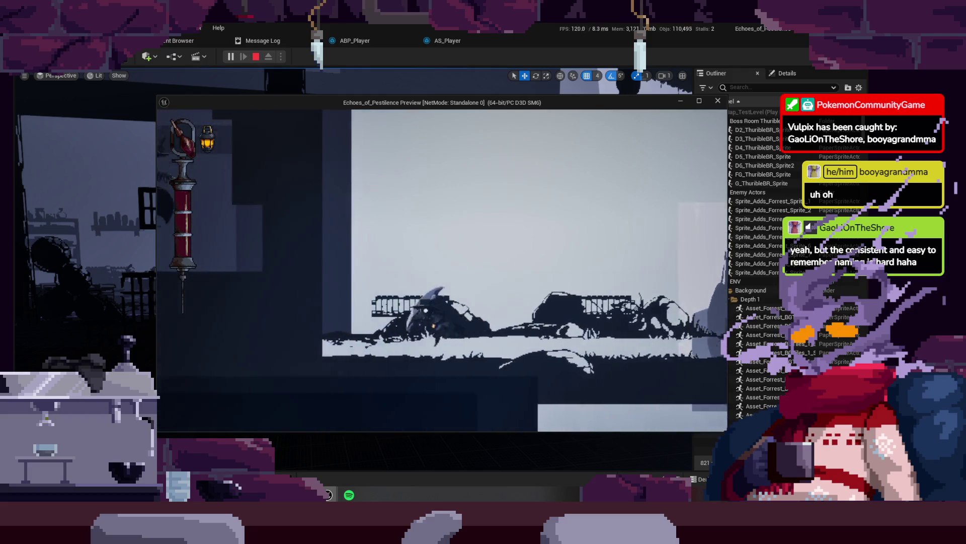
key(space)
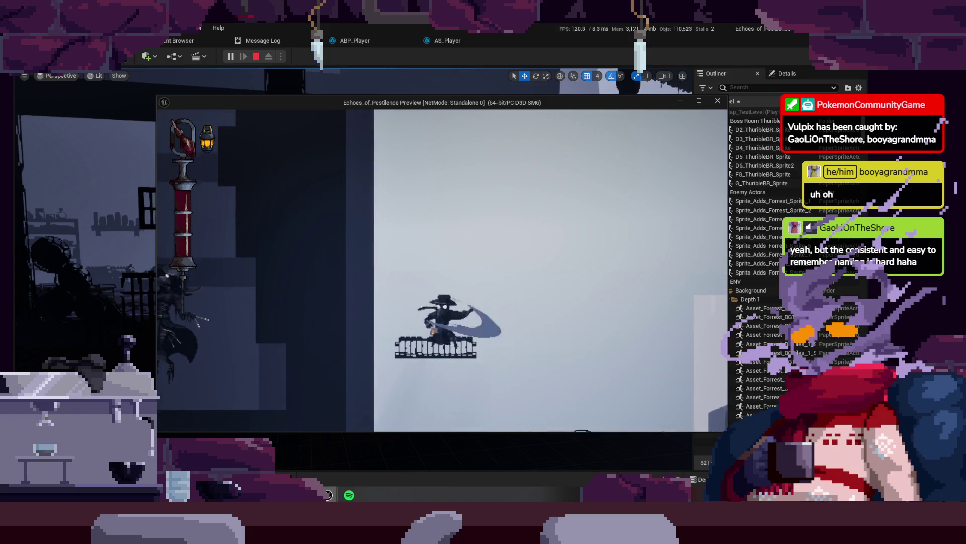
key(j)
key(d)
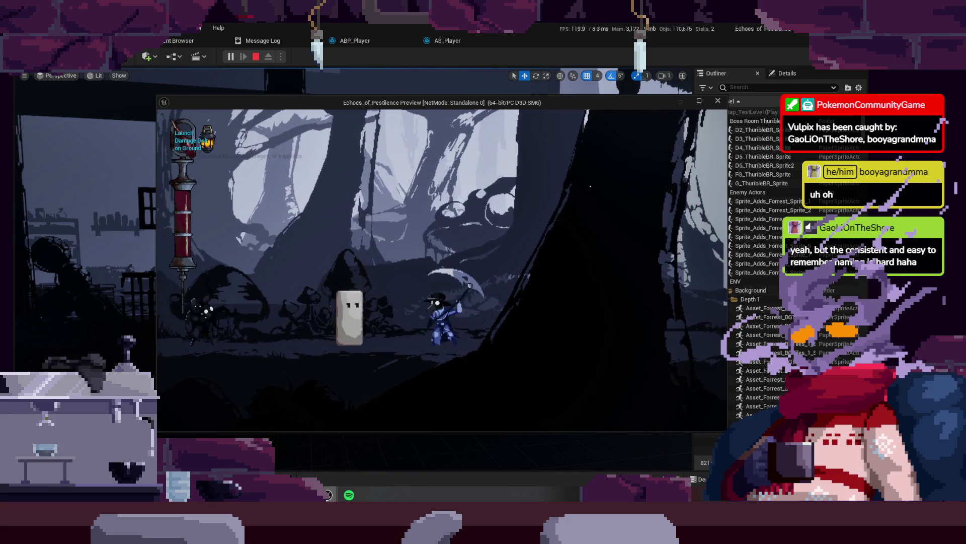
key(space)
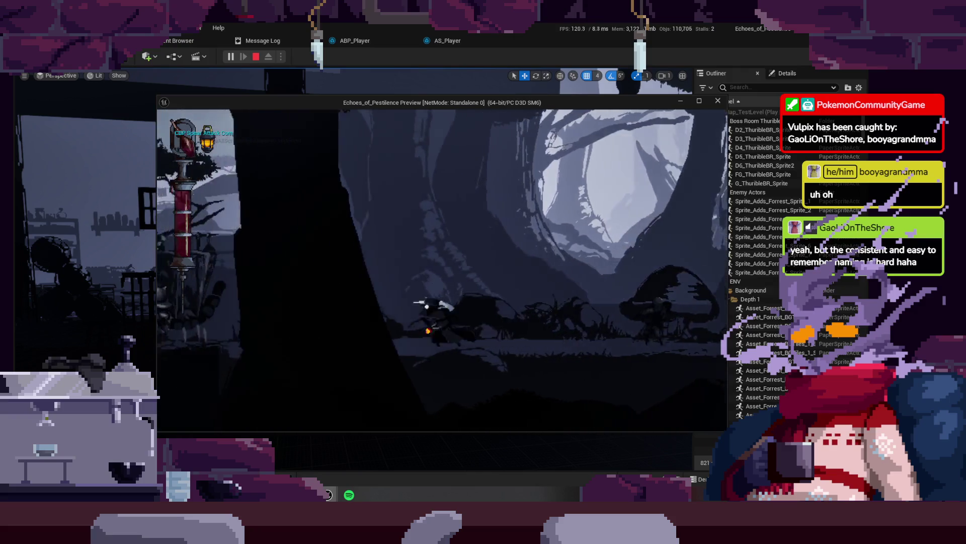
key(d)
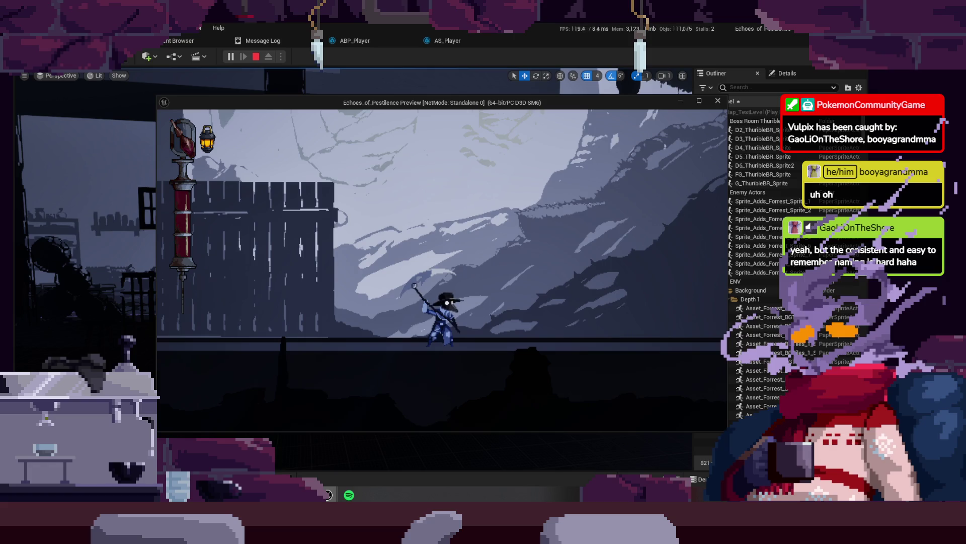
key(Escape)
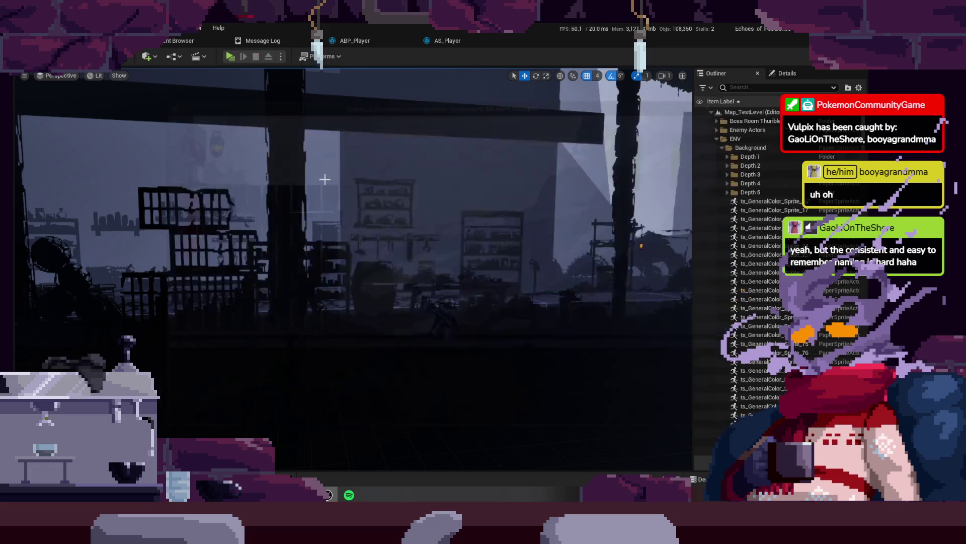
- Delete the Next Combo Input, == and AND nodes and wire <= straight into Can Enter Transition
click(444, 44)
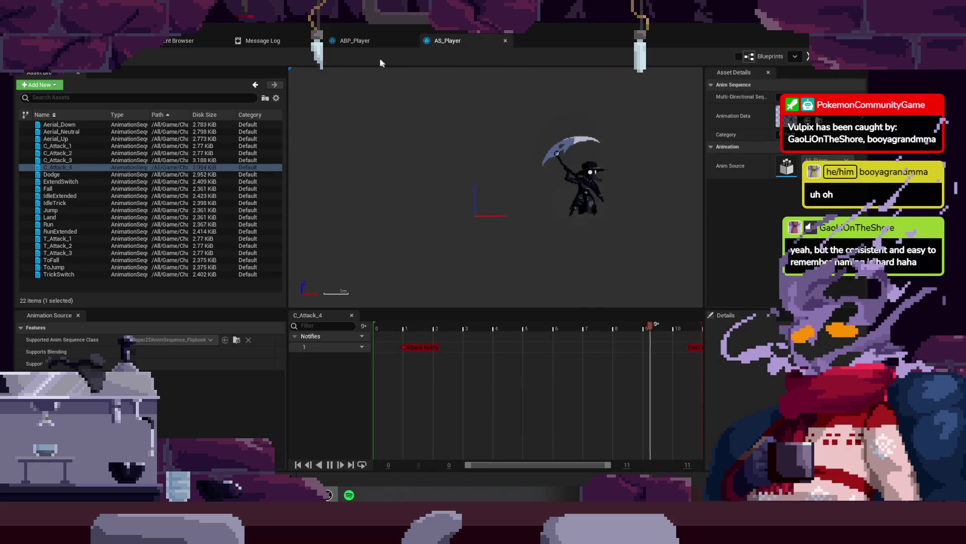
click(368, 44)
drag(241, 140, 468, 236)
key(Delete)
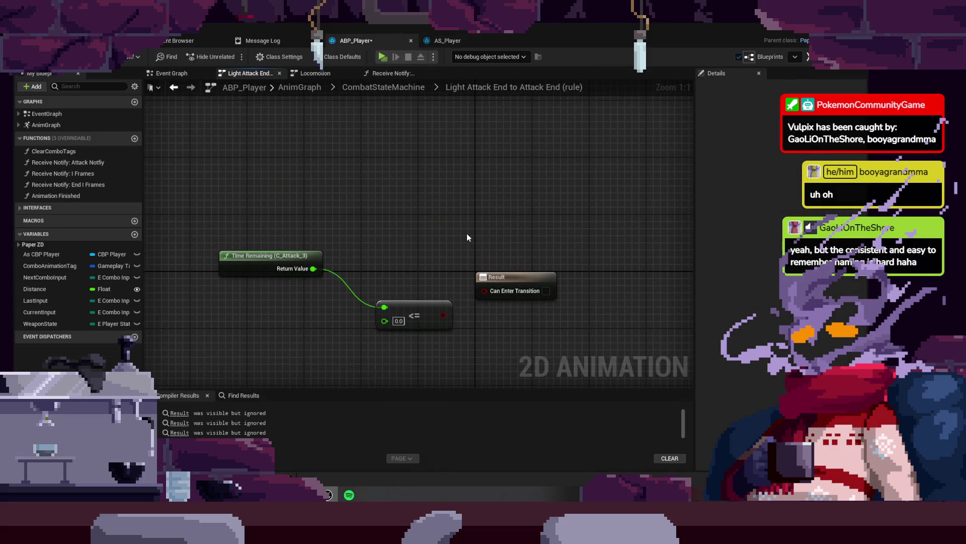
drag(442, 315, 484, 291)
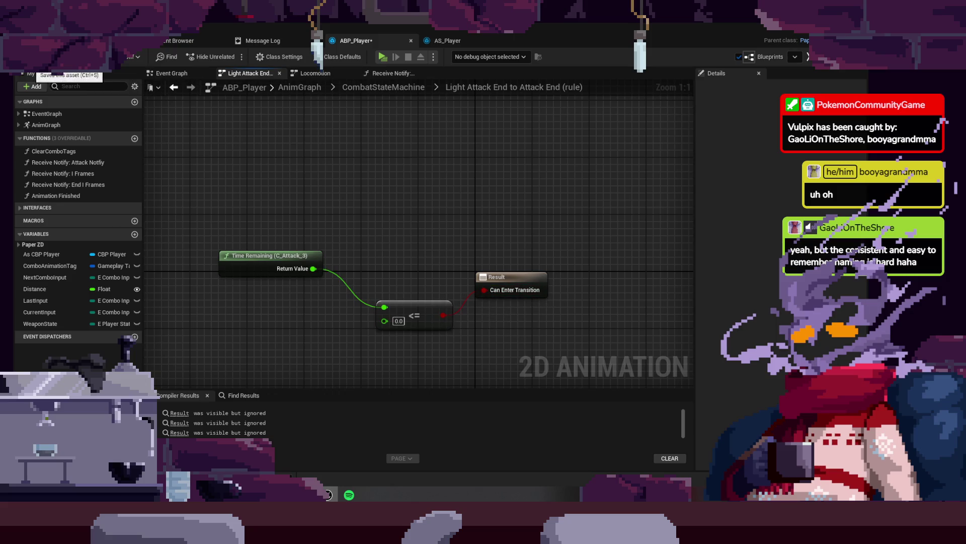
click(132, 40)
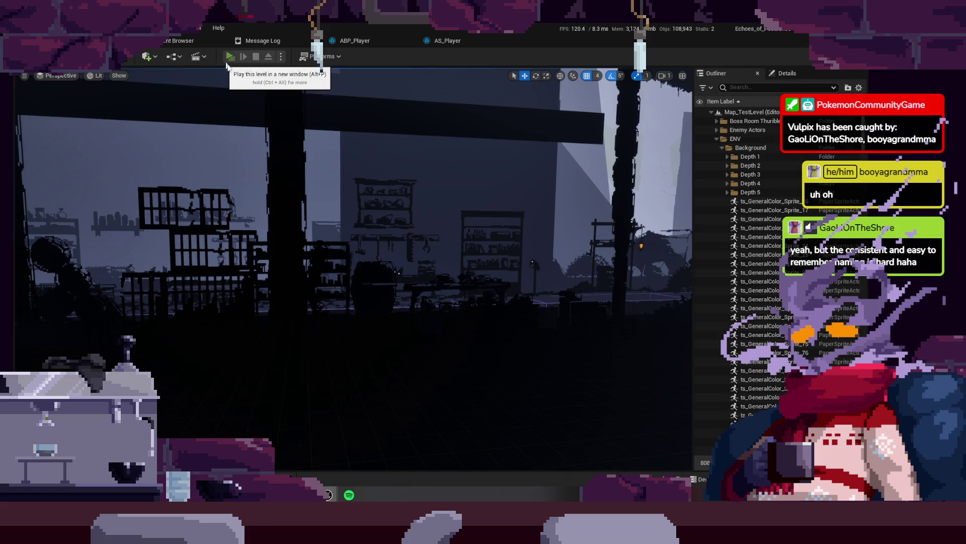
- Run left, jump-slash and dash-attack with the scythe, then stop play and reopen ABP_Player
click(228, 57)
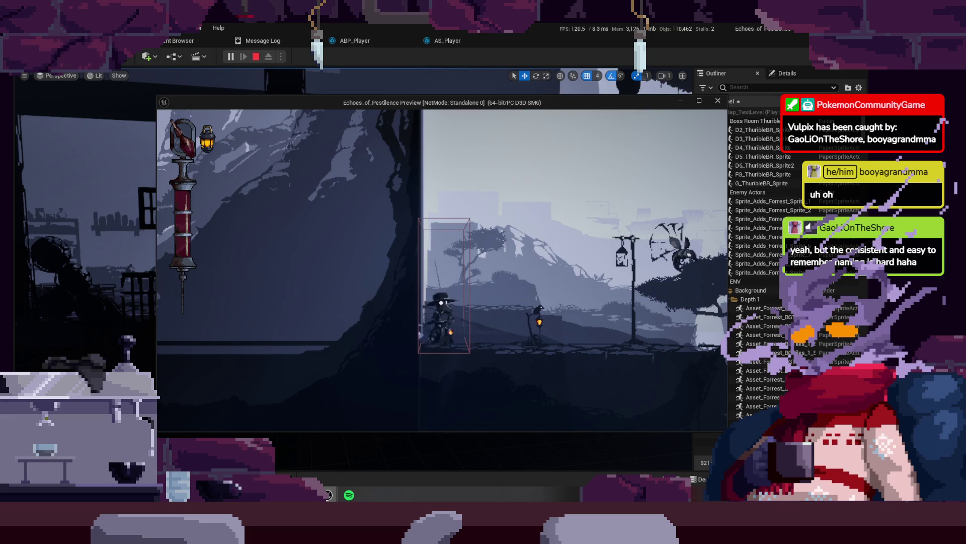
key(a)
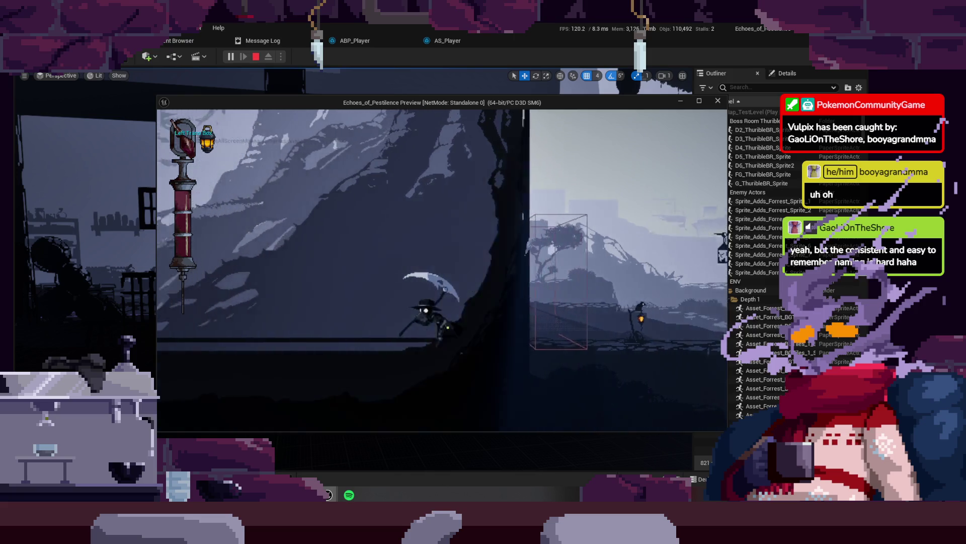
key(space)
key(j)
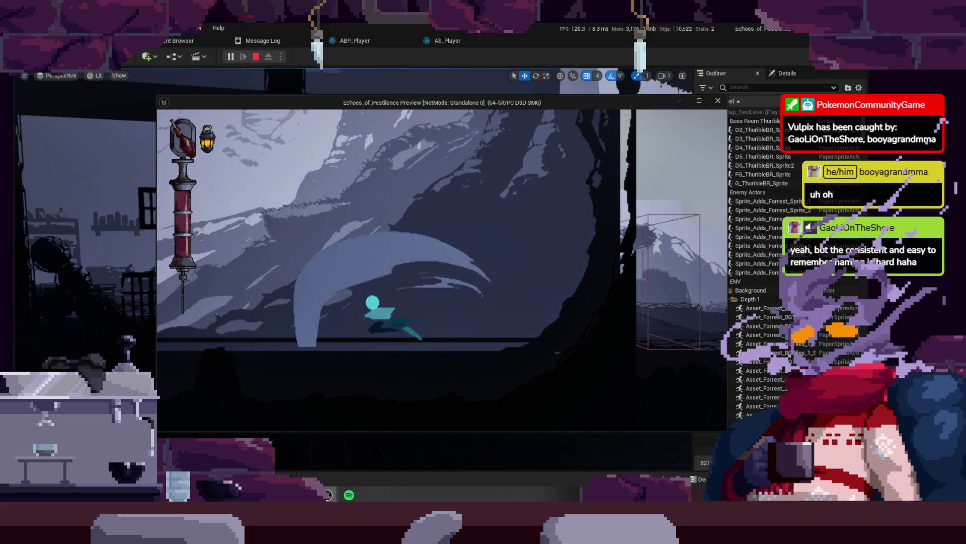
key(j)
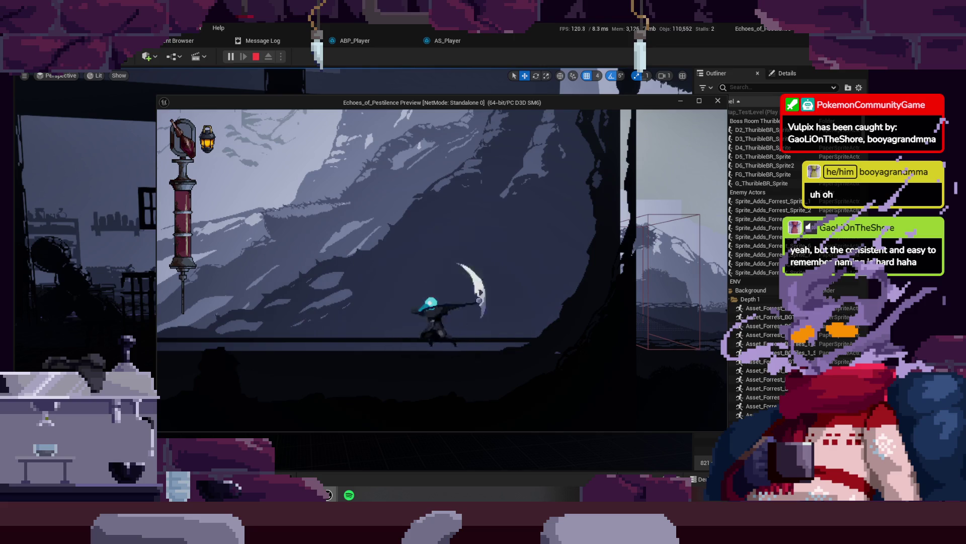
key(k)
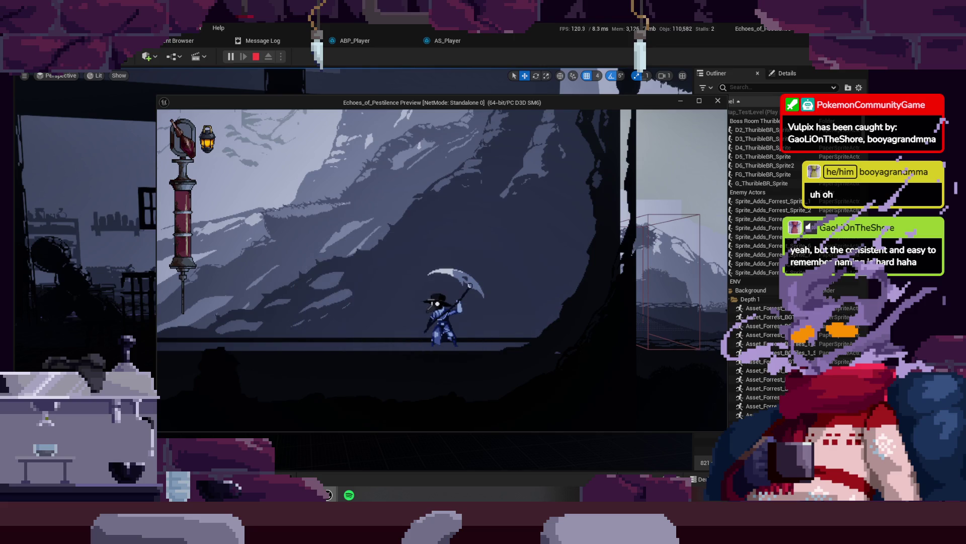
key(Escape)
click(372, 40)
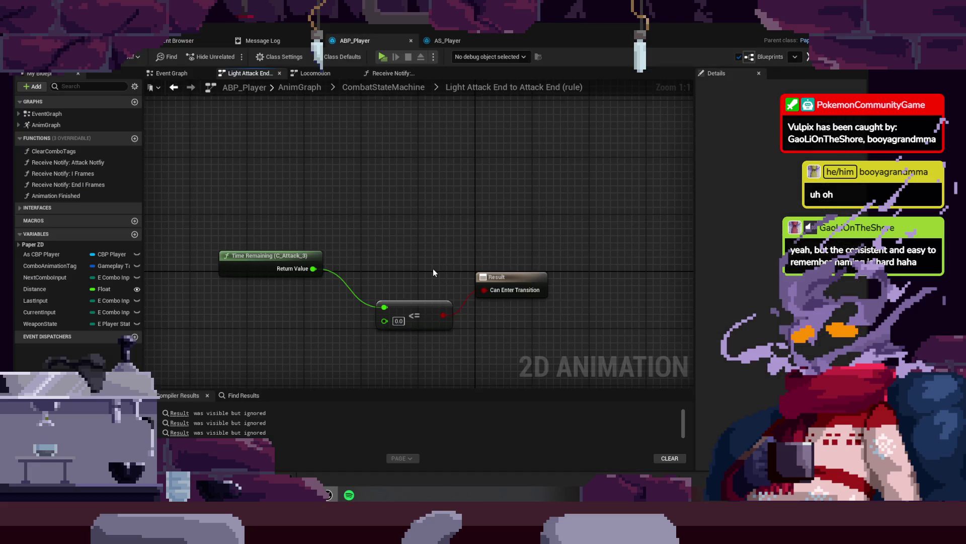
- Move Light Attack Middle and End into a straight column under Light Attack Start
click(391, 88)
scroll(422, 217, up, 5)
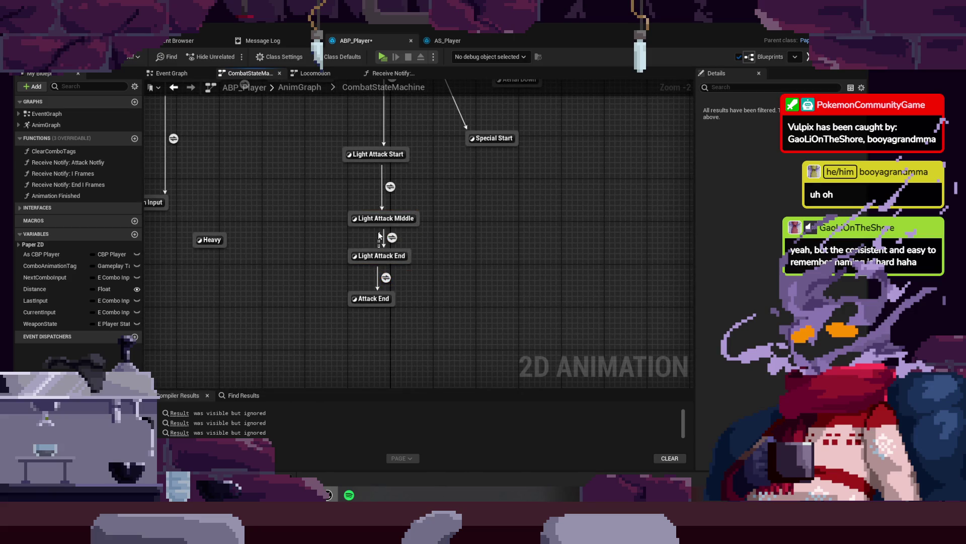
mouse_move(325, 209)
mouse_down()
mouse_move(362, 262)
mouse_move(376, 240)
mouse_up()
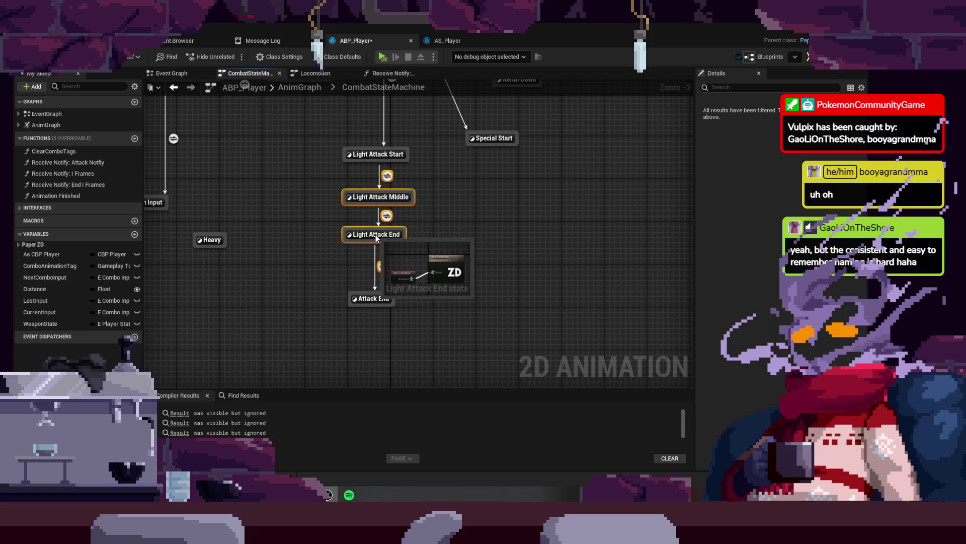
click(376, 279)
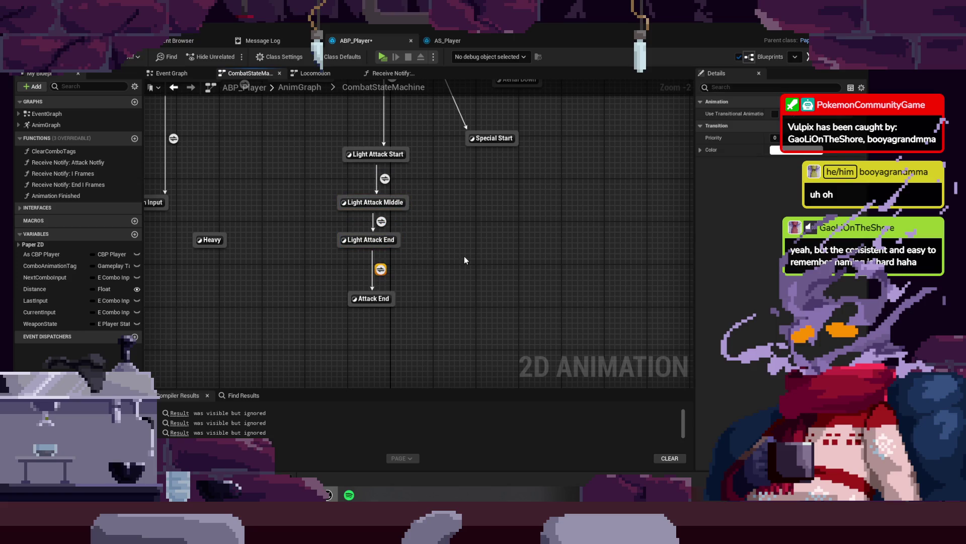
click(373, 246)
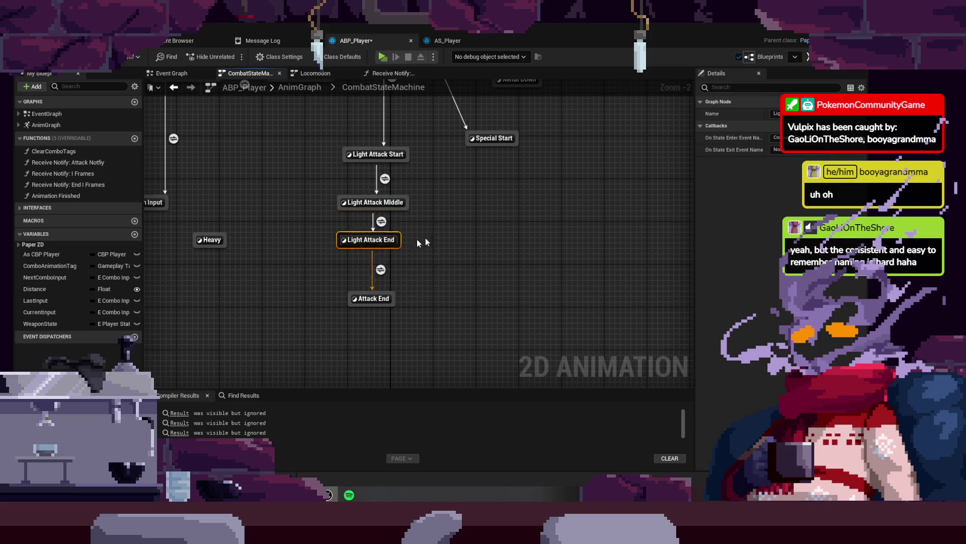
click(380, 298)
click(472, 287)
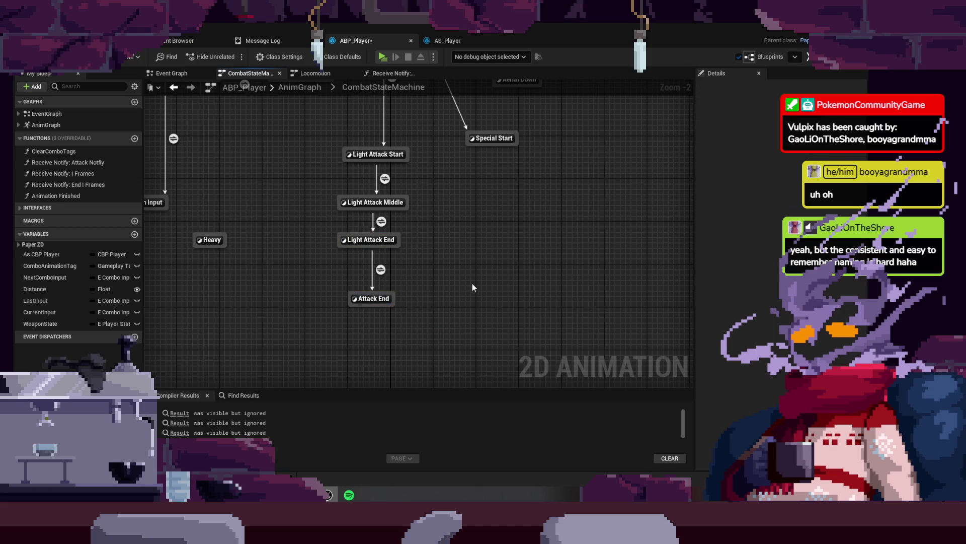
drag(396, 234, 397, 244)
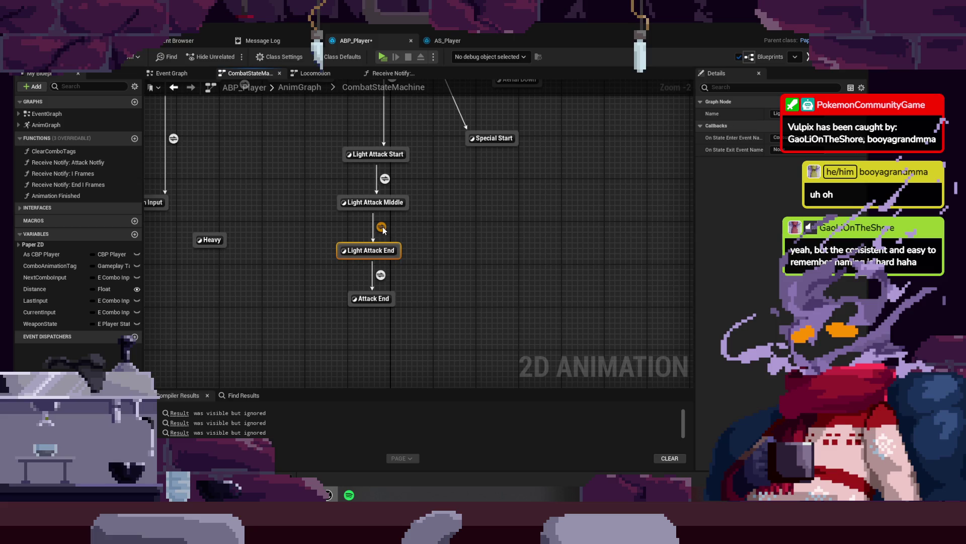
- Inspect the Middle to End and End to Attack End transition rules
double_click(381, 226)
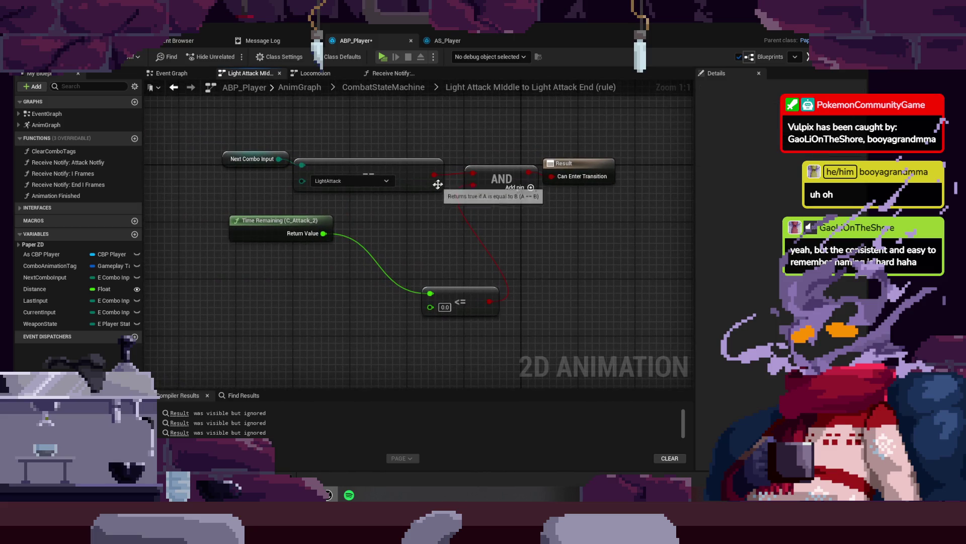
click(401, 88)
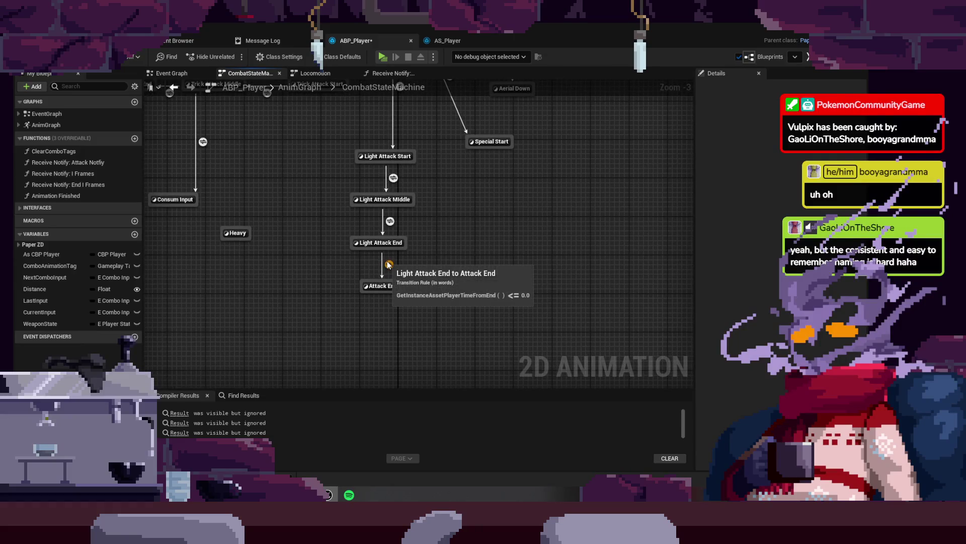
click(389, 265)
double_click(395, 262)
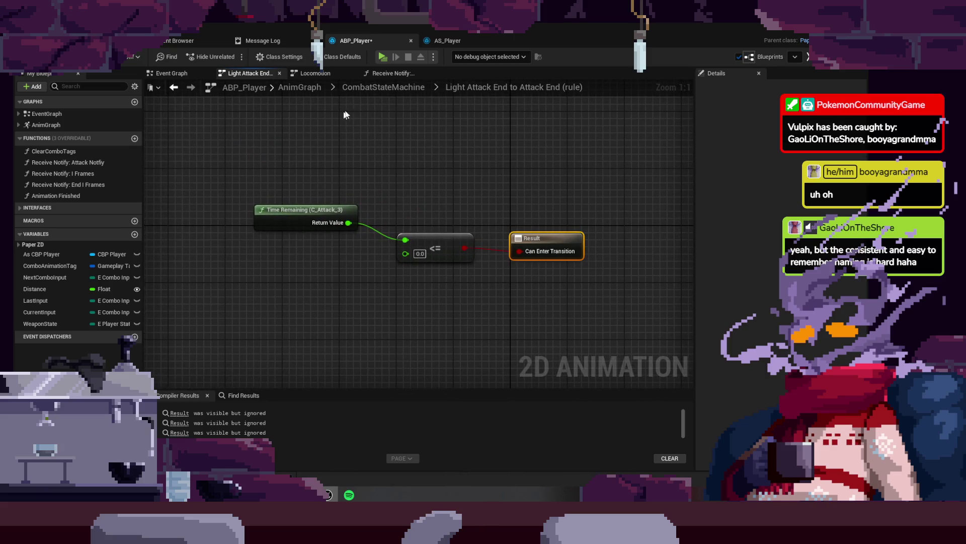
click(387, 89)
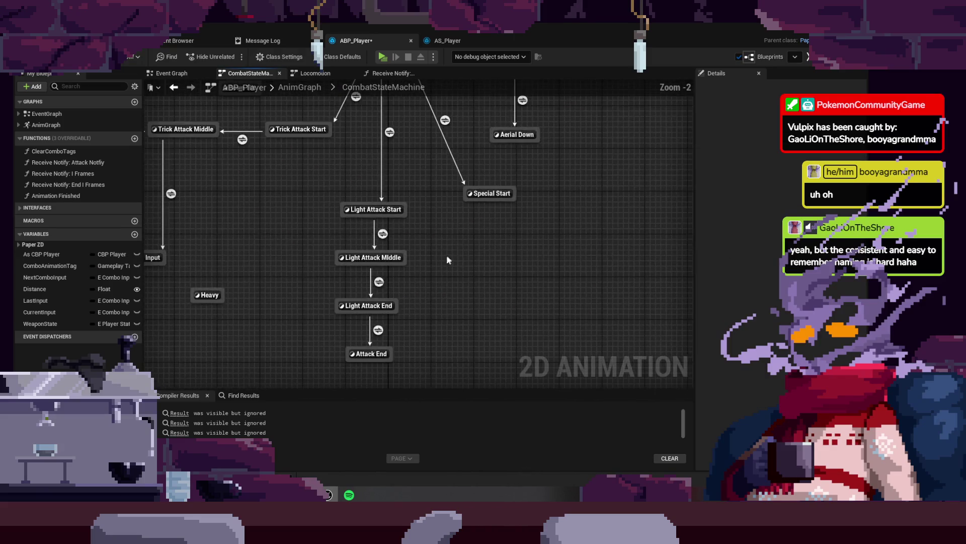
- Pan to the Trick Attack chain, shift Consum Input up-left, and open the Trick Attack Middle→Consum Input rule
scroll(448, 260, up, 2)
drag(448, 259, 443, 323)
mouse_move(445, 140)
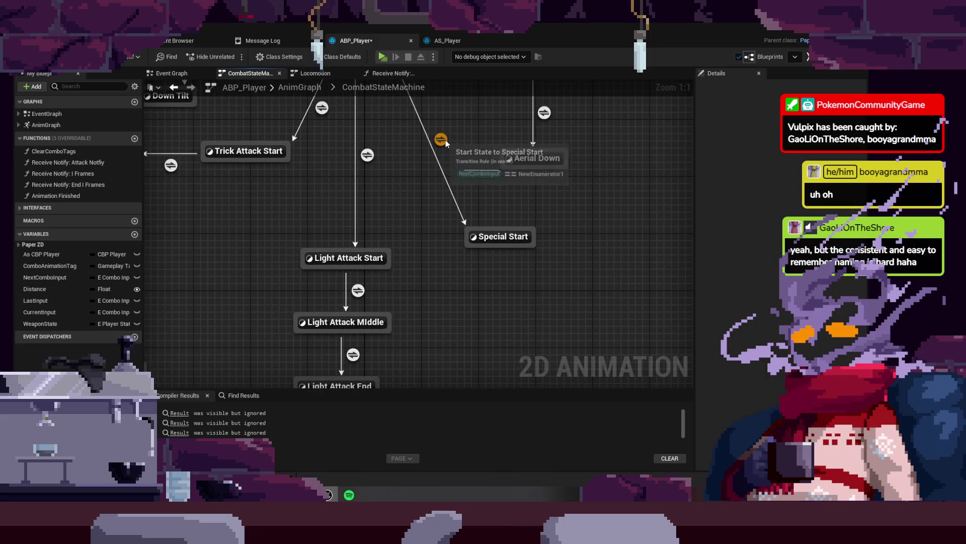
mouse_move(446, 143)
mouse_down()
mouse_move(440, 291)
mouse_move(488, 237)
mouse_move(536, 152)
mouse_move(605, 143)
mouse_move(579, 133)
mouse_up()
drag(348, 261, 469, 326)
mouse_move(427, 289)
mouse_down()
mouse_move(422, 192)
mouse_move(417, 222)
mouse_move(365, 262)
mouse_up()
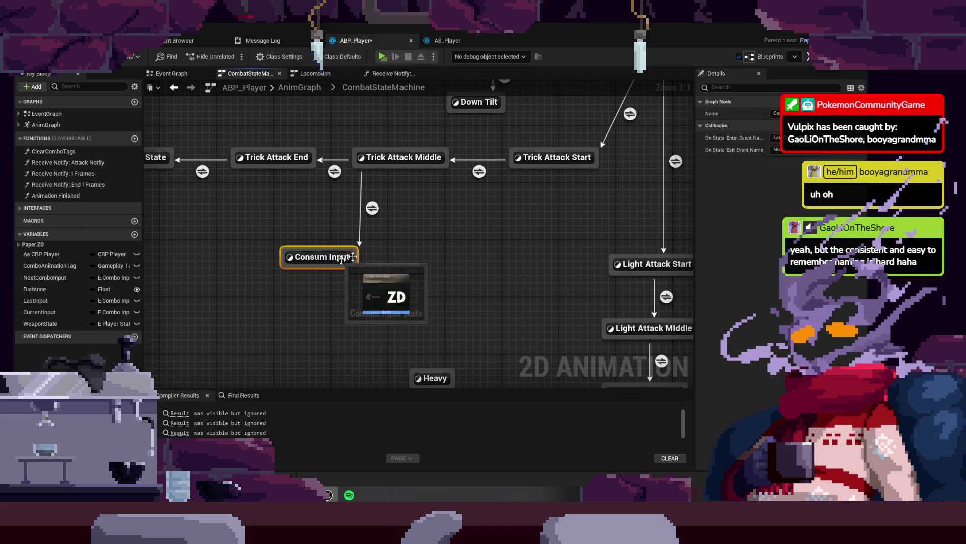
double_click(373, 208)
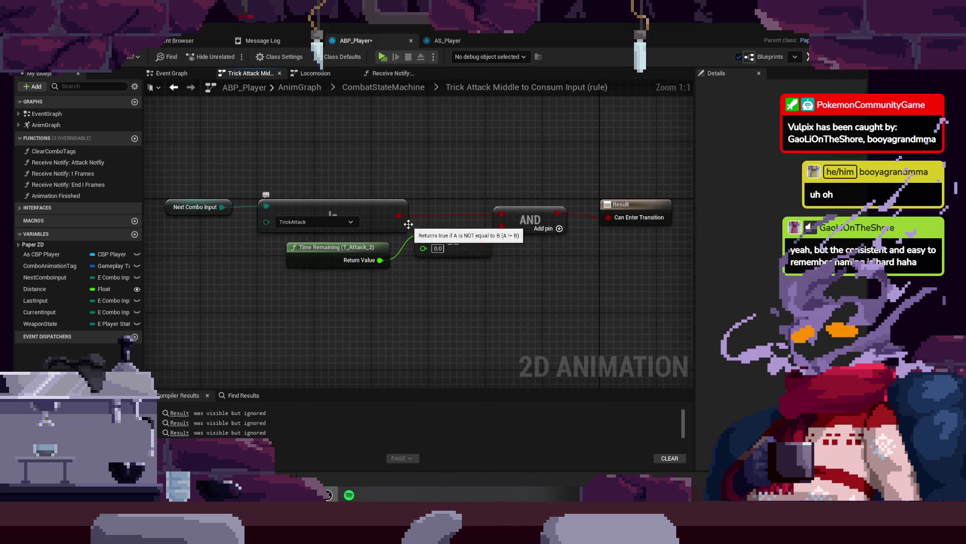
- Back in CombatStateMachine, move the Consum Input state down and right and confirm its name
click(401, 88)
scroll(428, 201, up, 3)
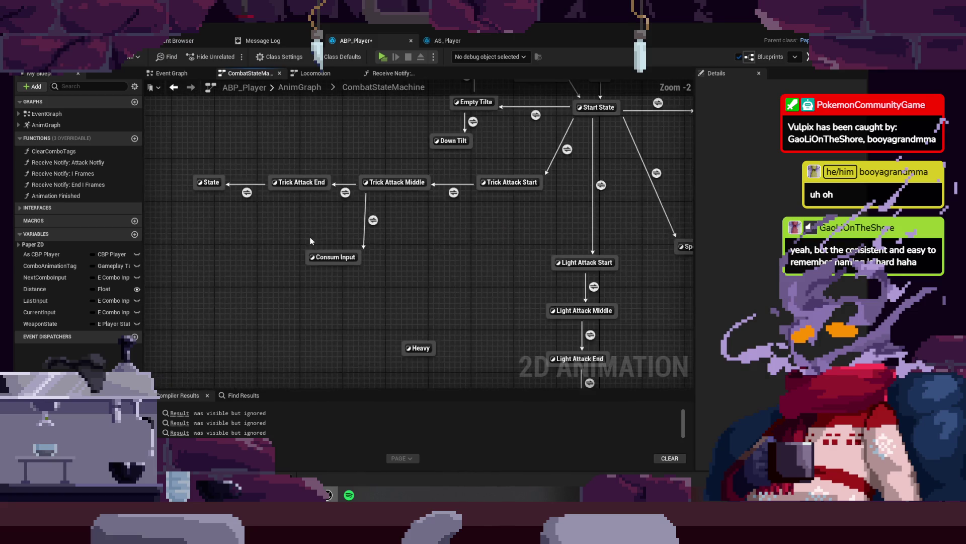
drag(354, 236, 412, 241)
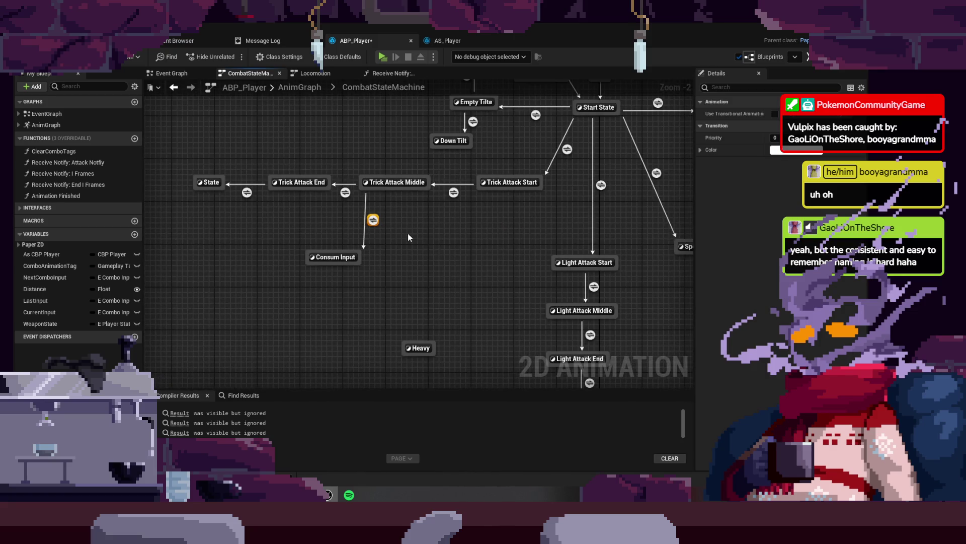
click(335, 257)
drag(334, 257, 367, 297)
key(F2)
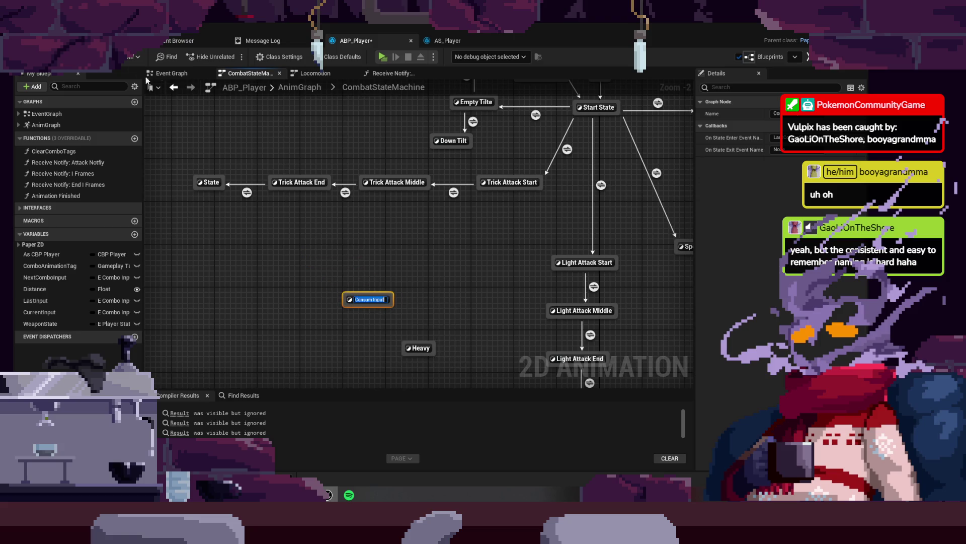
key(Return)
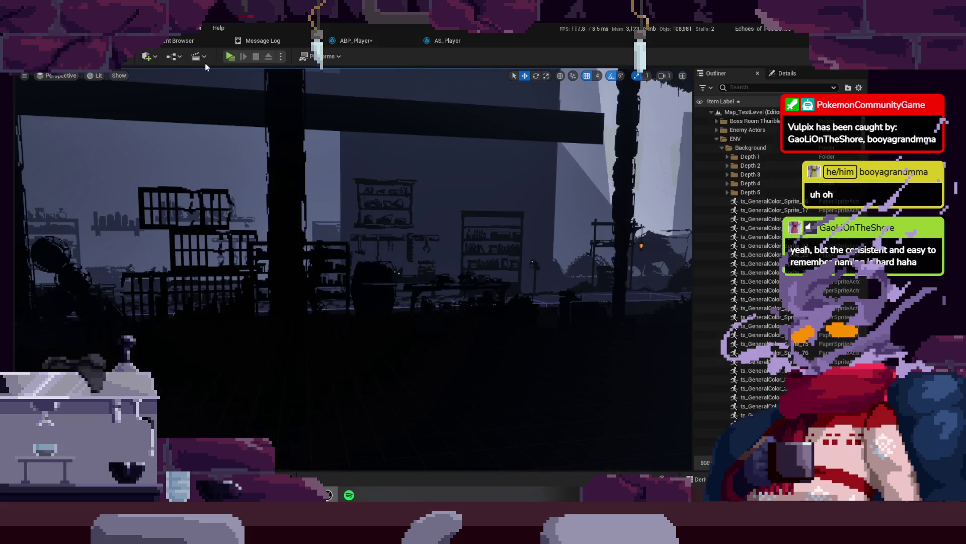
click(234, 58)
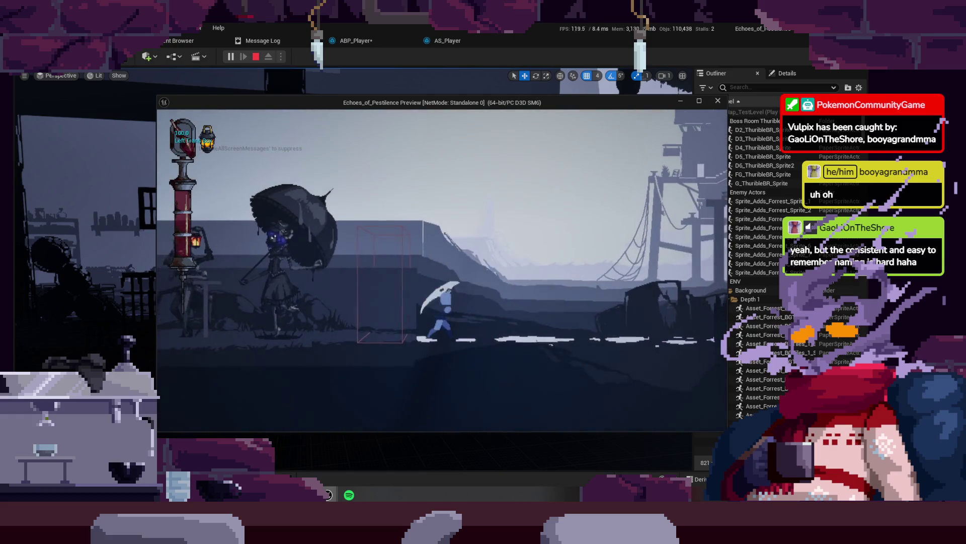
key(a)
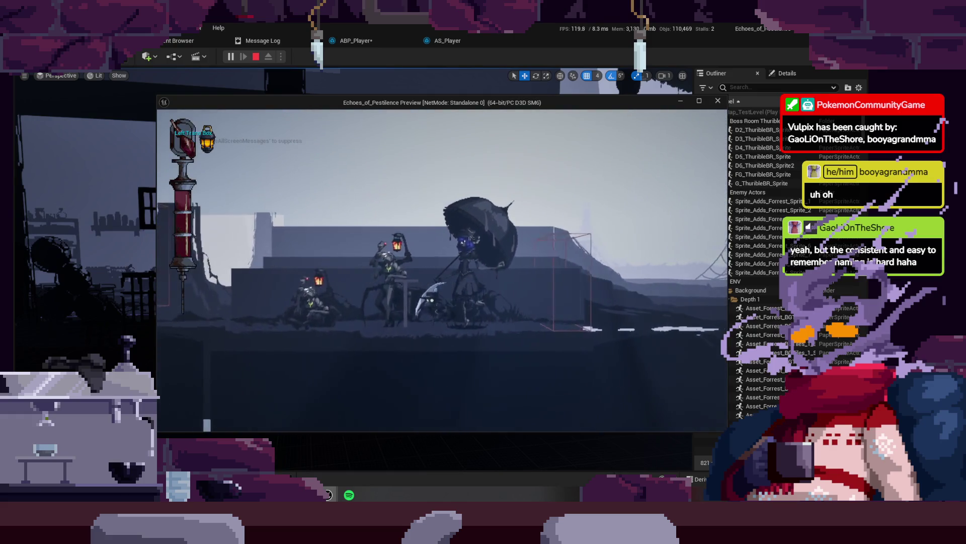
key(j)
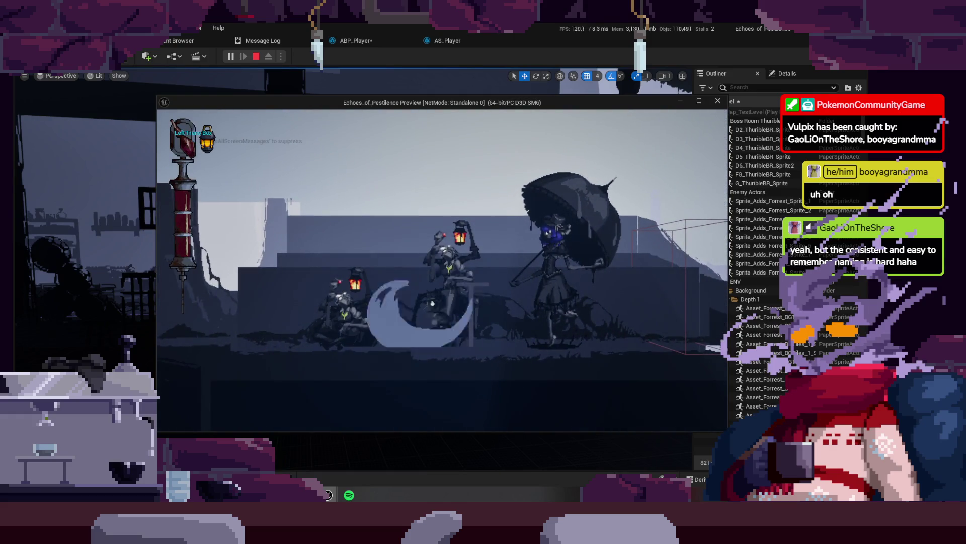
key(j)
key(j)
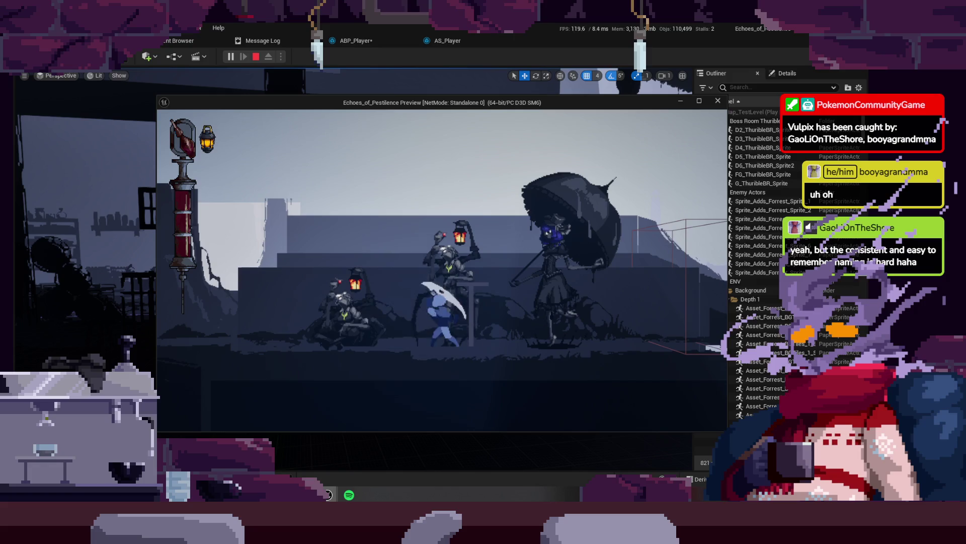
key(j)
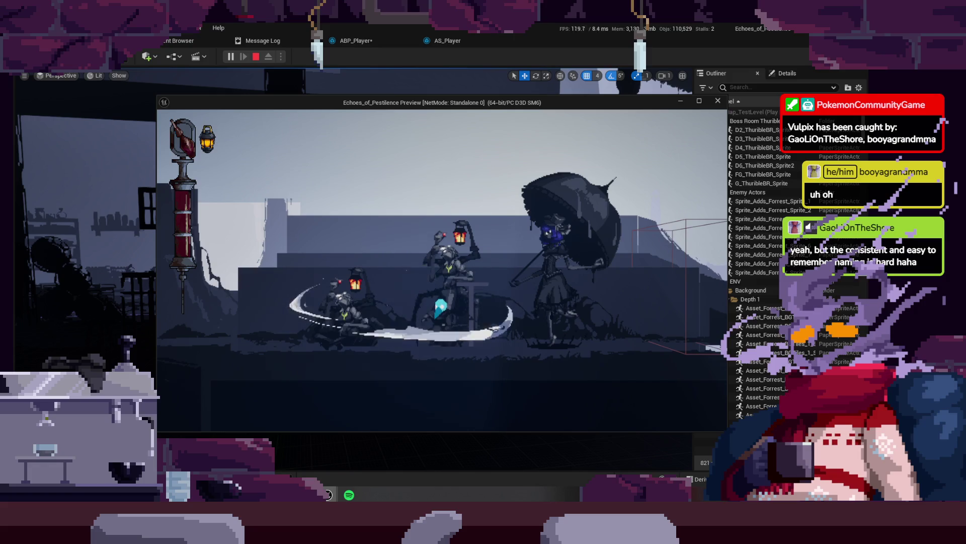
key(a)
key(d)
key(j)
key(j)
key(j)
key(j)
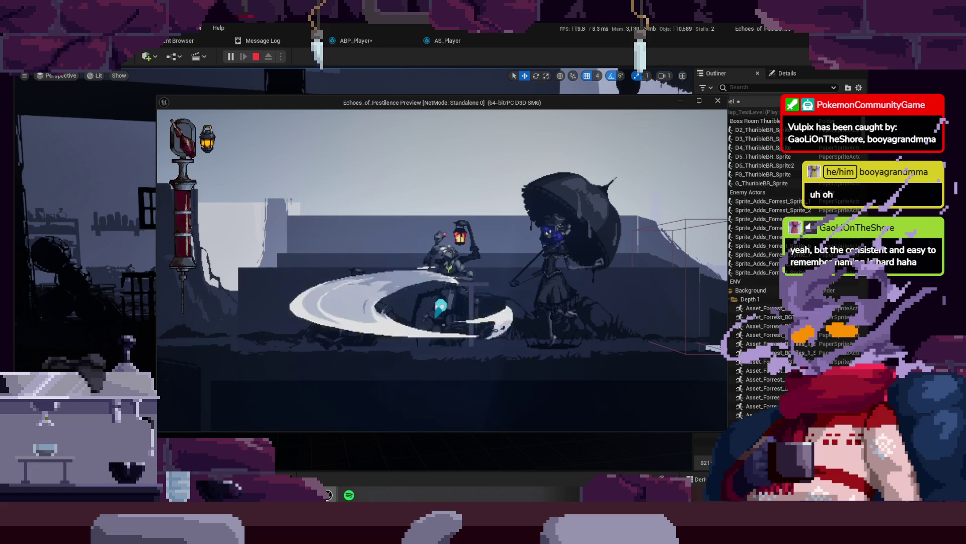
key(a)
key(d)
key(j)
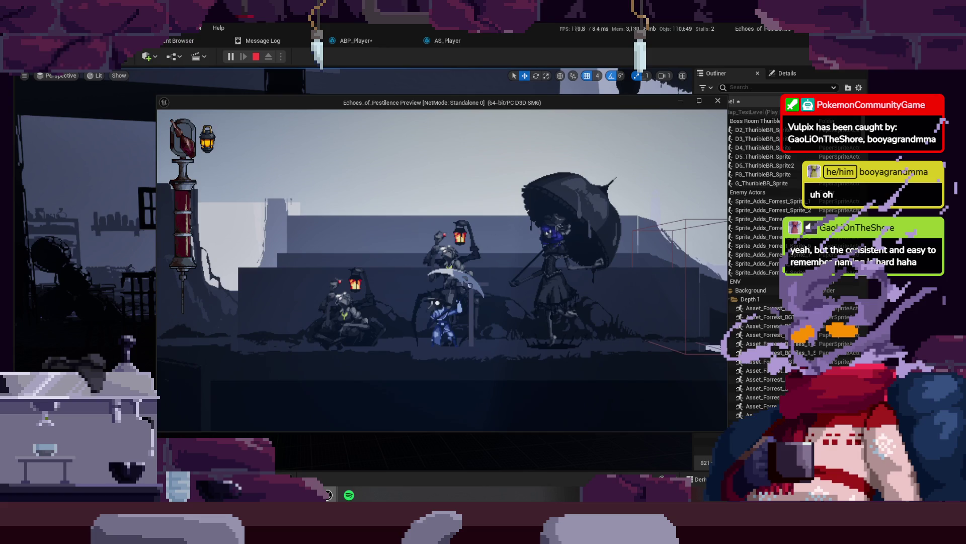
key(Escape)
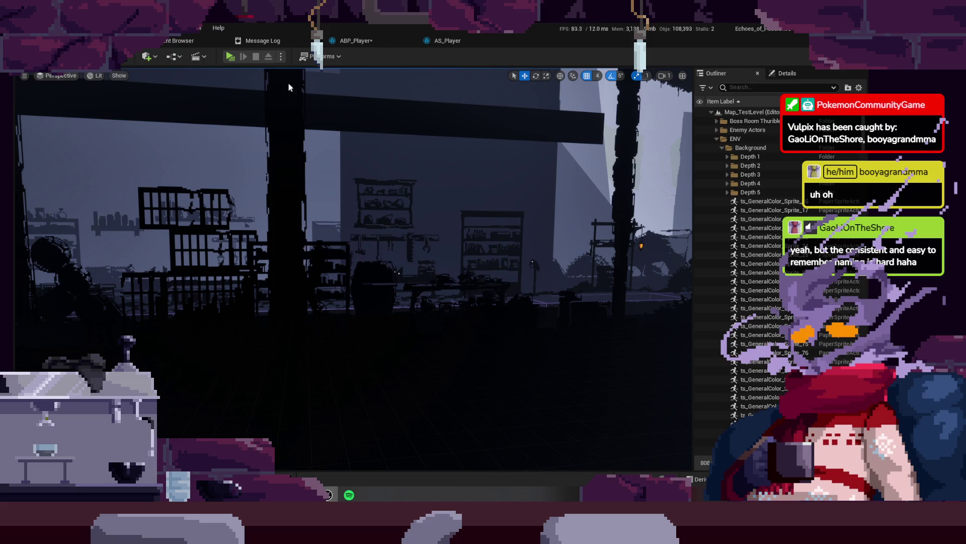
- In ABP_Player's combat graph, nudge Attack End into line beneath Light Attack End
click(357, 42)
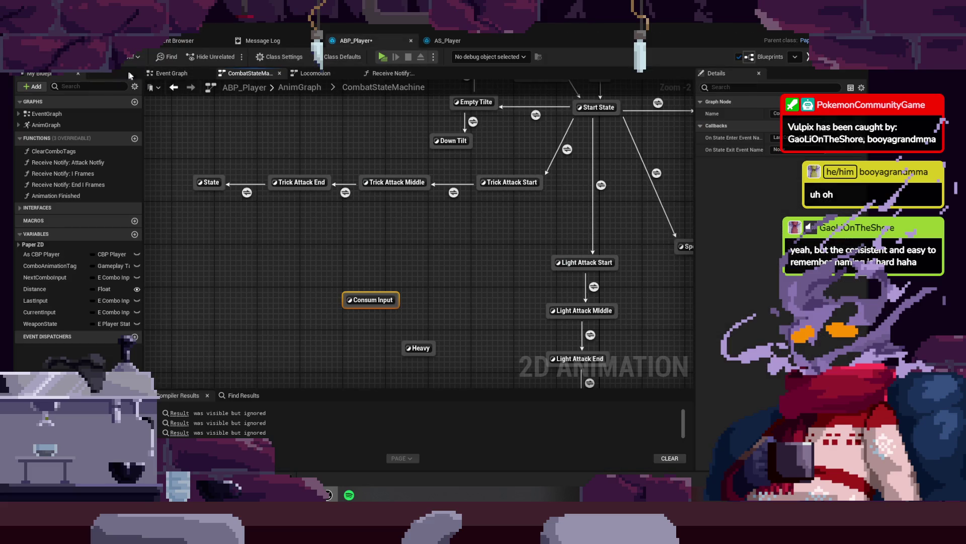
drag(467, 253, 343, 183)
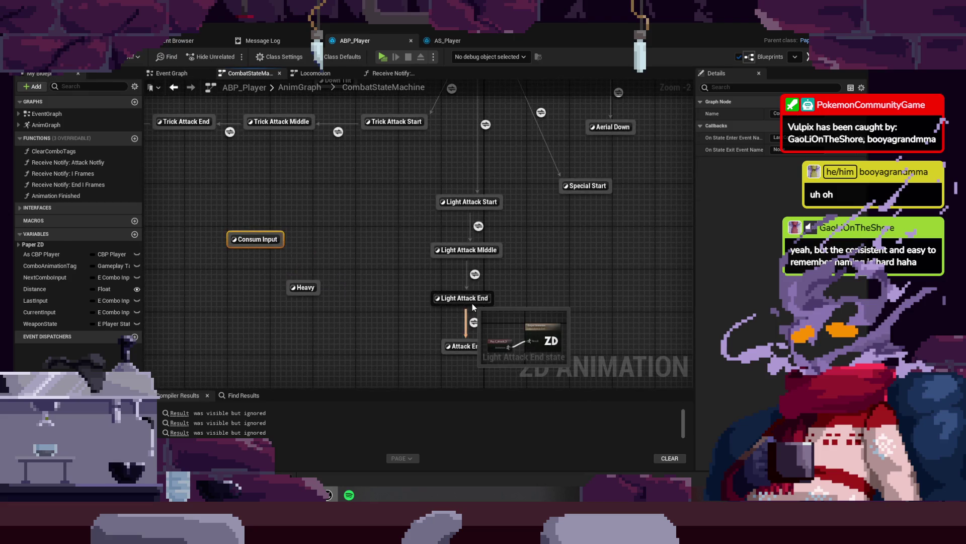
drag(472, 303, 417, 249)
drag(376, 275, 427, 332)
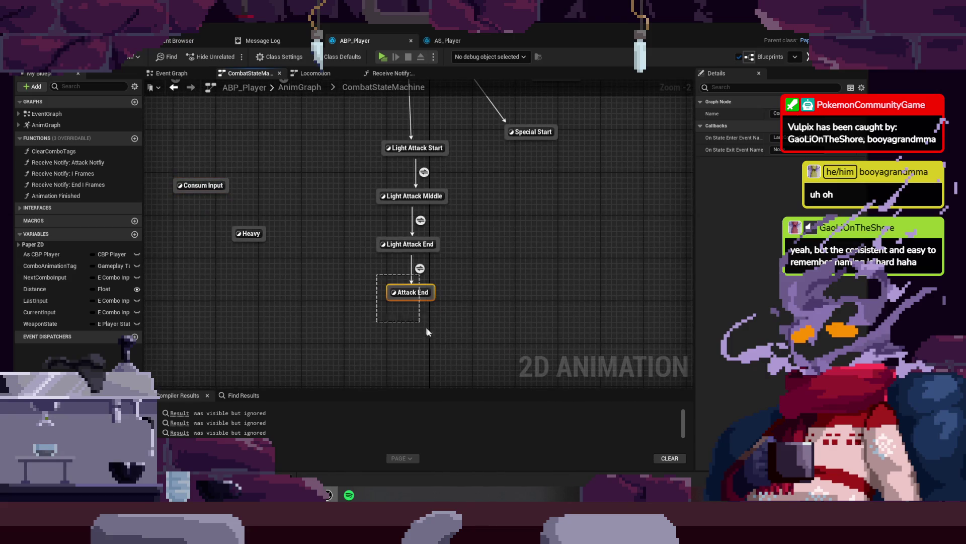
drag(416, 298, 421, 288)
click(475, 275)
- Align the whole Light Attack chain with Attack End and move it higher, then view the Event Graph
drag(494, 247, 327, 334)
mouse_move(404, 263)
mouse_down()
mouse_move(424, 252)
mouse_move(414, 252)
mouse_up()
drag(460, 160, 336, 313)
drag(451, 209, 467, 276)
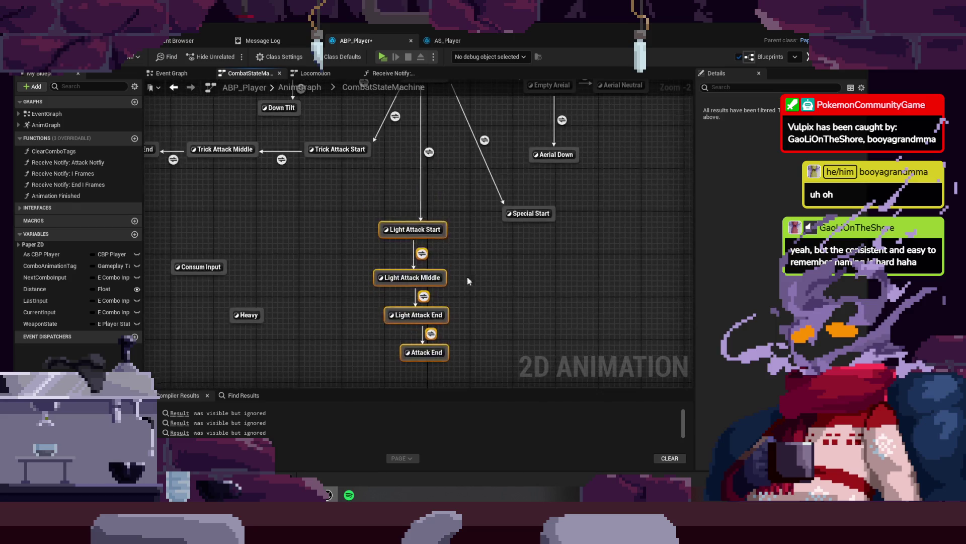
drag(437, 234, 437, 179)
click(479, 246)
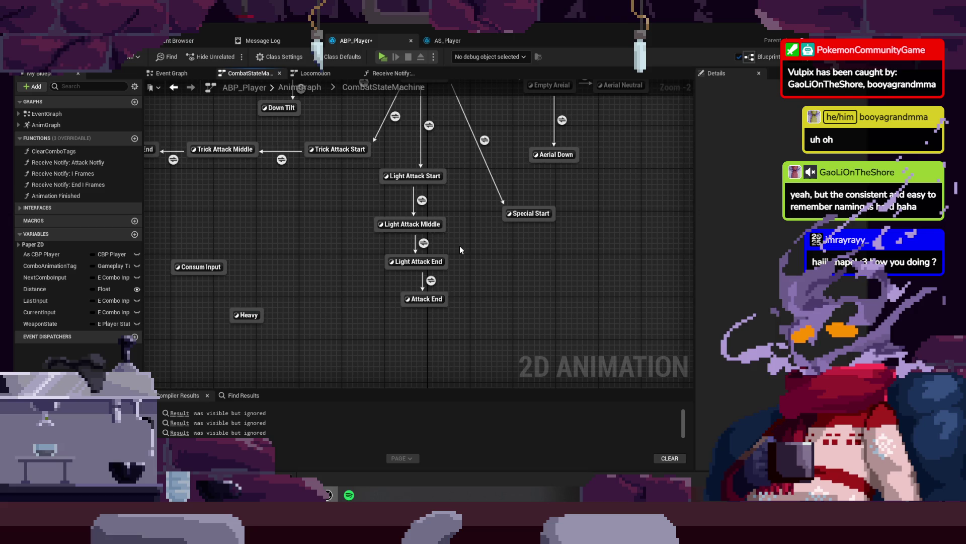
click(171, 73)
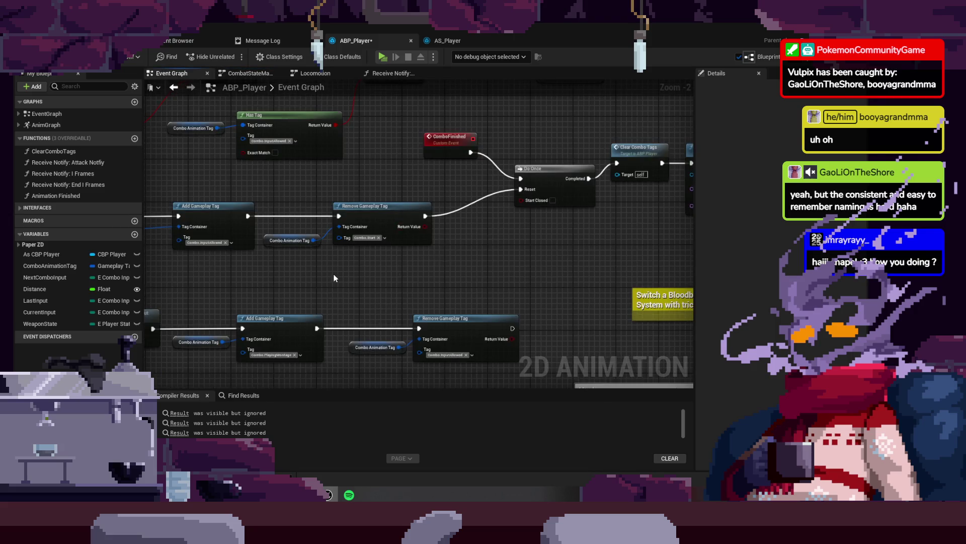
- Zoom around the Event Graph and pan to the playback-complete event nodes
scroll(446, 188, up, 2)
scroll(446, 187, up, 2)
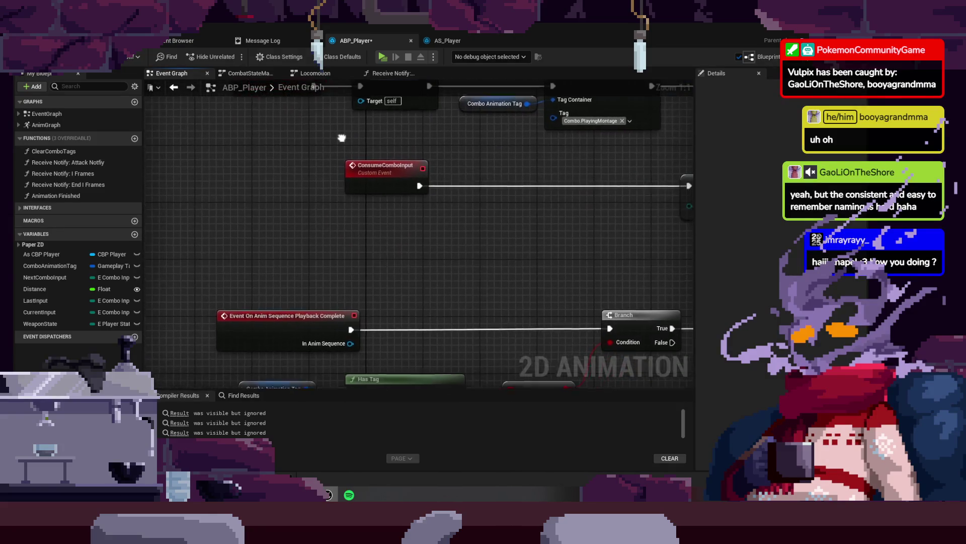
scroll(421, 208, down, 2)
scroll(467, 290, up, 2)
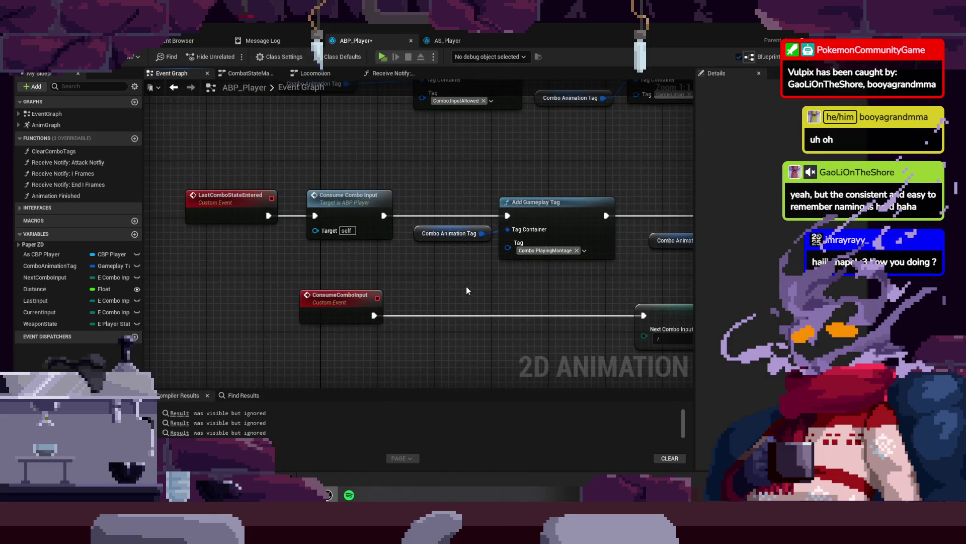
scroll(450, 273, down, 1)
drag(450, 274, 502, 136)
- Pan to the Delay and SET nodes, then start a Play In Editor session from the level editor
scroll(502, 136, down, 2)
scroll(475, 242, up, 2)
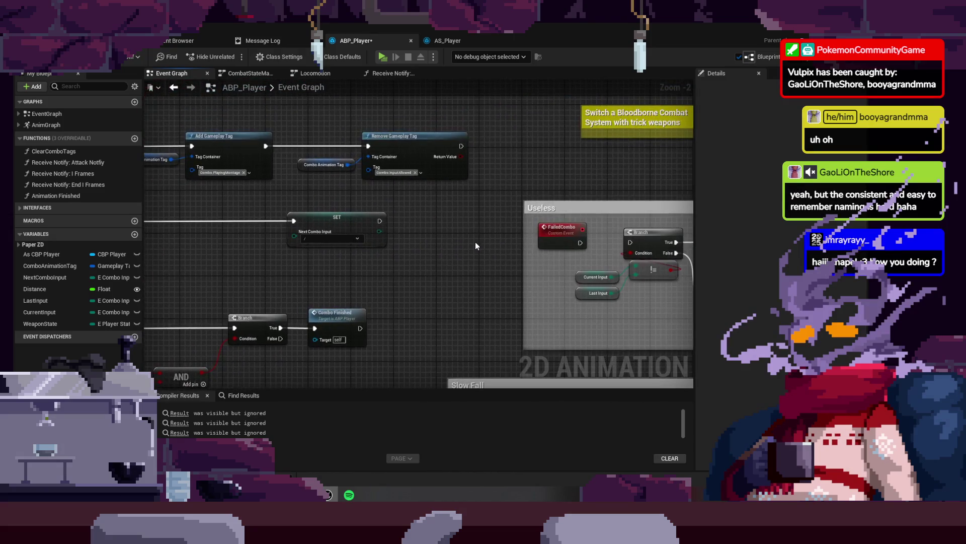
scroll(407, 215, down, 2)
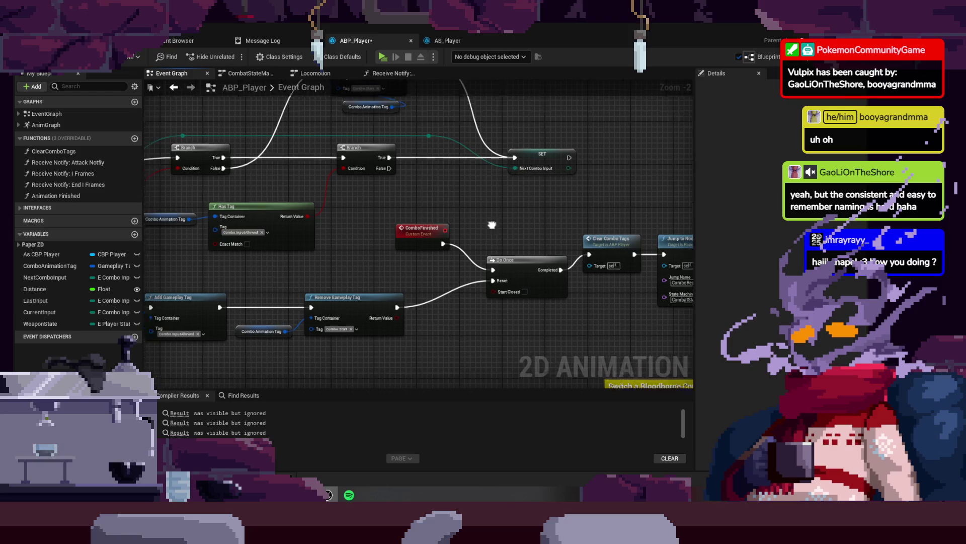
scroll(301, 208, up, 2)
mouse_move(367, 288)
mouse_down()
mouse_move(431, 203)
mouse_move(543, 170)
mouse_move(294, 305)
mouse_up()
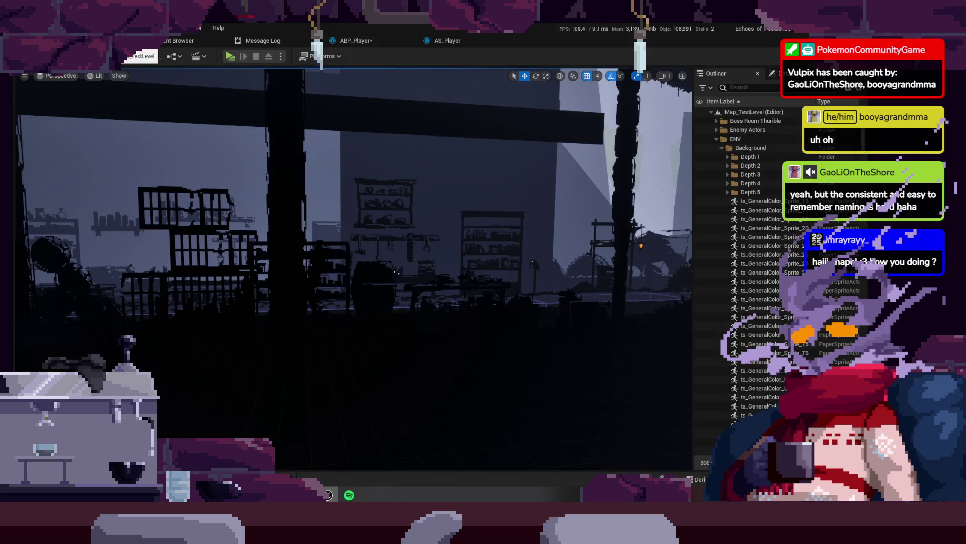
click(136, 41)
click(230, 57)
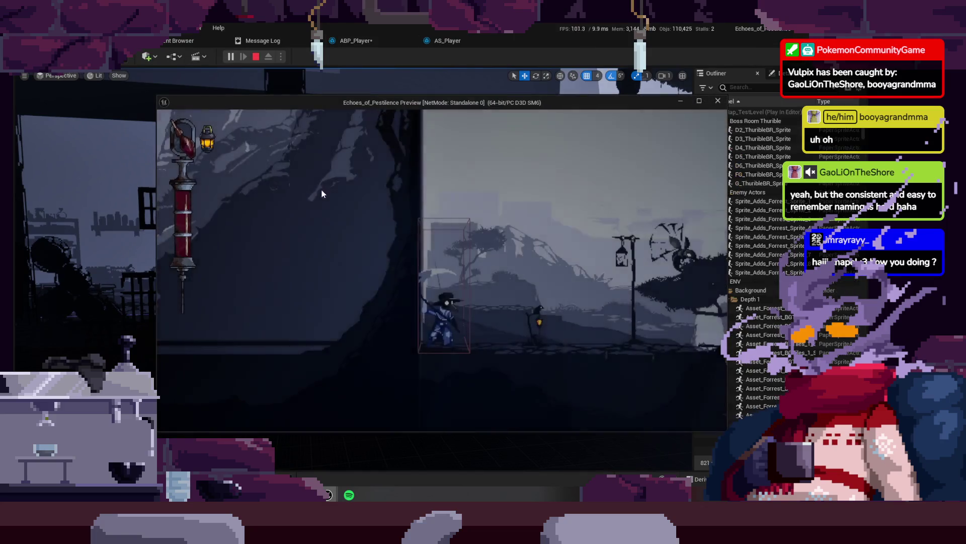
- Walk left and right chaining scythe light attacks and switching to cyan form, then stop with Esc
key(d)
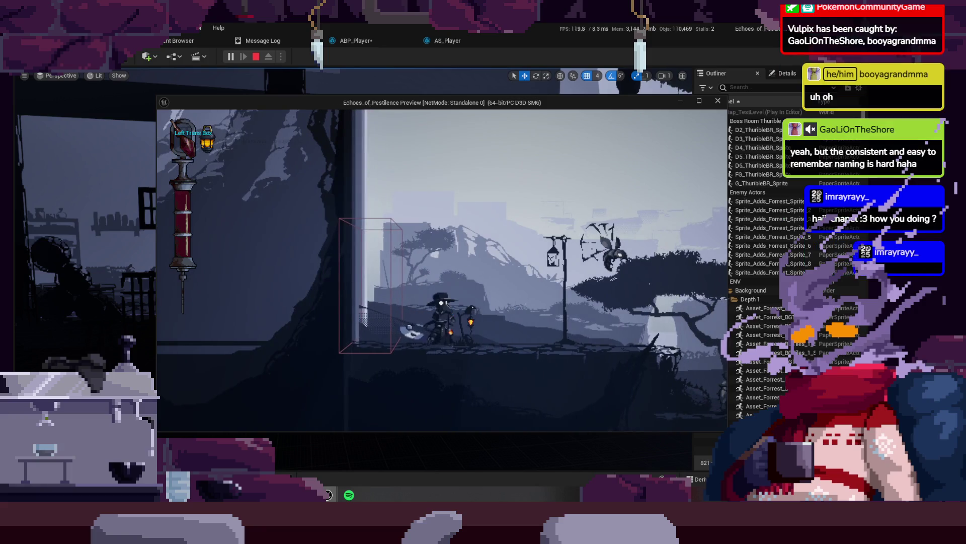
key(a)
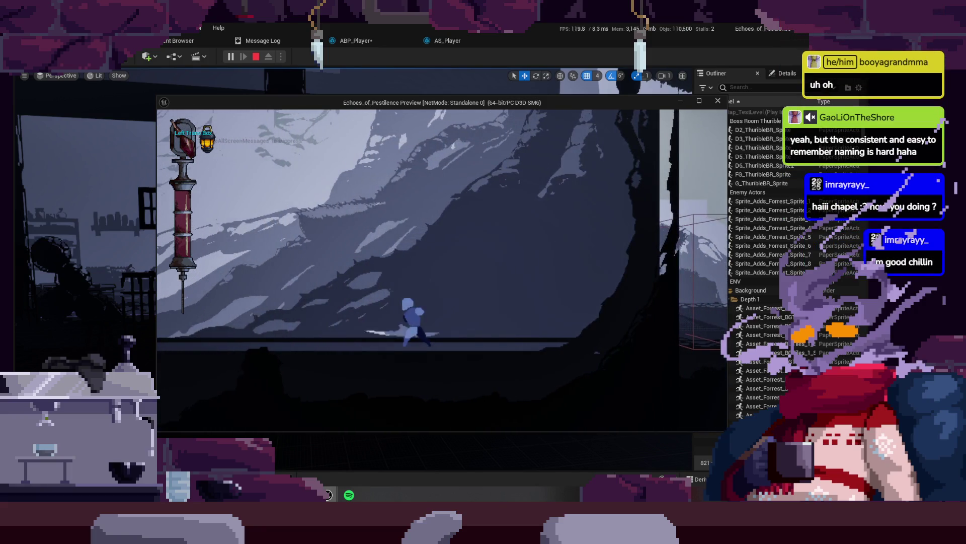
key(d)
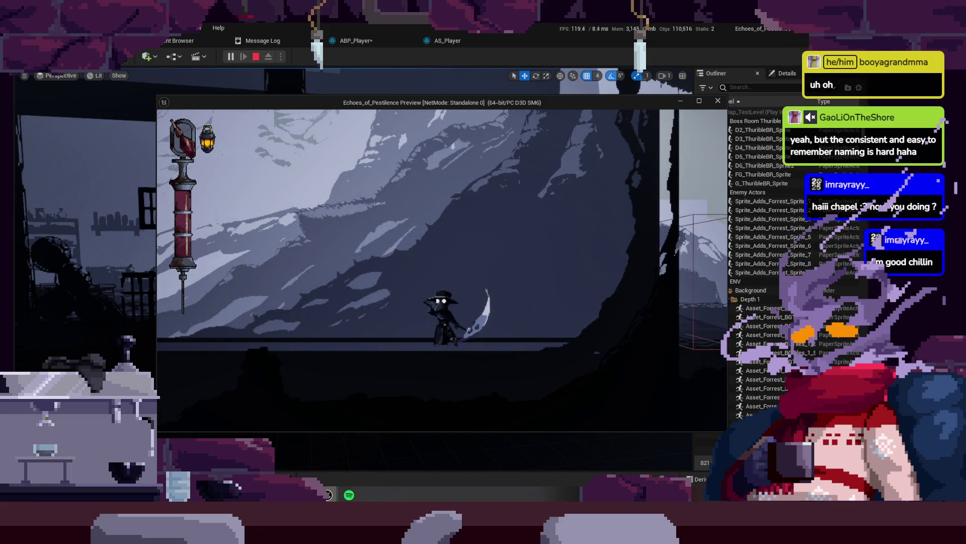
key(a)
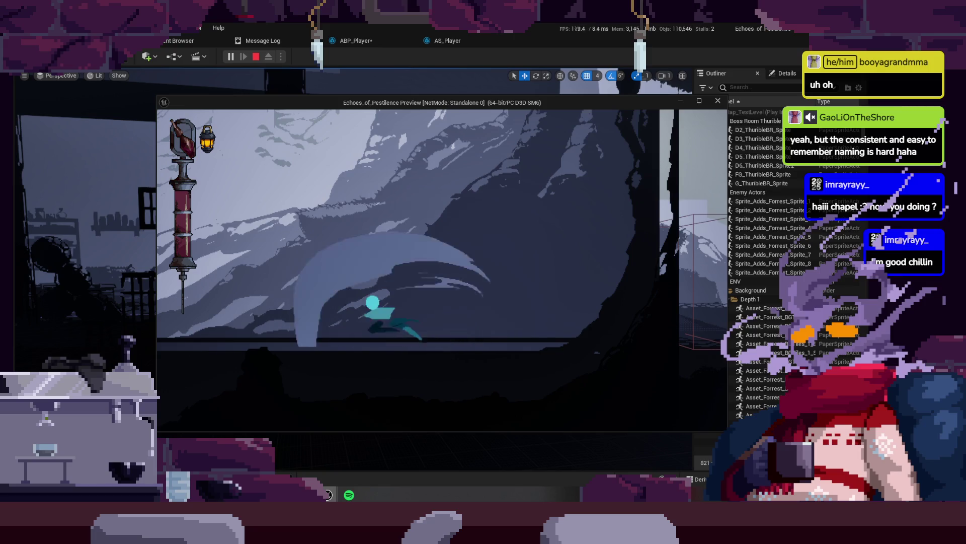
key(a)
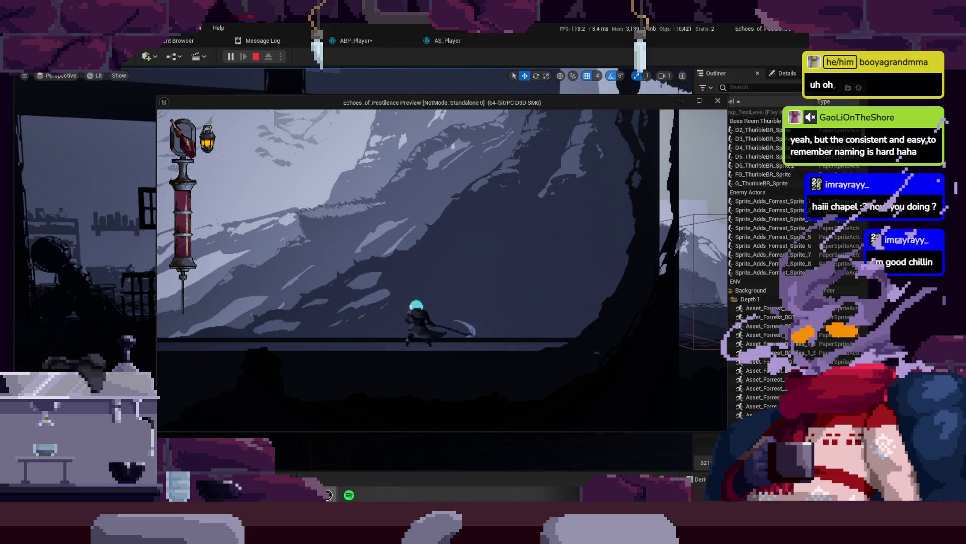
key(d)
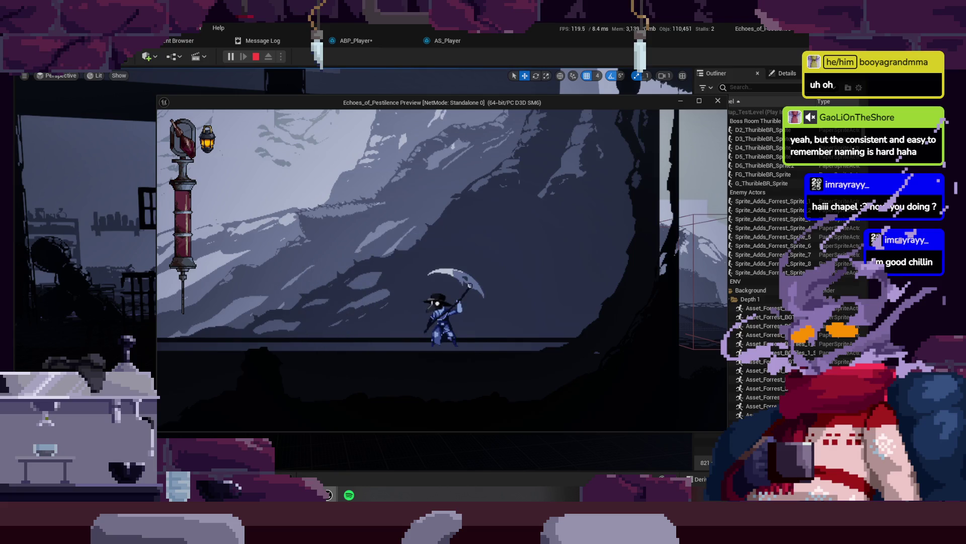
key(Escape)
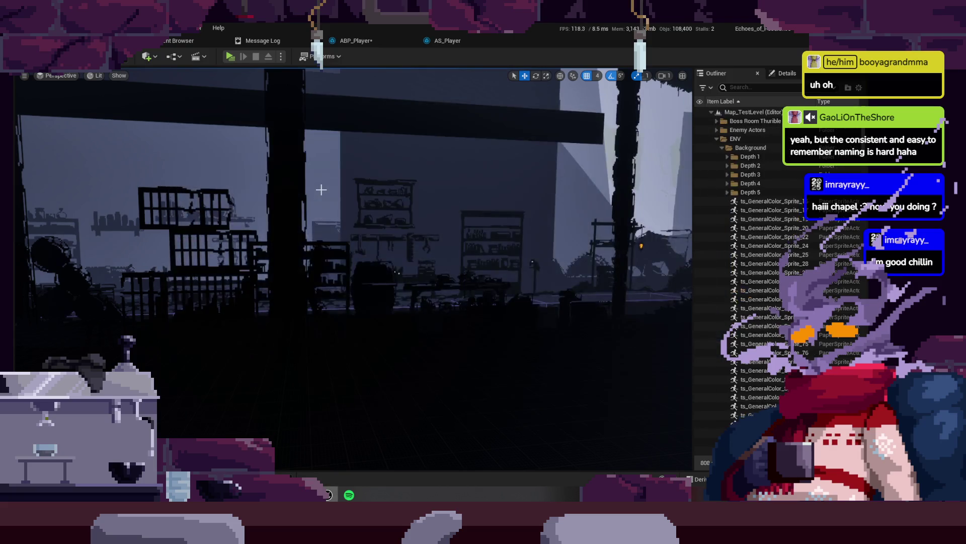
click(458, 44)
- Move the SET node beside ConsumeComboInput and shift the Combo Animation Tag node down-left
click(373, 47)
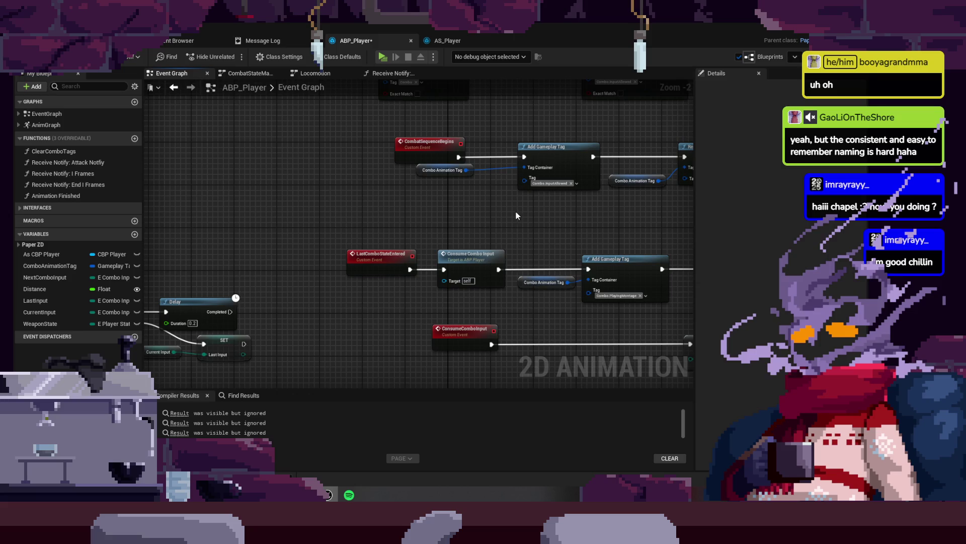
mouse_move(516, 212)
mouse_down()
mouse_move(484, 195)
mouse_move(455, 211)
mouse_up()
drag(496, 296, 385, 269)
drag(496, 236, 357, 242)
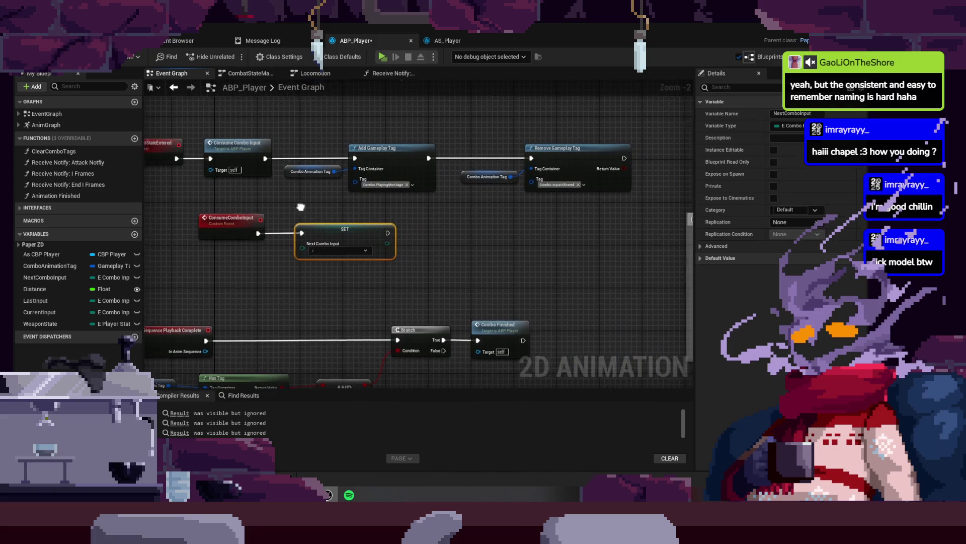
drag(300, 207, 406, 242)
mouse_move(443, 321)
mouse_down()
mouse_move(425, 243)
mouse_move(460, 321)
mouse_up()
drag(364, 269, 354, 284)
mouse_move(442, 224)
mouse_down()
mouse_move(415, 322)
mouse_move(392, 309)
mouse_move(303, 309)
mouse_move(322, 302)
mouse_move(462, 161)
mouse_move(439, 211)
mouse_move(461, 171)
mouse_up()
- Shift ConsumeComboInput and SET further left near the Delay nodes and save ABP_Player with Ctrl+S
mouse_move(493, 279)
mouse_down()
mouse_move(392, 255)
mouse_move(576, 151)
mouse_up()
mouse_move(421, 256)
mouse_down()
mouse_move(485, 197)
mouse_move(486, 180)
mouse_move(617, 245)
mouse_up()
drag(601, 208, 527, 210)
drag(604, 192, 430, 207)
click(499, 233)
mouse_move(498, 233)
mouse_down()
mouse_move(444, 237)
mouse_move(335, 191)
mouse_up()
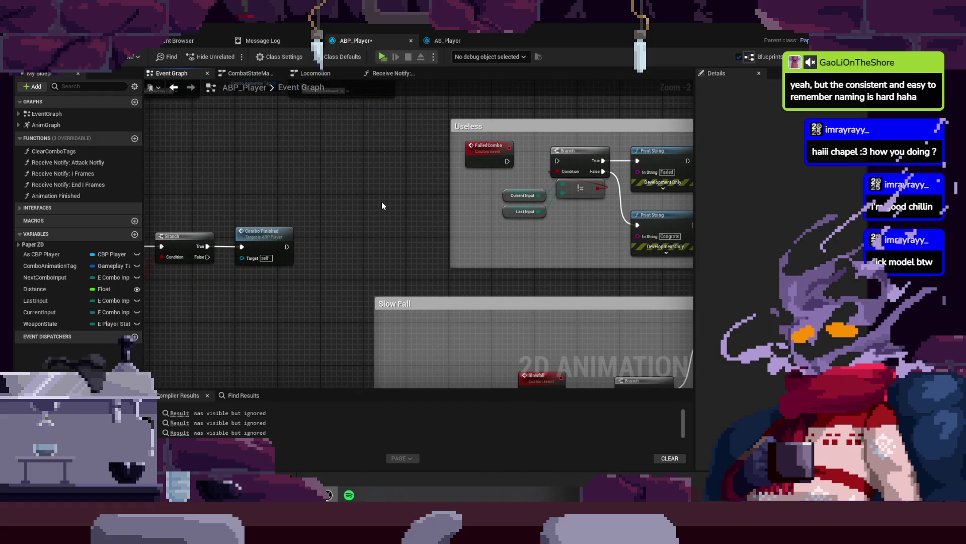
key(ctrl+s)
mouse_move(402, 186)
mouse_down()
mouse_move(312, 134)
mouse_move(226, 162)
mouse_move(215, 199)
mouse_move(261, 260)
mouse_move(272, 253)
mouse_up()
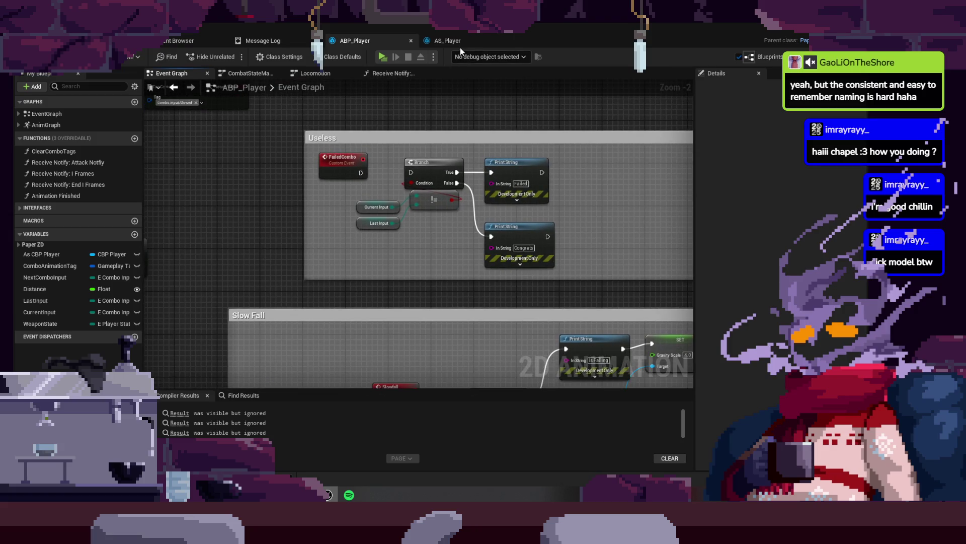
- Browse the AS_Player, Message Log and Content Browser tabs, then bring up ABP_Player's Locomotion graph
click(460, 46)
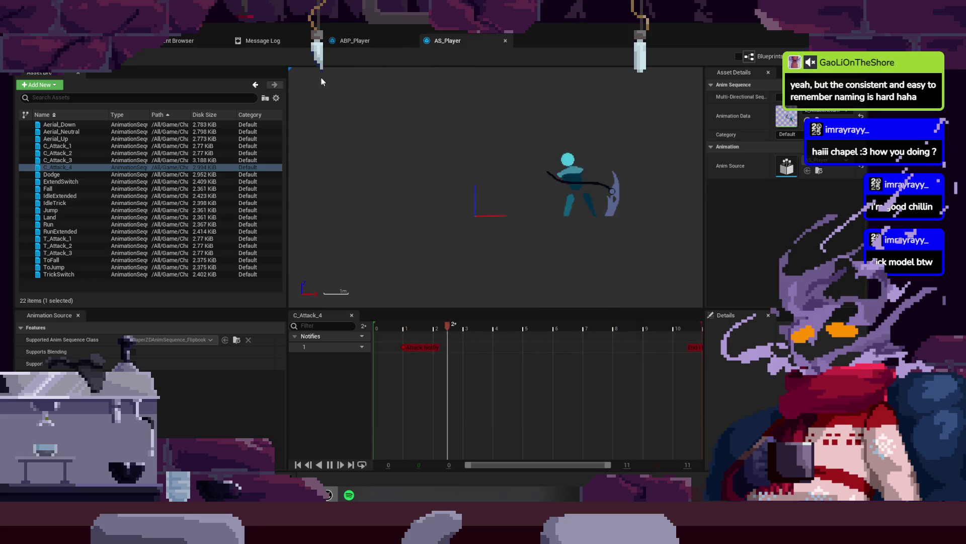
click(367, 44)
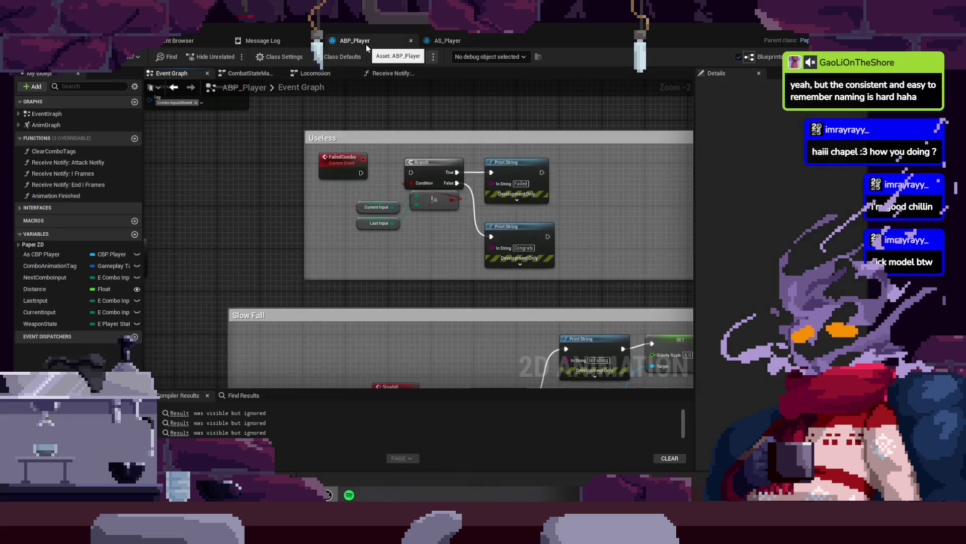
click(283, 44)
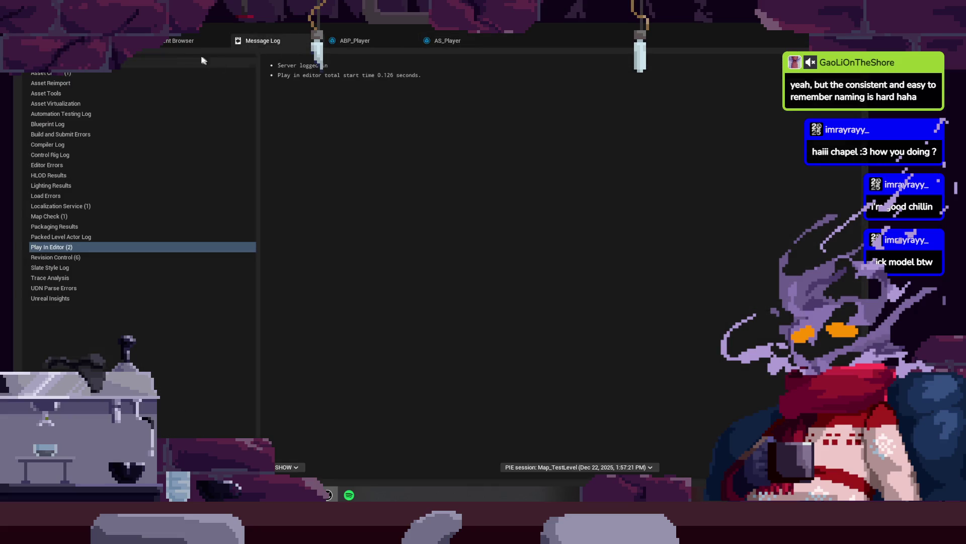
click(176, 45)
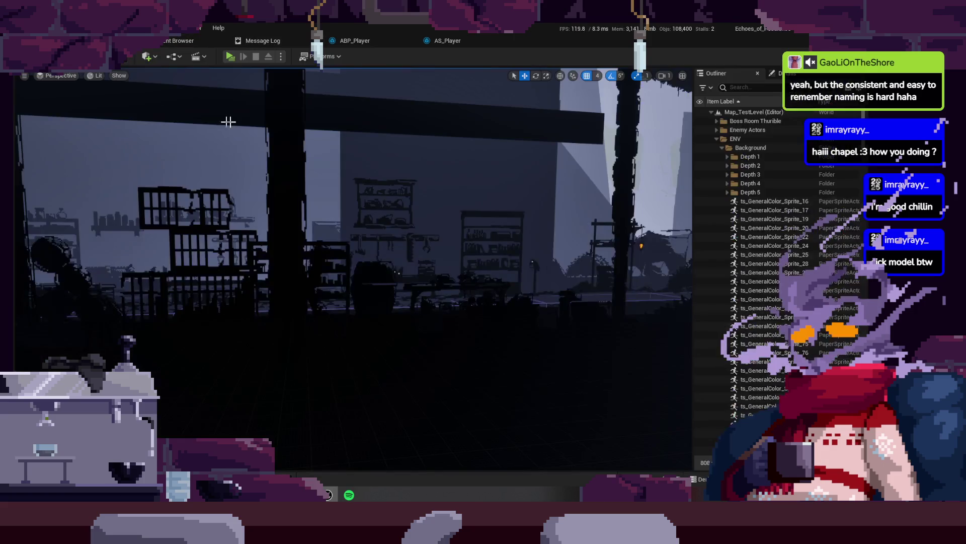
click(442, 42)
click(355, 40)
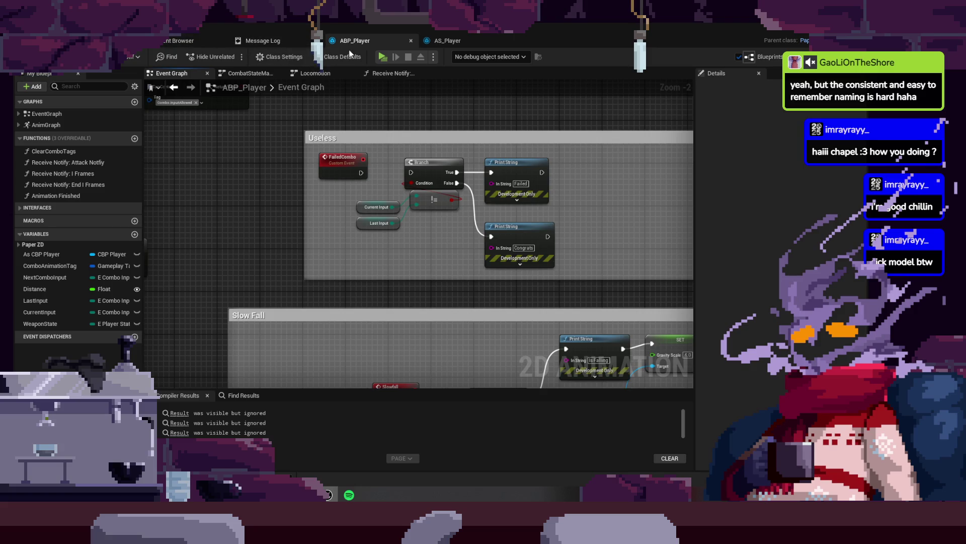
click(323, 72)
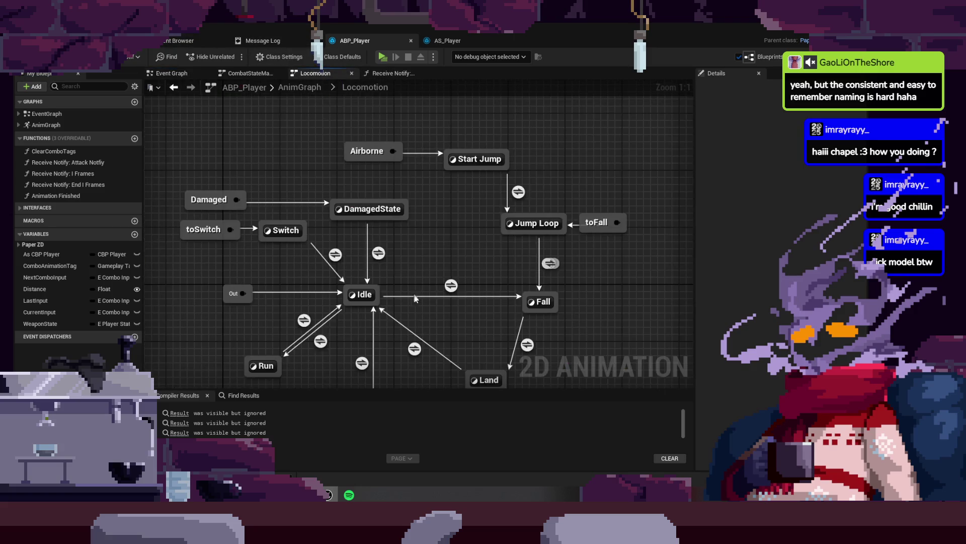
- In CombatStateMachine, nudge Attack End beneath Light Attack End, inspect its incoming transition, and view its state graph
drag(304, 93, 295, 187)
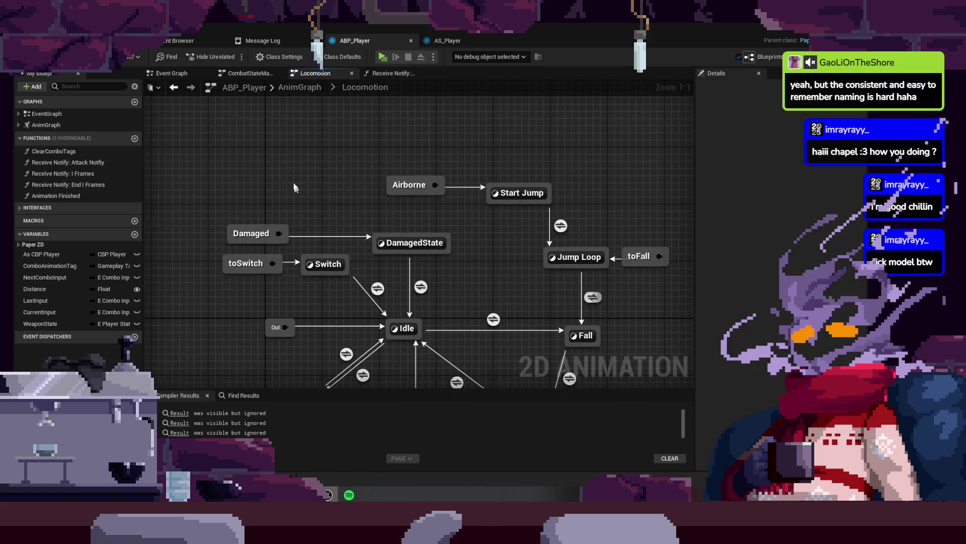
click(255, 74)
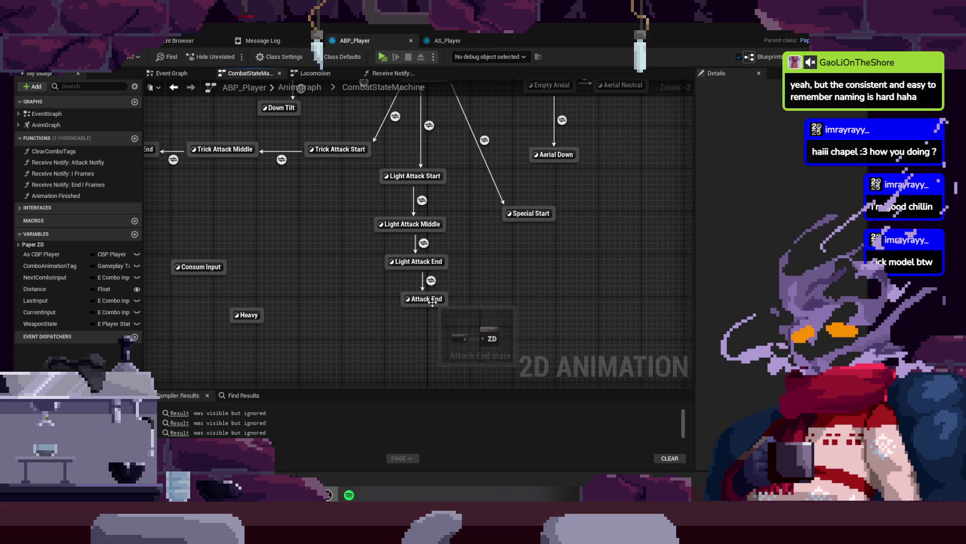
drag(428, 299, 411, 315)
click(385, 241)
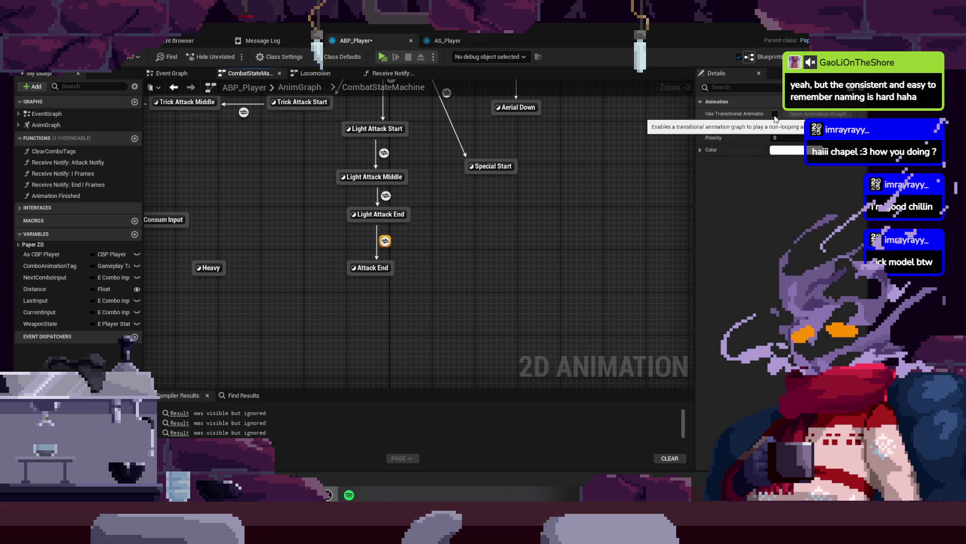
drag(371, 270, 376, 267)
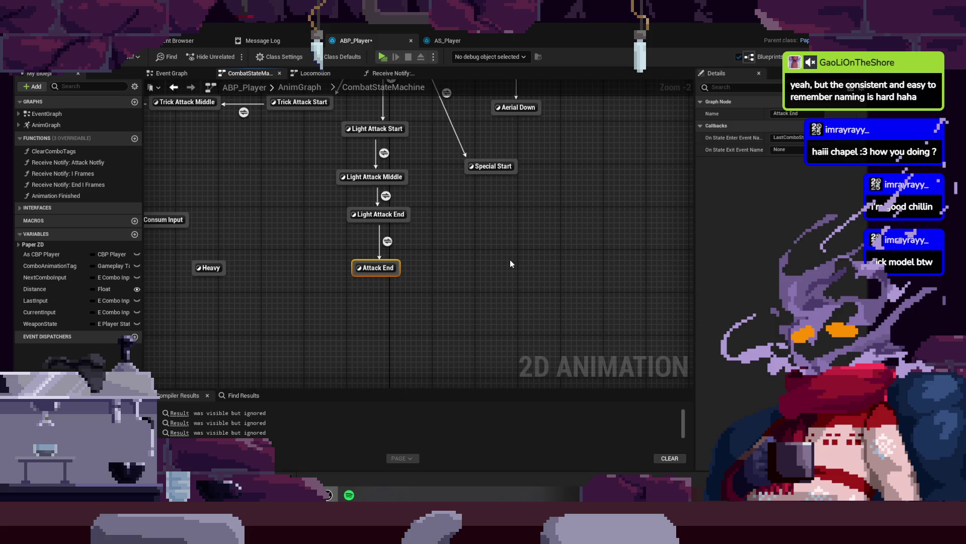
drag(303, 258, 346, 315)
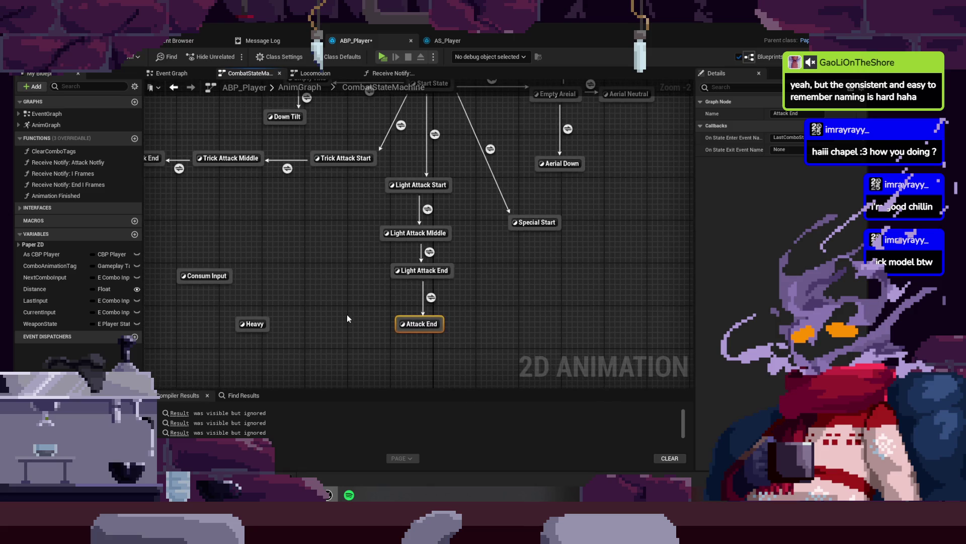
double_click(426, 324)
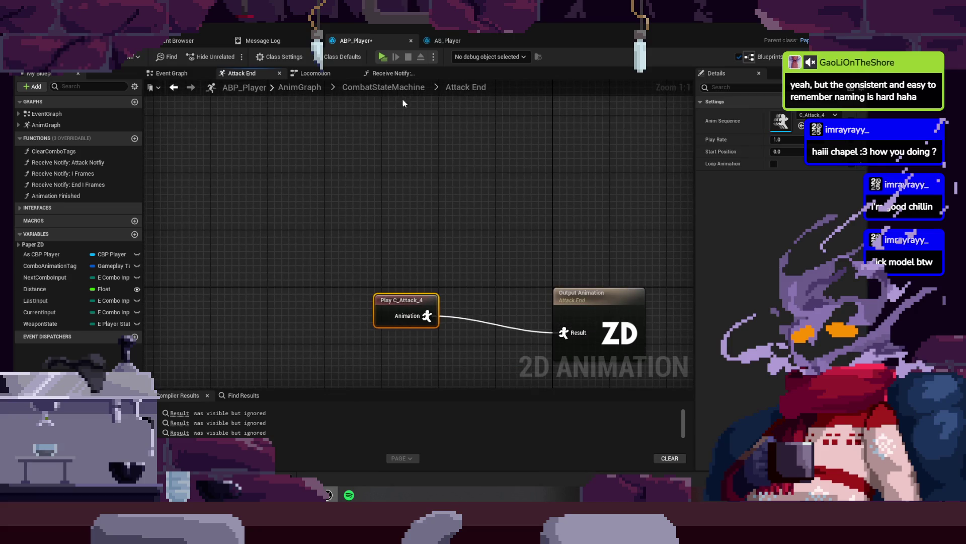
- In the Light Attack End→Attack End rule, add an AND node combining the == and <= checks
click(384, 87)
double_click(466, 334)
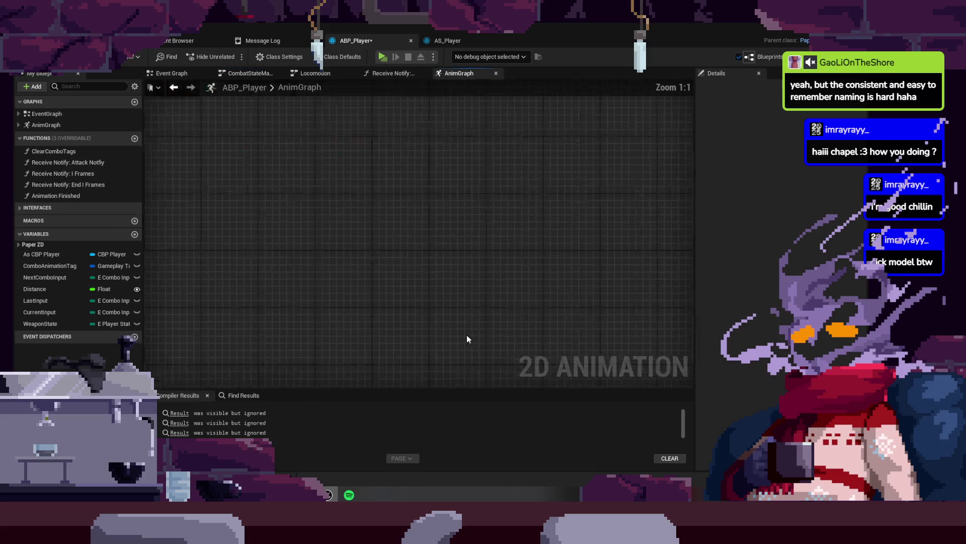
click(246, 73)
mouse_move(412, 207)
mouse_down()
mouse_move(469, 203)
mouse_move(484, 298)
mouse_move(469, 312)
mouse_up()
text(and)
key(Return)
drag(360, 201, 374, 193)
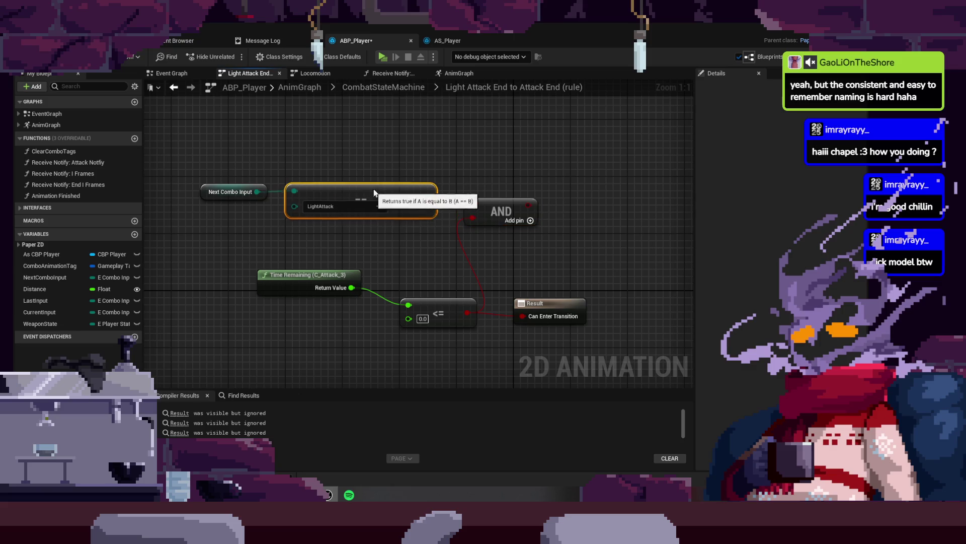
drag(510, 211, 559, 211)
drag(395, 198, 416, 198)
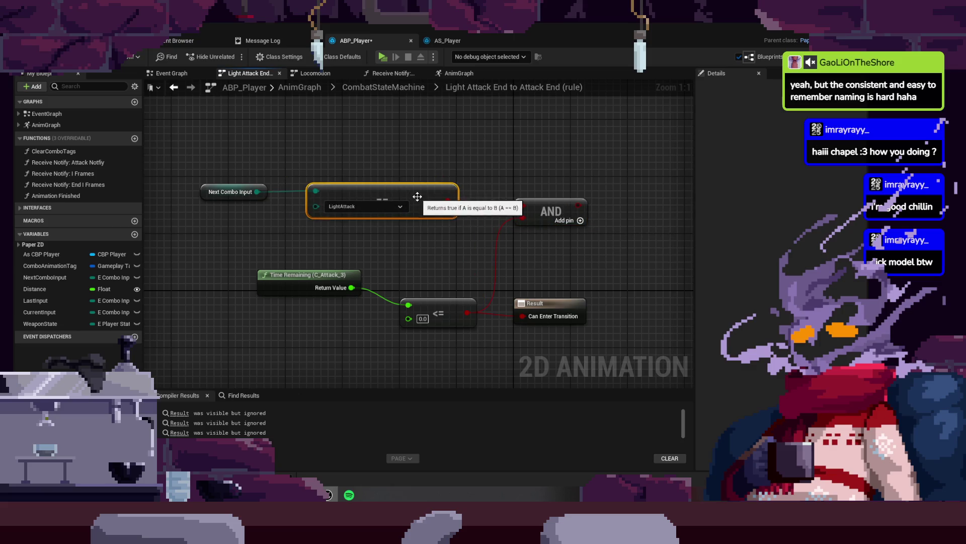
- Pick a combo input value for the == comparison and save the blueprint
click(385, 211)
click(359, 215)
key(ctrl+s)
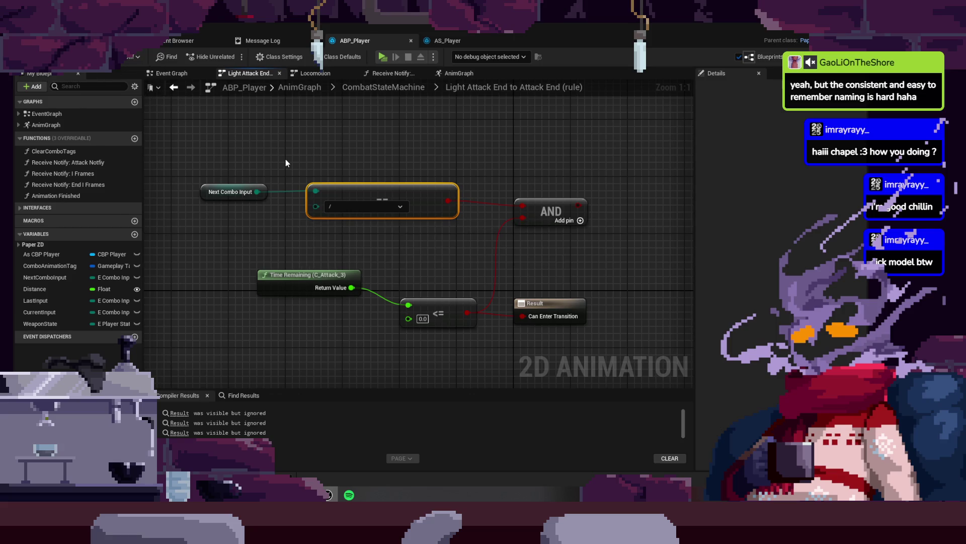
drag(208, 196, 194, 196)
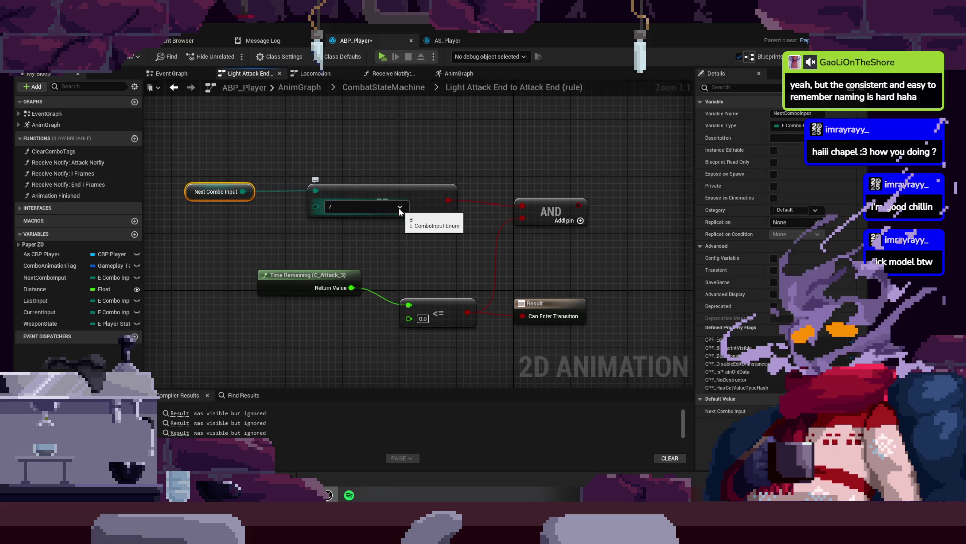
- Check the Light Attack Middle→Light Attack End rule for reference, then reopen the Attack End rule
click(396, 95)
scroll(422, 217, up, 5)
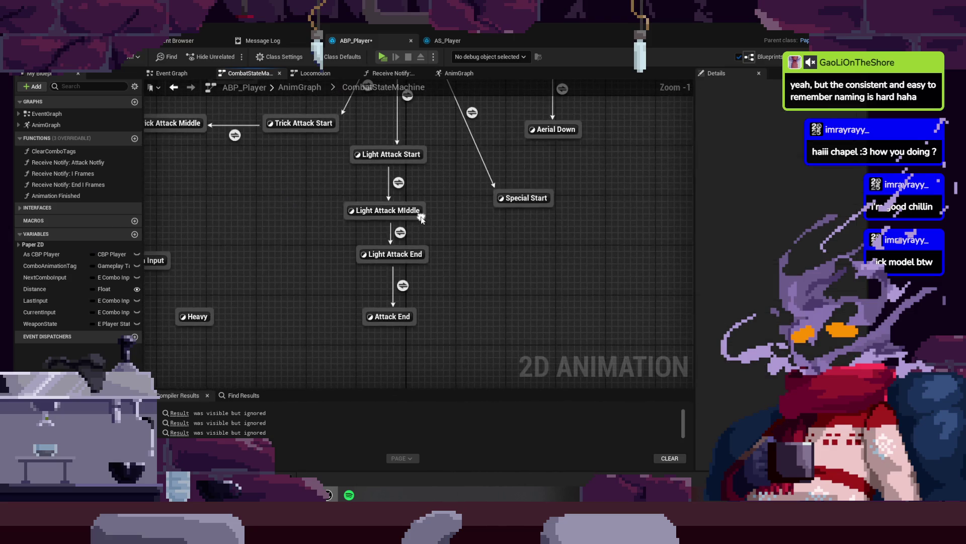
mouse_move(402, 234)
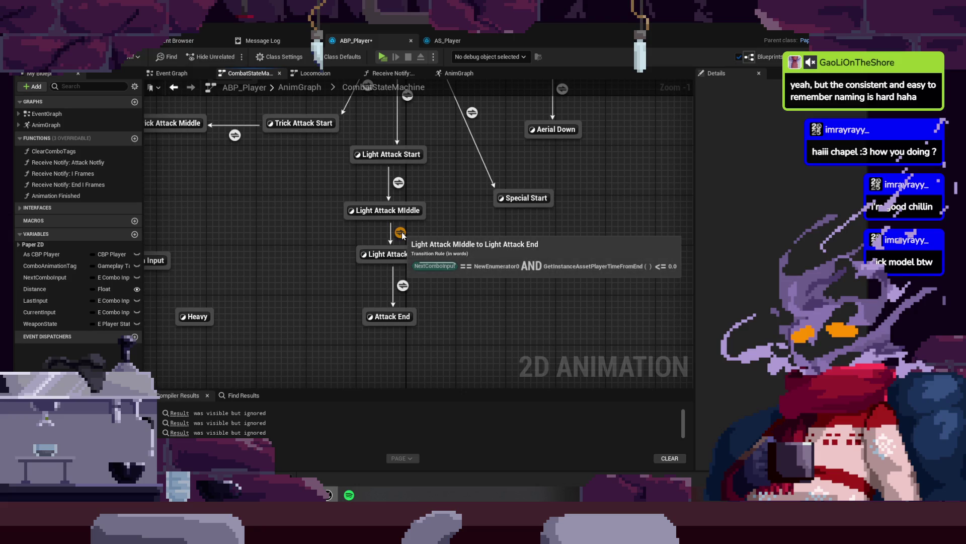
double_click(402, 234)
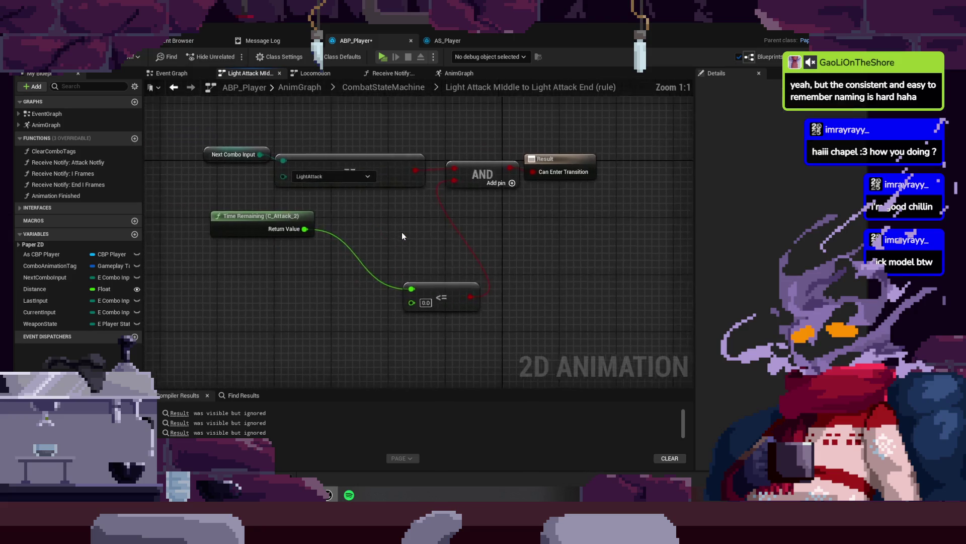
click(389, 92)
scroll(423, 168, up, 1)
double_click(463, 336)
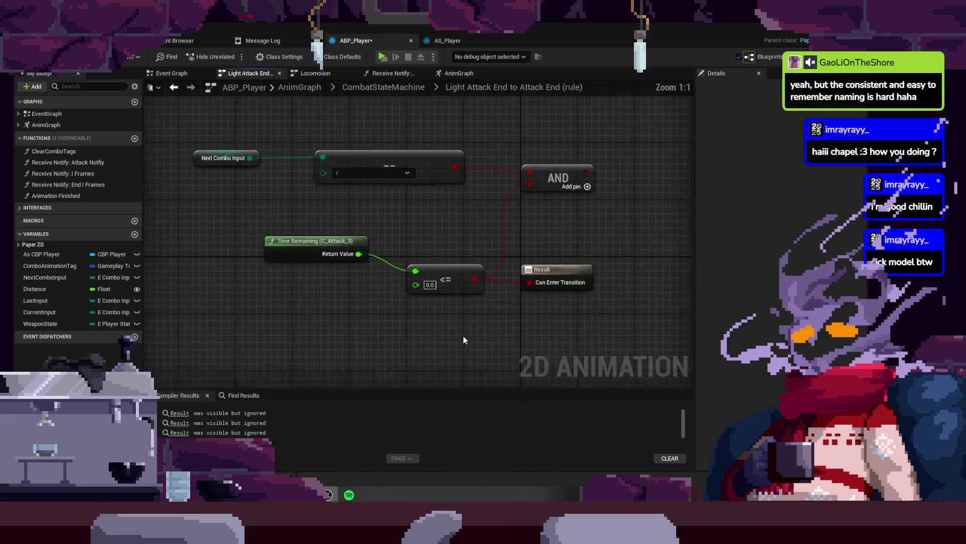
- Set the comparison to LightAttack, save, wire the AND output to the Result, and tidy the nodes
click(429, 188)
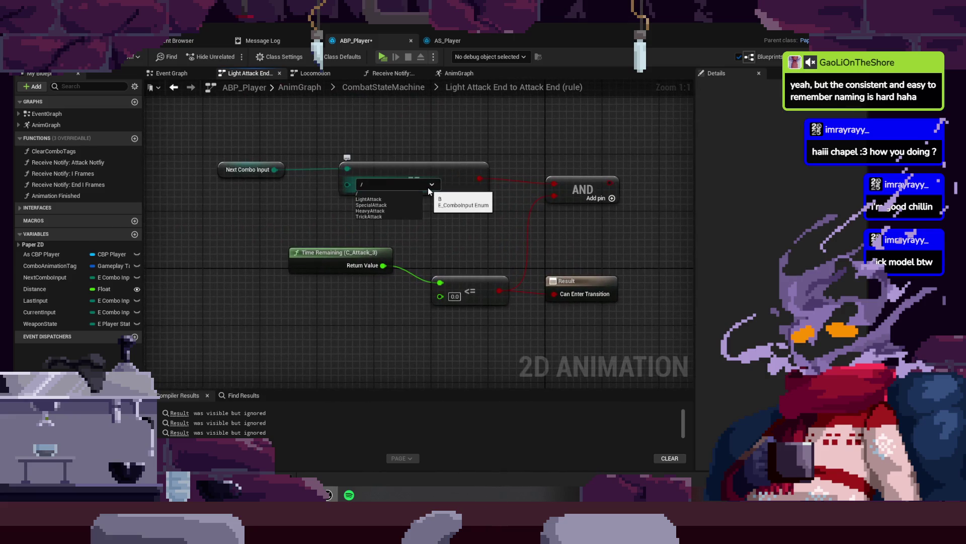
click(386, 199)
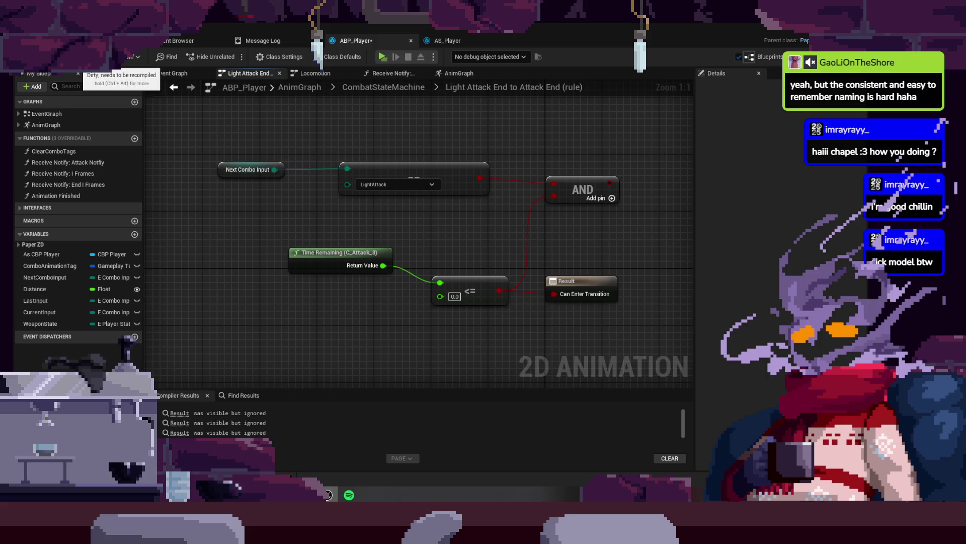
key(ctrl+s)
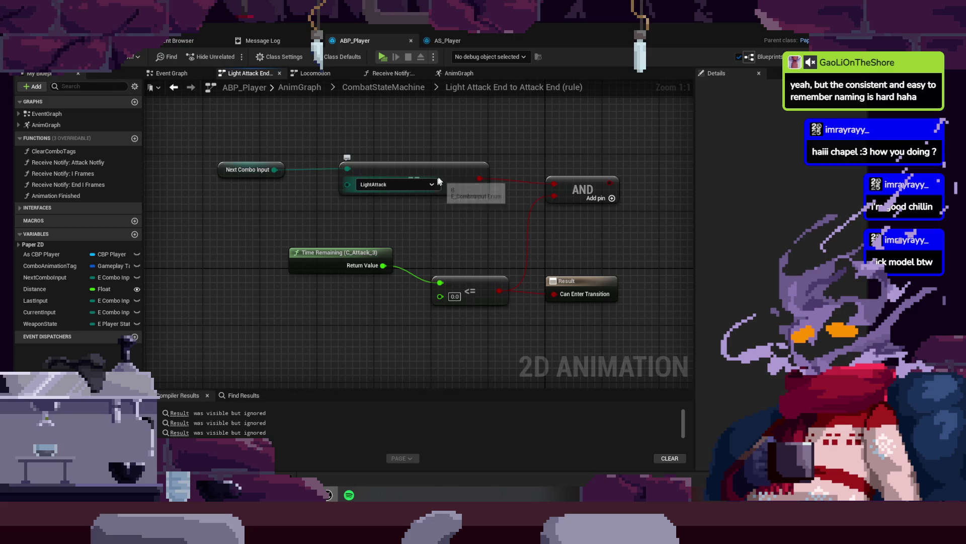
drag(404, 176, 382, 176)
mouse_move(610, 182)
mouse_down()
mouse_move(604, 229)
mouse_move(558, 295)
mouse_move(530, 284)
mouse_move(405, 282)
mouse_move(527, 195)
mouse_move(520, 175)
mouse_up()
drag(442, 243, 597, 265)
drag(389, 178, 381, 184)
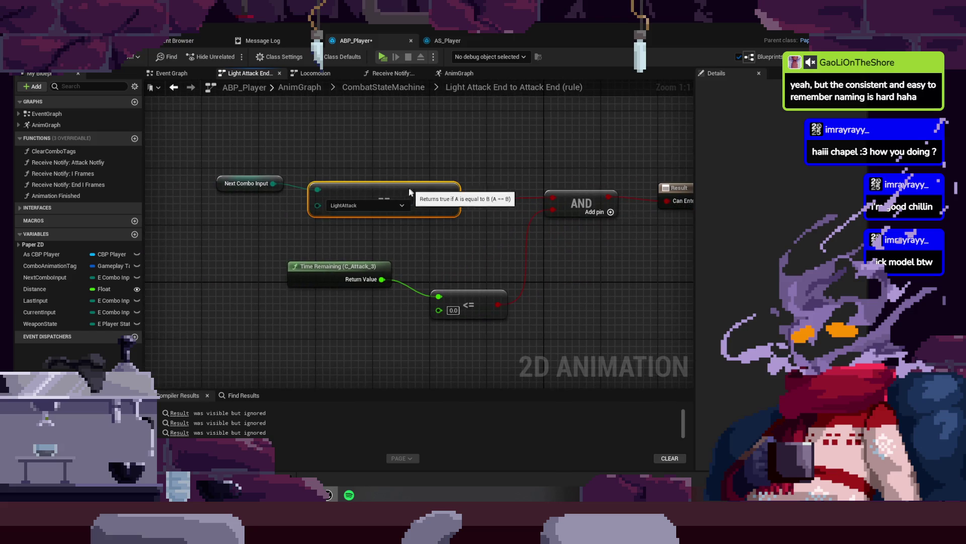
click(121, 40)
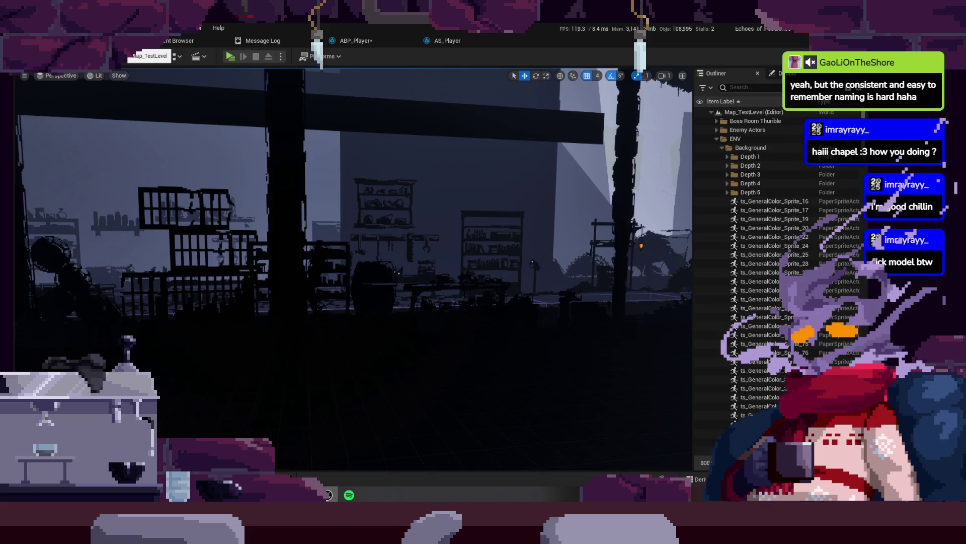
- Play-test the light attack combo with two scythe attacks, then stop the preview with Esc
click(230, 56)
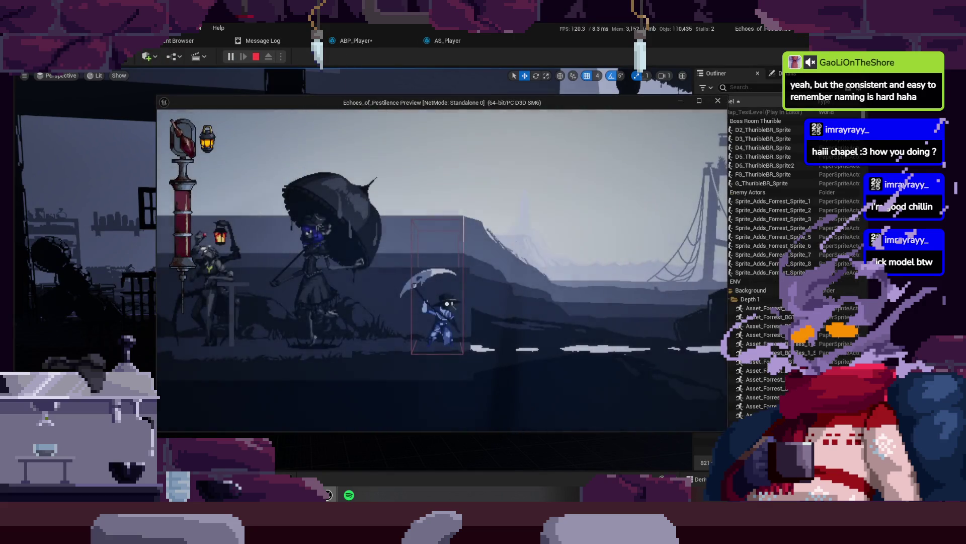
key(a)
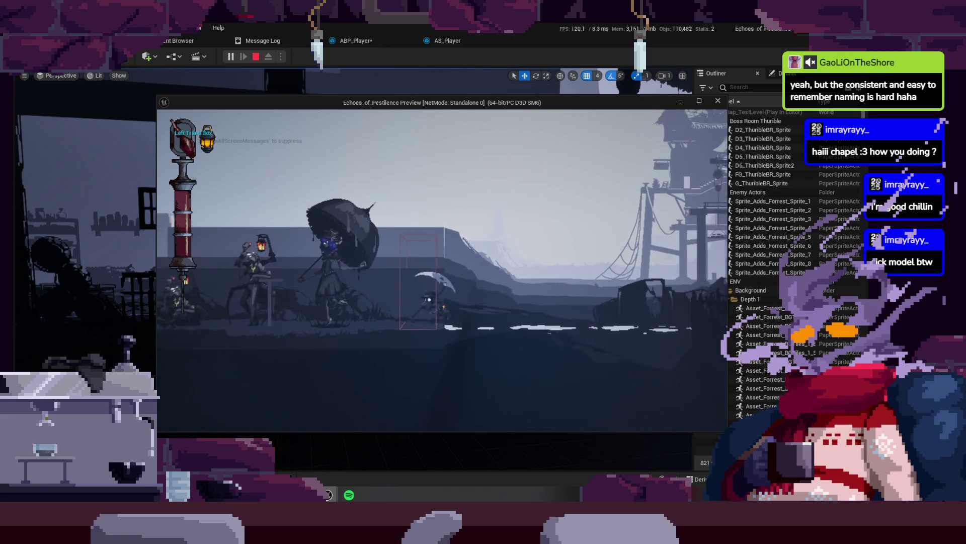
key(a)
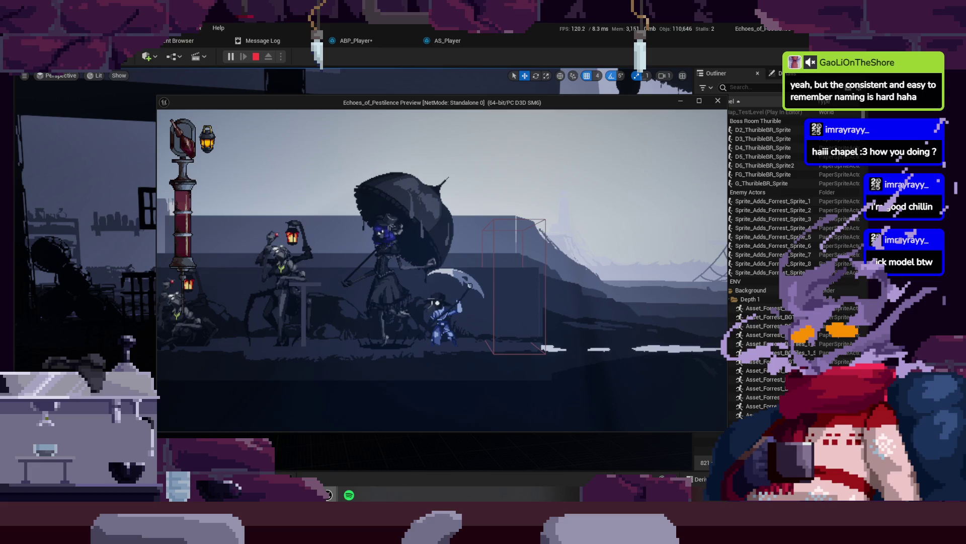
key(Escape)
click(453, 42)
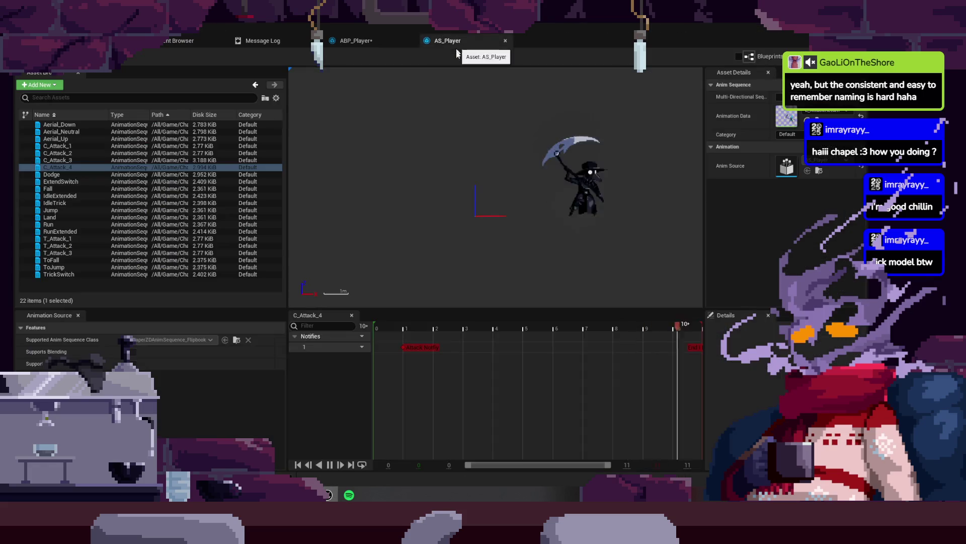
- Delete the Next Combo Input, == and AND nodes, wire <= straight into Can Enter Transition, and play-test
click(355, 41)
mouse_move(225, 146)
mouse_down()
mouse_move(485, 222)
mouse_move(566, 234)
mouse_move(537, 201)
mouse_up()
key(Delete)
mouse_move(429, 306)
mouse_down()
mouse_move(482, 289)
mouse_move(612, 200)
mouse_move(604, 201)
mouse_up()
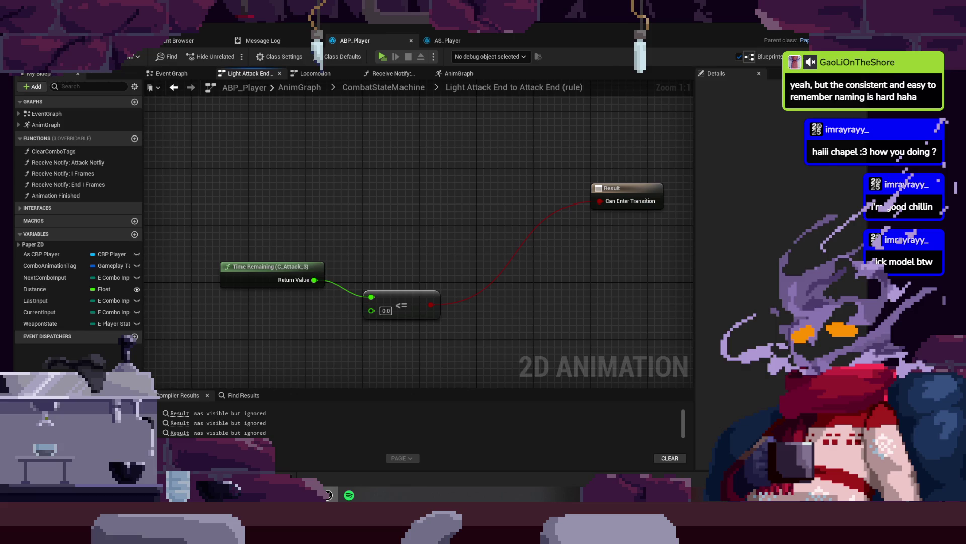
click(120, 40)
click(230, 56)
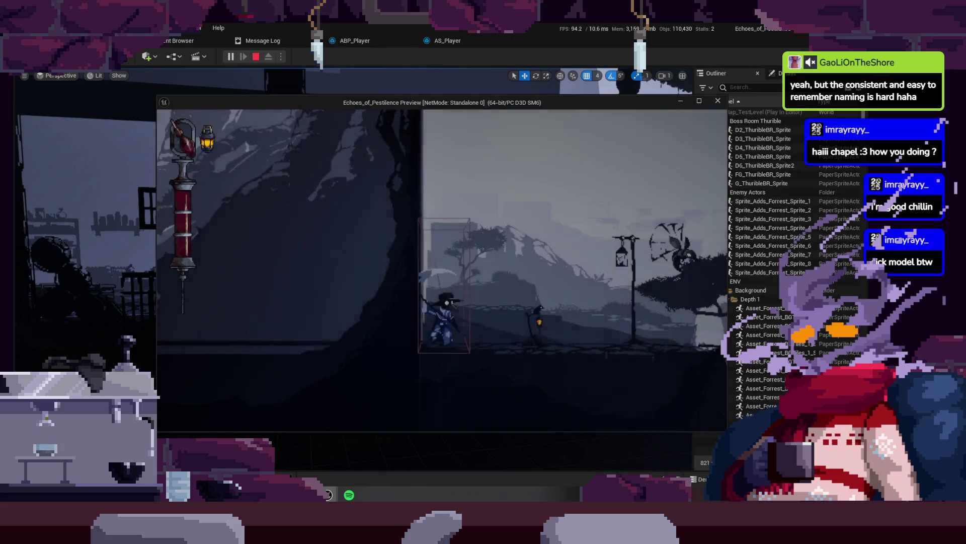
- Play-test by walking left and chaining four light scythe attacks, then stop the preview
key(a)
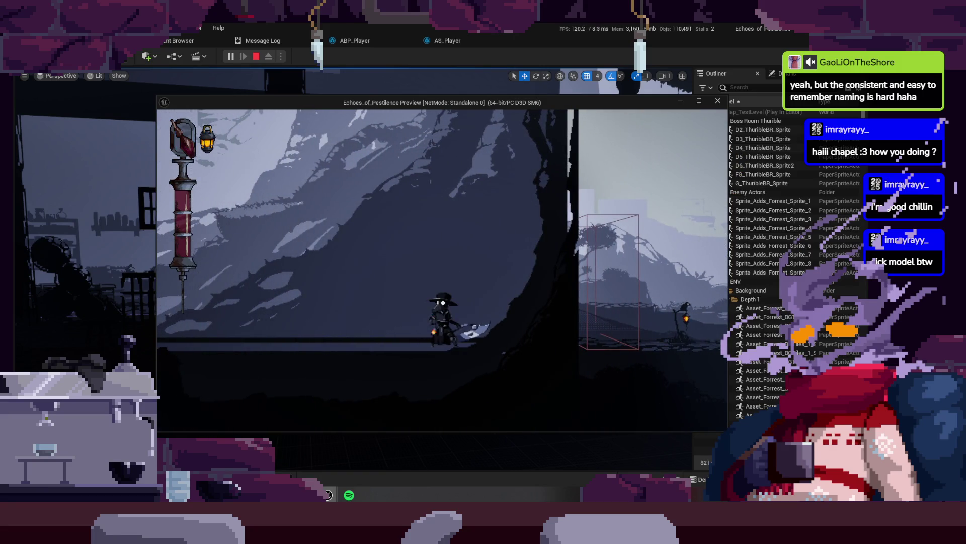
key(j)
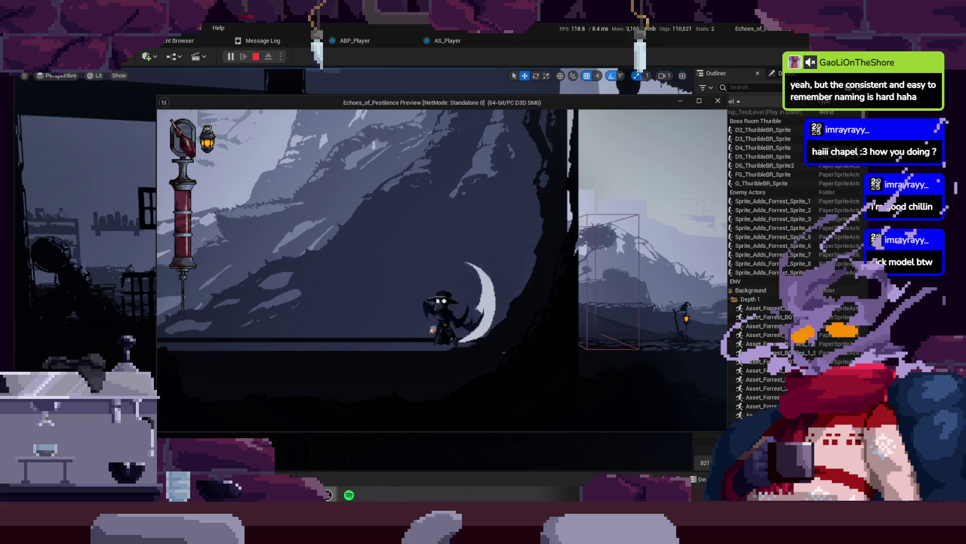
key(j)
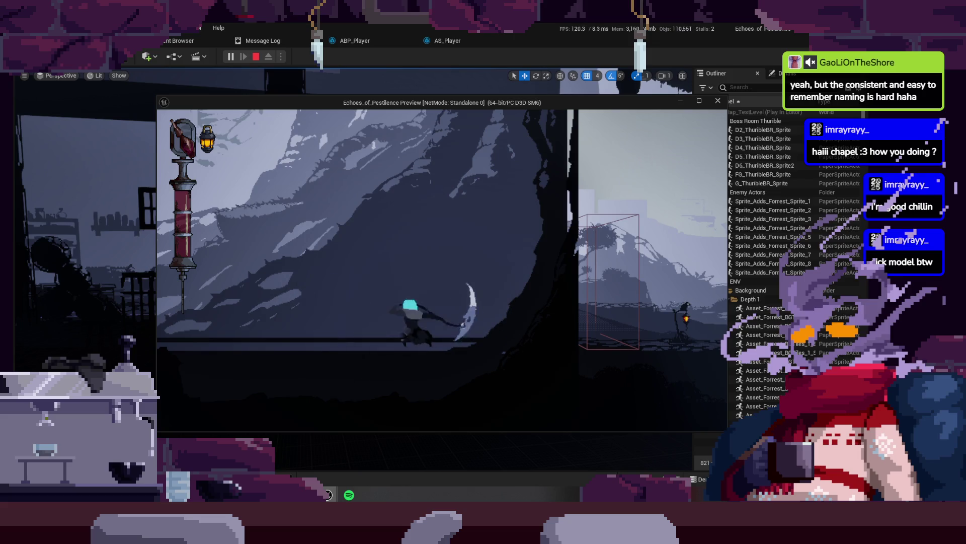
key(j)
key(j)
key(j)
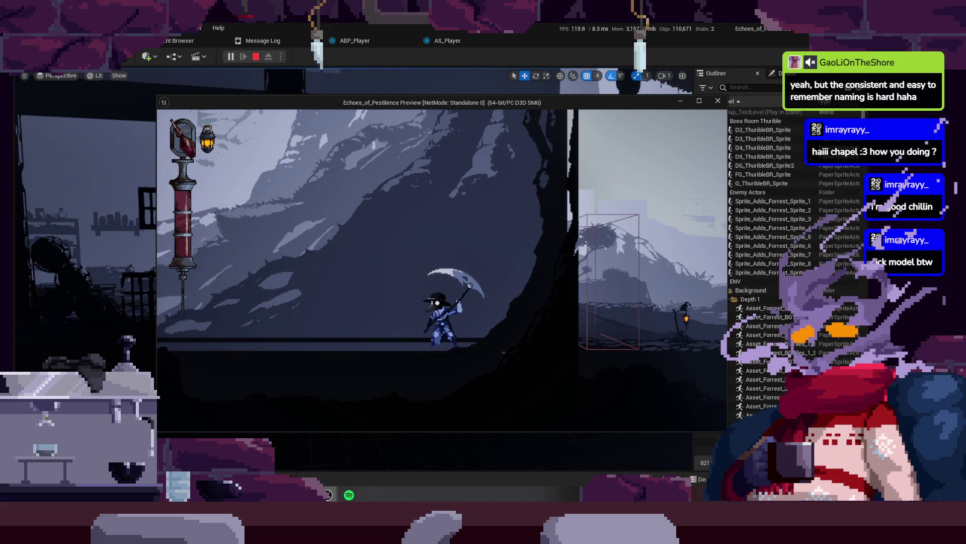
key(j)
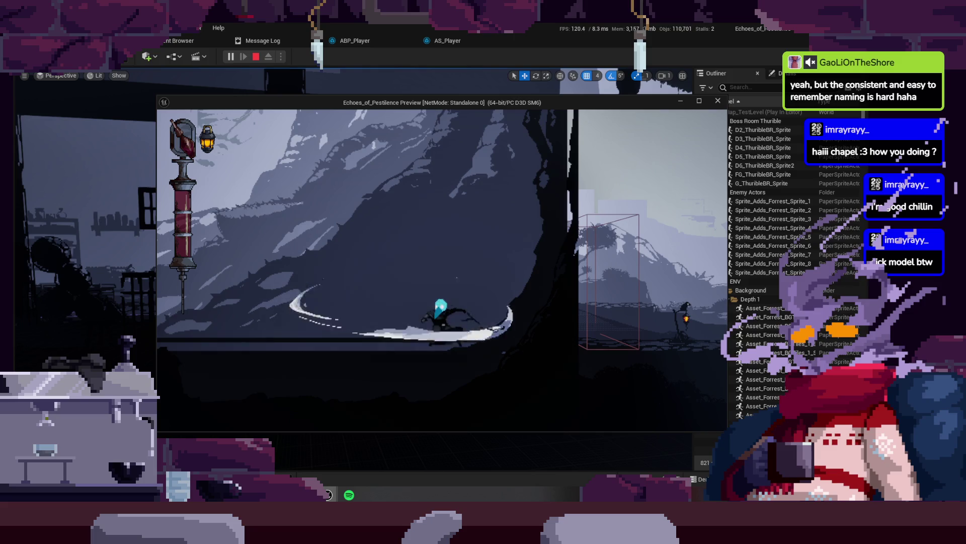
key(Escape)
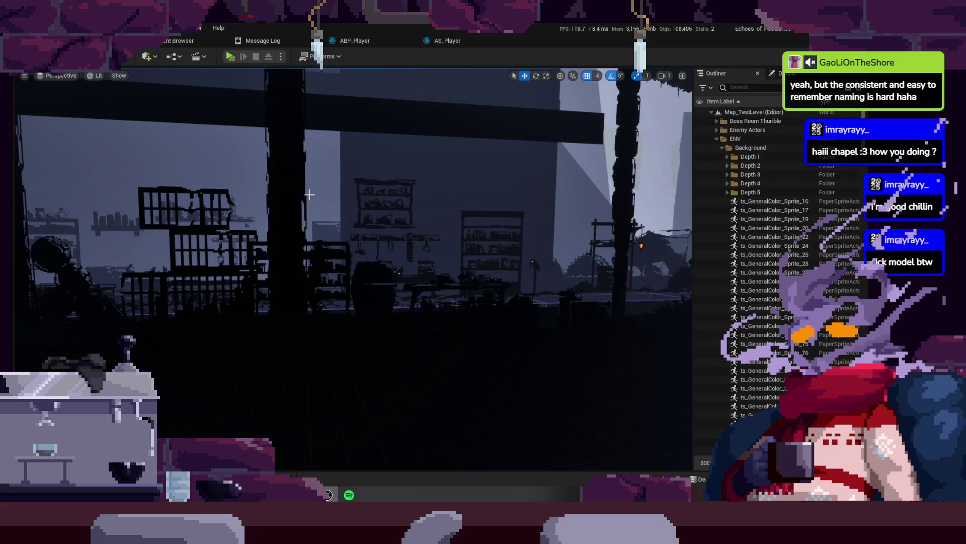
- Go back through the AS_Player and ABP_Player tabs to ABP_Player's Event Graph
click(445, 43)
click(363, 44)
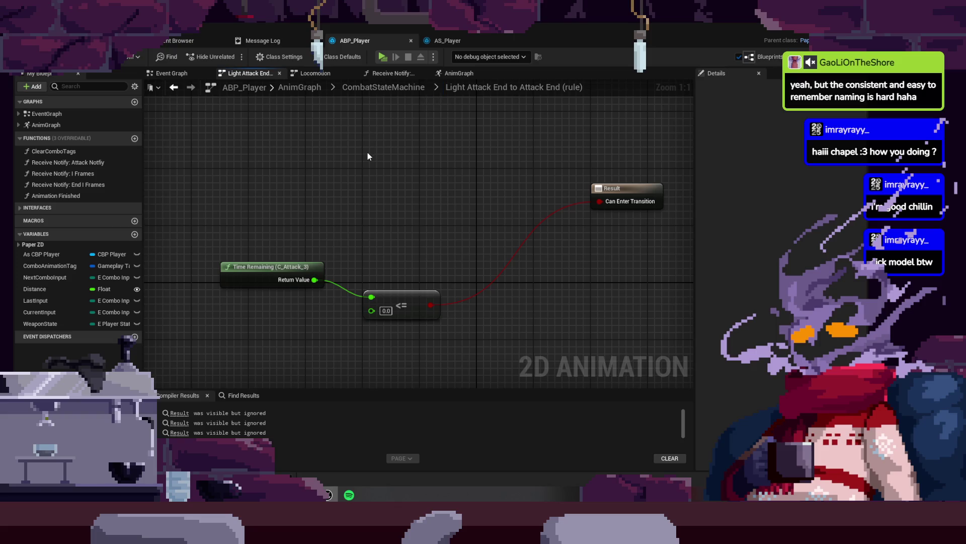
click(185, 74)
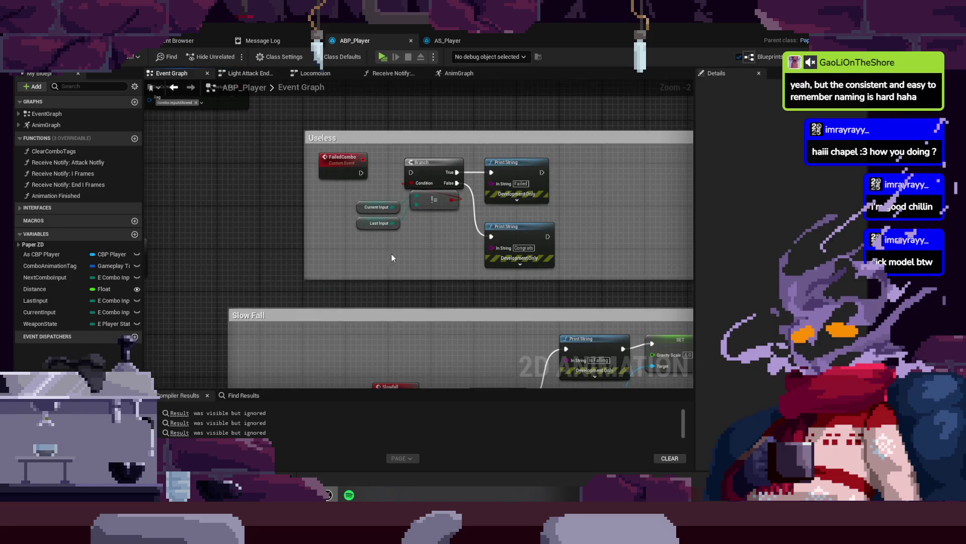
- Bring the Do Once and Jump to Node reset chain into view and frame Jump to Node
scroll(392, 253, down, 1)
mouse_move(623, 165)
mouse_down()
mouse_move(598, 284)
mouse_move(523, 328)
mouse_move(403, 316)
mouse_move(593, 307)
mouse_move(414, 324)
mouse_move(376, 211)
mouse_move(501, 318)
mouse_move(528, 285)
mouse_move(675, 252)
mouse_move(336, 250)
mouse_up()
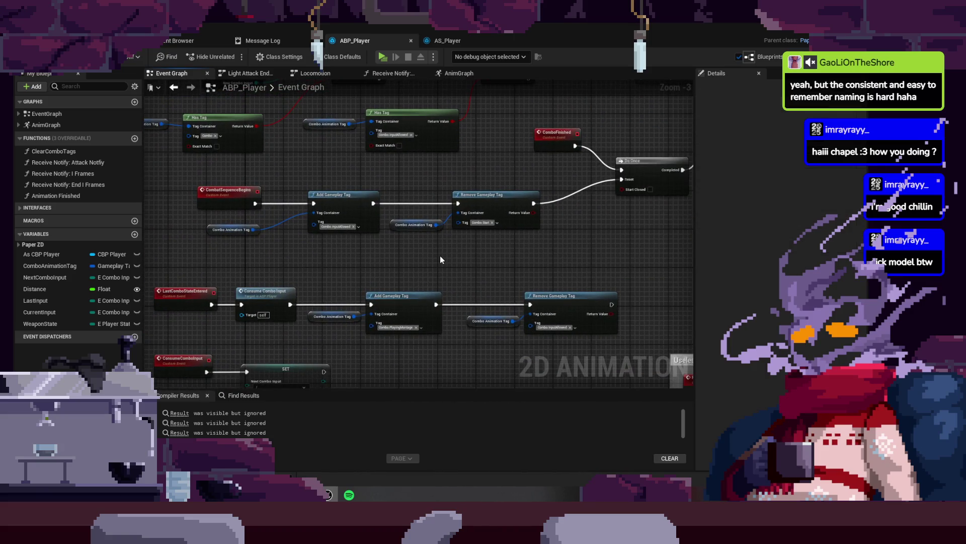
key(Home)
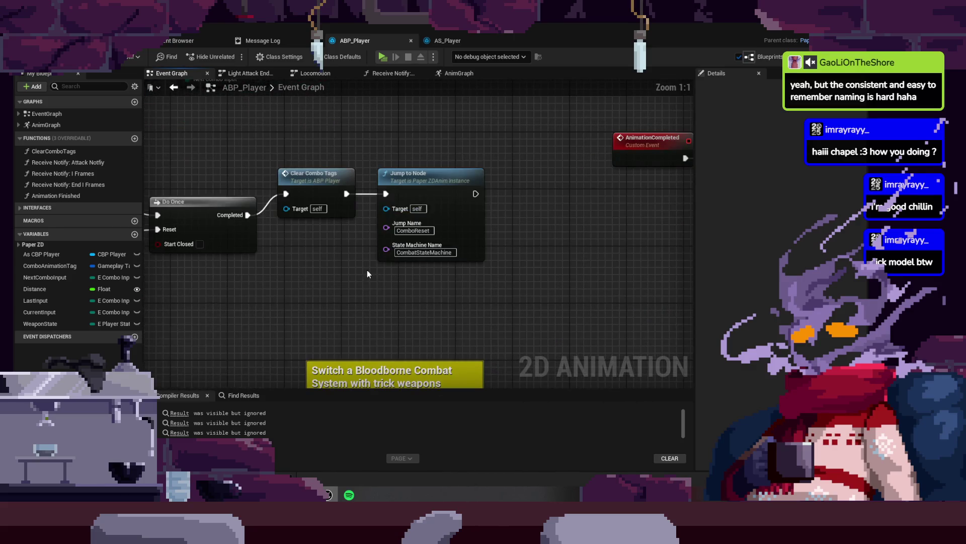
drag(502, 274, 444, 277)
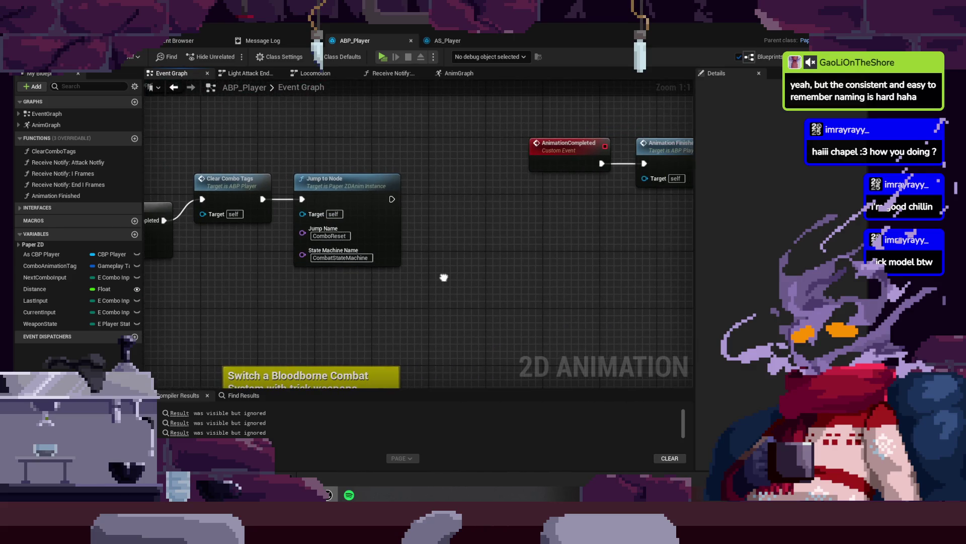
drag(301, 142, 412, 283)
key(f)
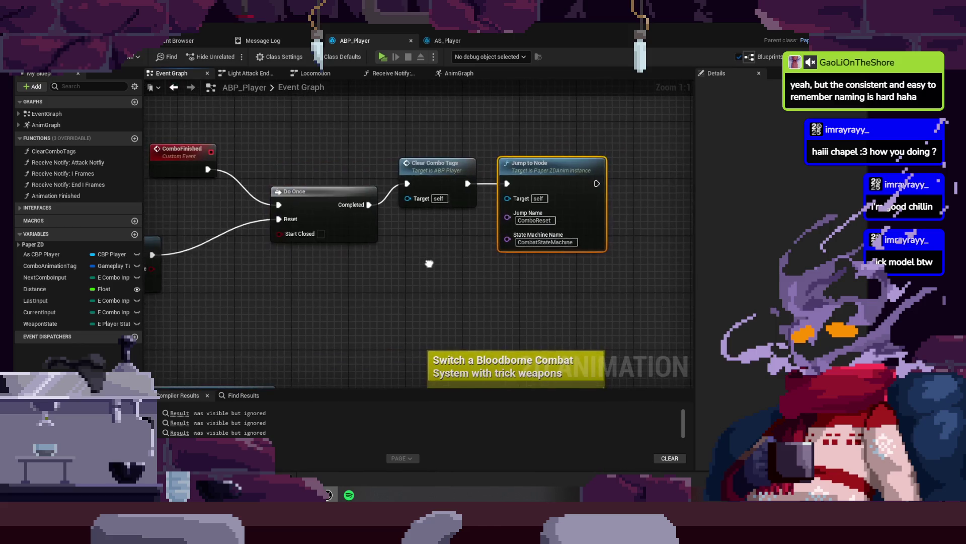
click(327, 319)
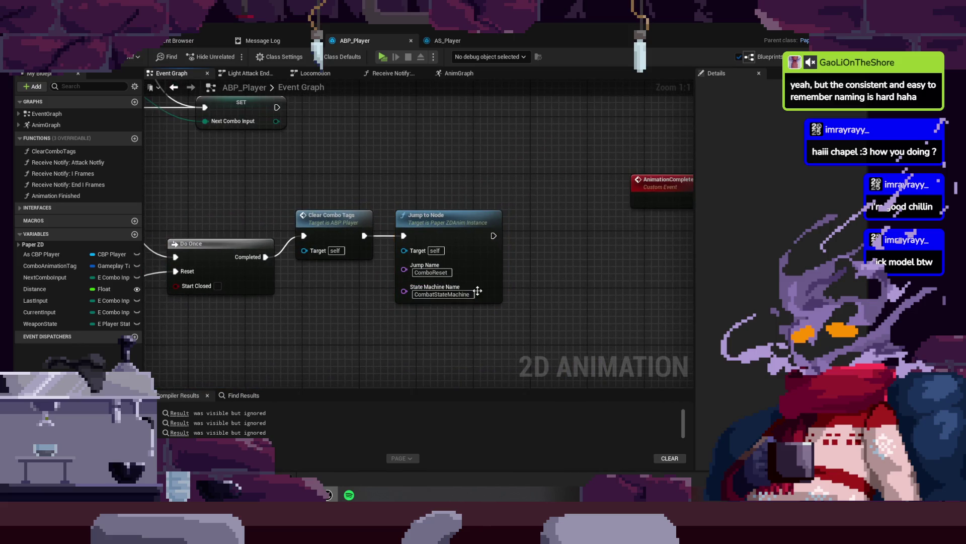
- Nudge Jump to Node slightly right, then open the AnimGraph at its state machine nodes
click(462, 228)
drag(463, 225, 470, 221)
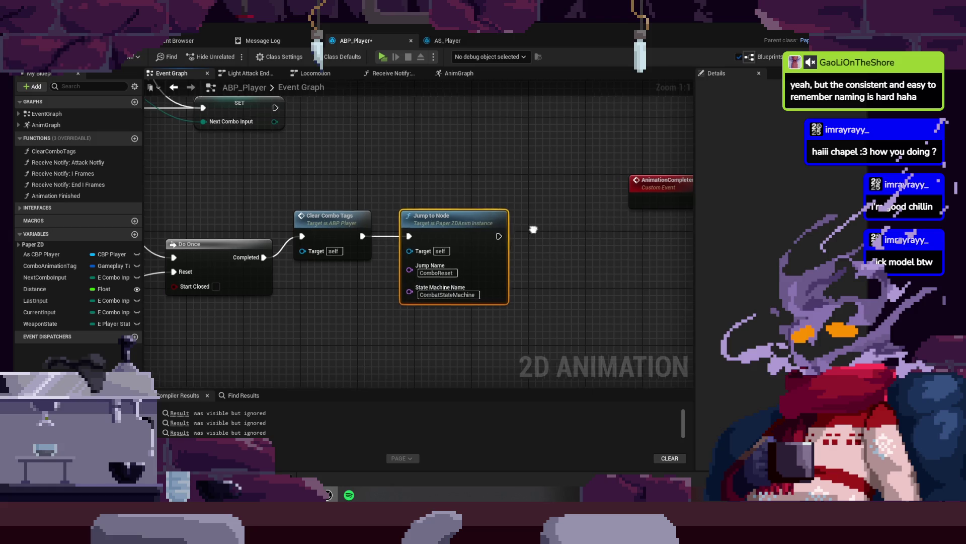
drag(533, 229, 410, 228)
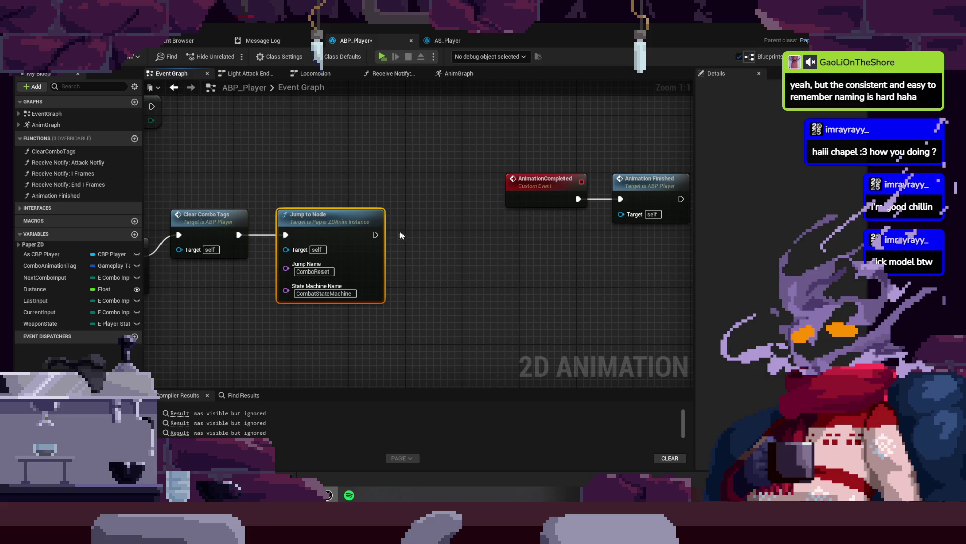
drag(402, 235, 405, 221)
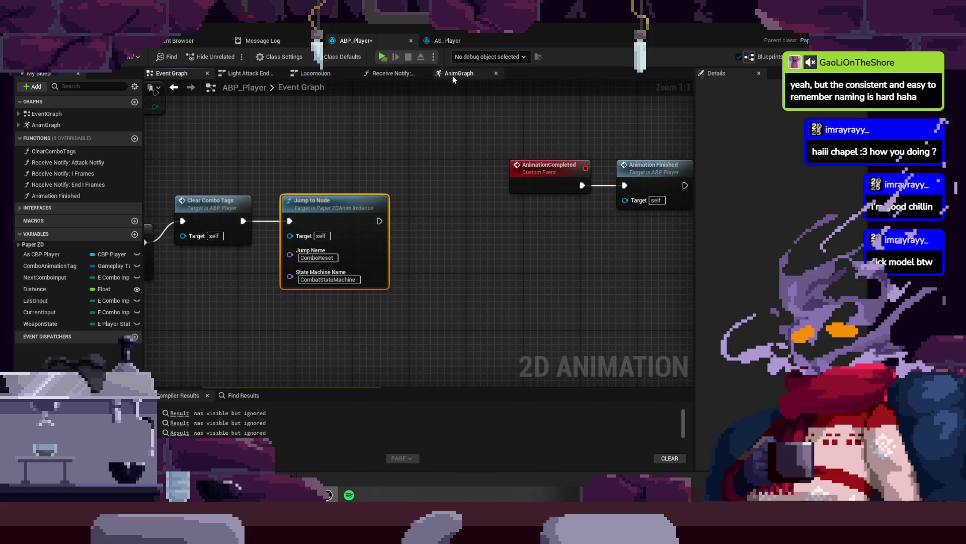
click(452, 75)
drag(439, 272, 364, 212)
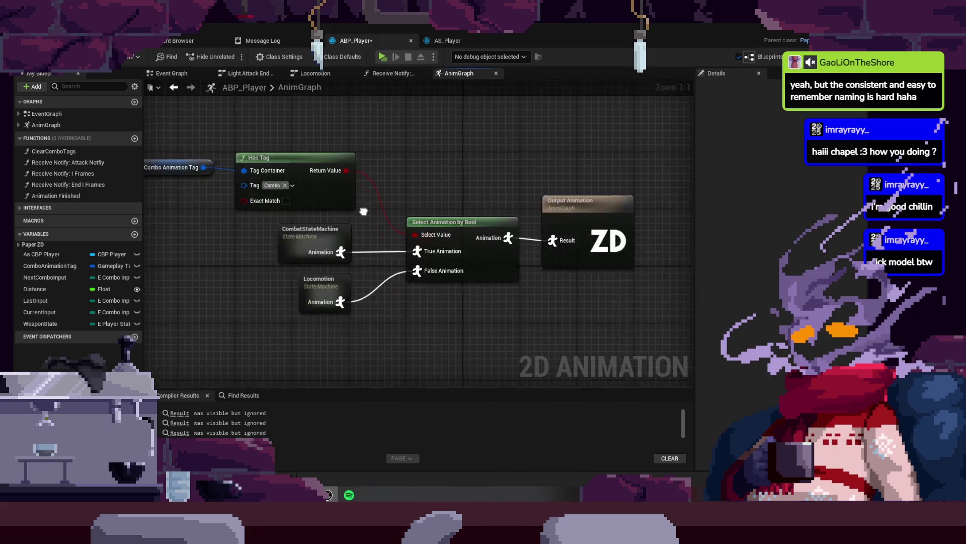
- Open CombatStateMachine and pan to its Light Attack chain of states
double_click(310, 233)
scroll(476, 233, up, 5)
drag(476, 233, 460, 219)
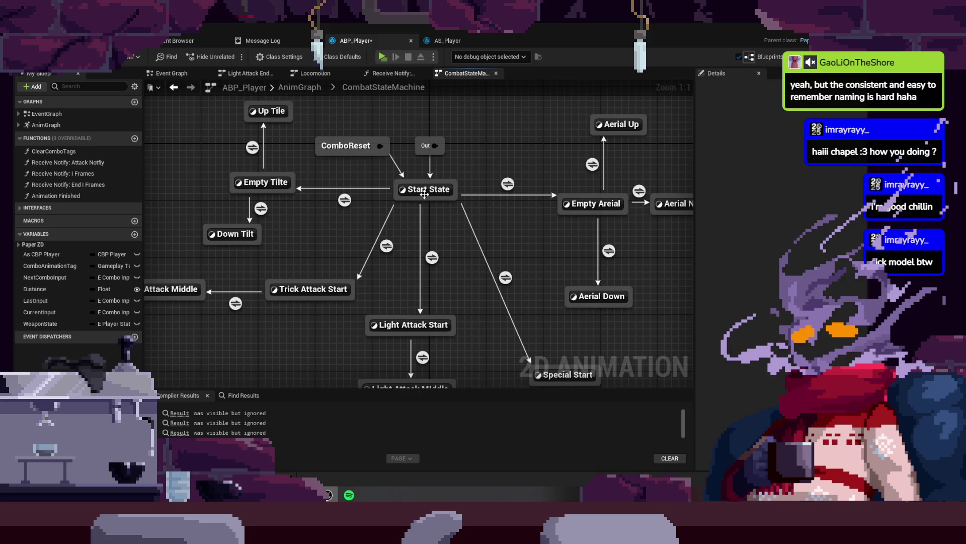
drag(505, 226, 499, 114)
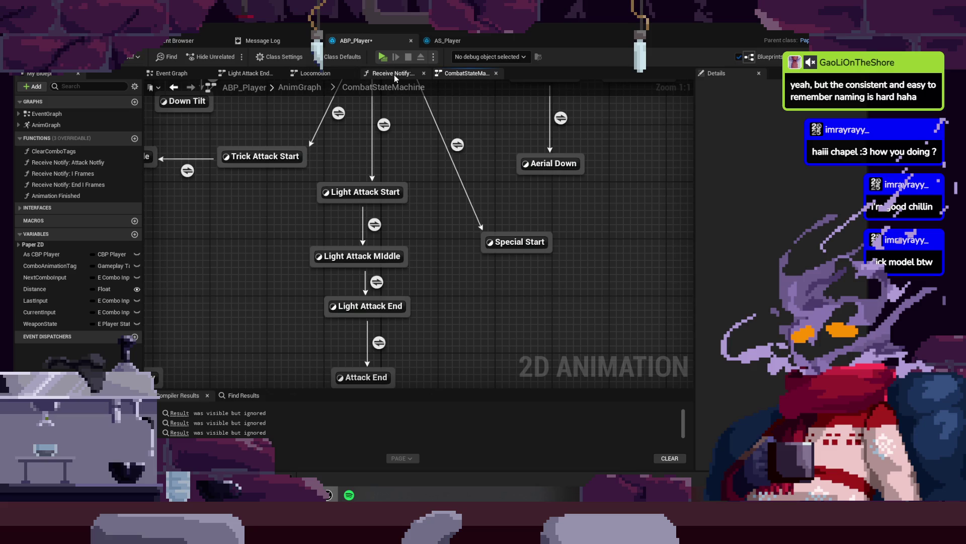
- Close the Receive Notify and duplicate CombatStateMachine tabs, then return to the Event Graph's Do Once node
click(394, 76)
click(423, 74)
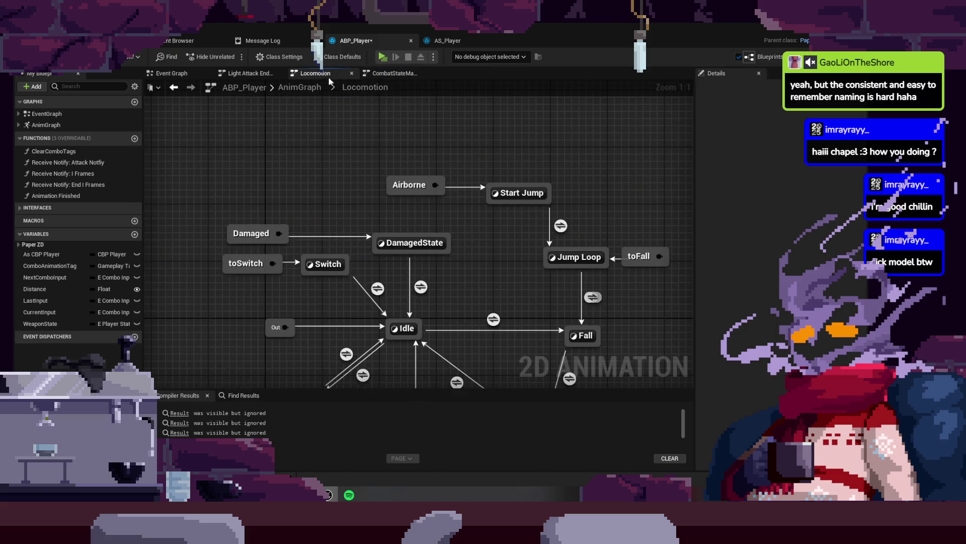
click(251, 75)
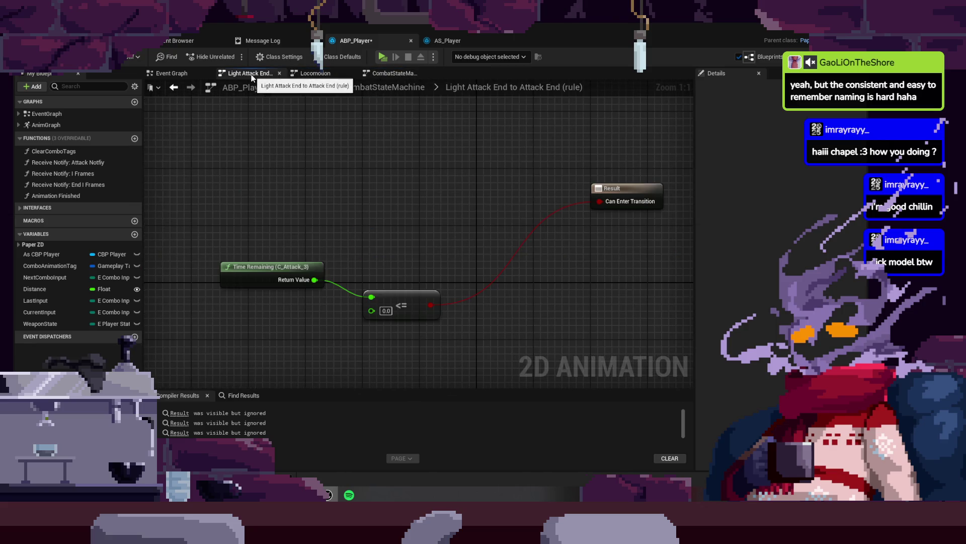
click(373, 90)
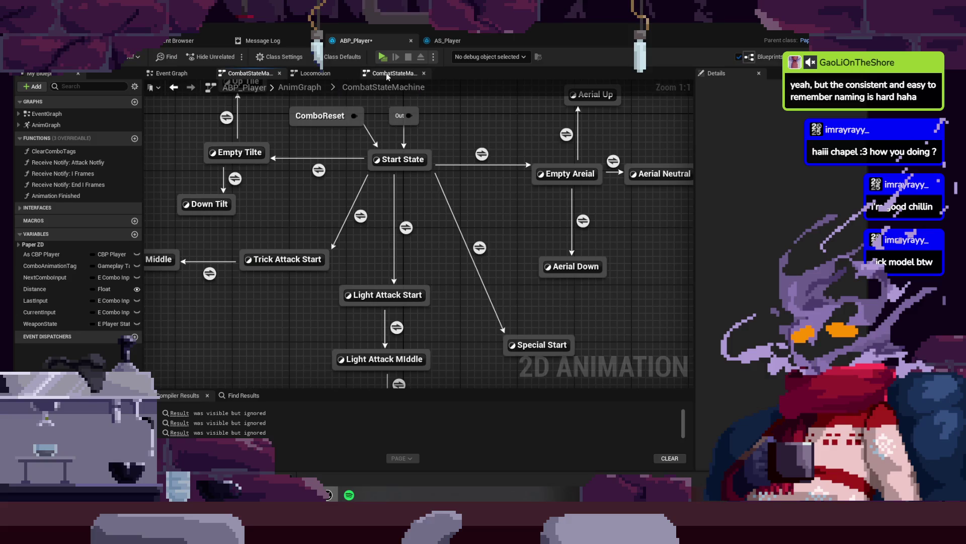
click(385, 74)
click(423, 74)
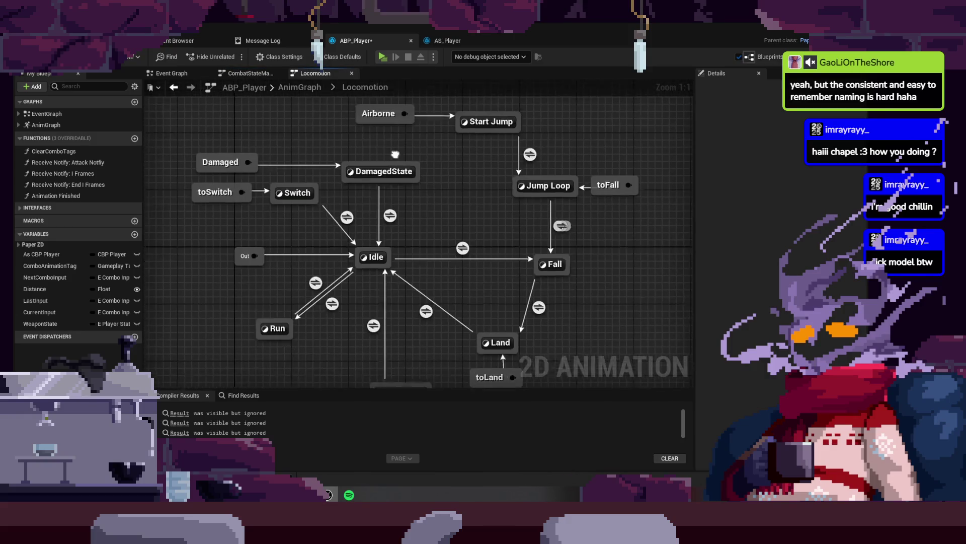
click(178, 74)
drag(367, 315, 446, 318)
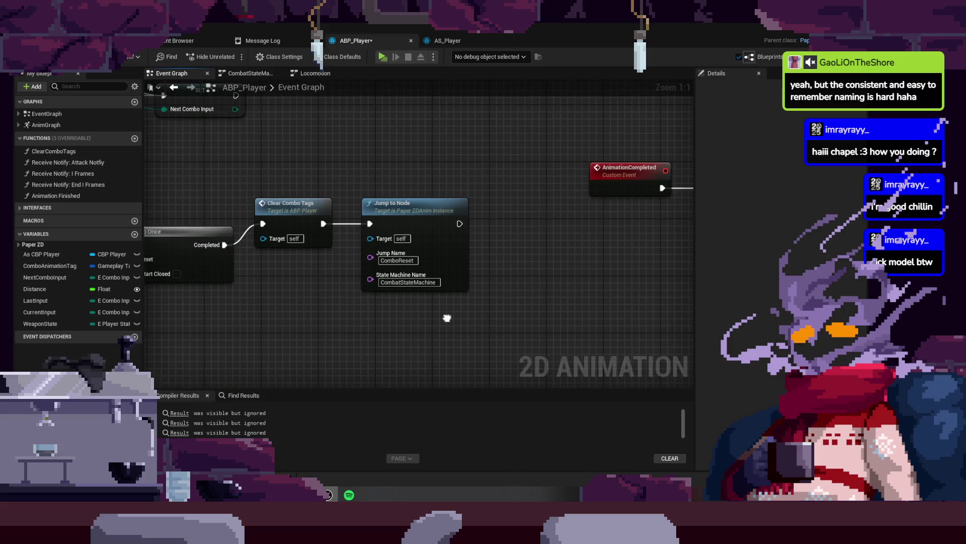
- Move the Event On Anim Sequence Playback Complete node to the right
drag(391, 305, 540, 272)
mouse_move(426, 277)
mouse_down()
mouse_move(583, 267)
mouse_move(479, 243)
mouse_move(181, 243)
mouse_move(526, 346)
mouse_move(576, 337)
mouse_up()
scroll(482, 328, down, 2)
scroll(482, 328, up, 1)
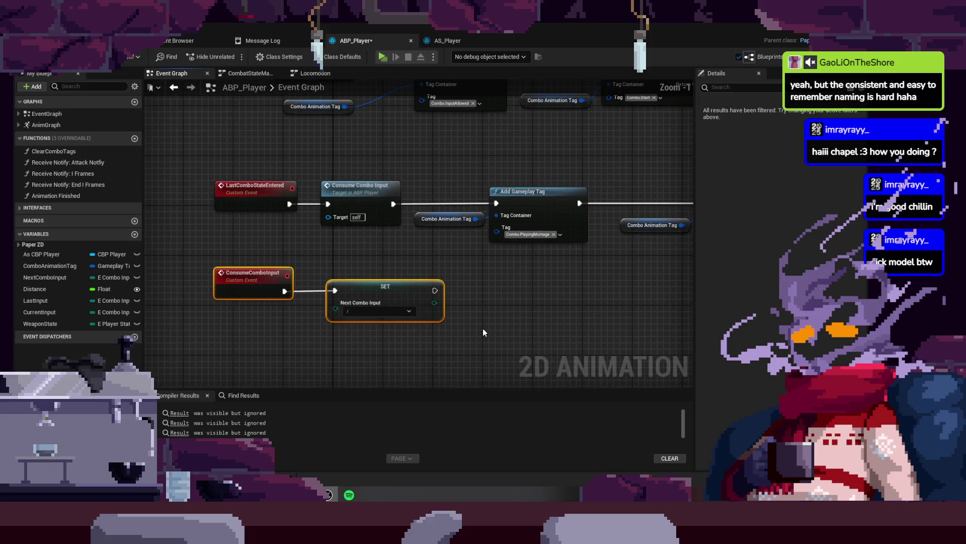
mouse_move(482, 329)
mouse_down()
mouse_move(464, 341)
mouse_move(428, 302)
mouse_move(457, 378)
mouse_move(401, 373)
mouse_move(449, 287)
mouse_move(604, 143)
mouse_move(576, 222)
mouse_move(554, 151)
mouse_move(509, 186)
mouse_move(584, 201)
mouse_up()
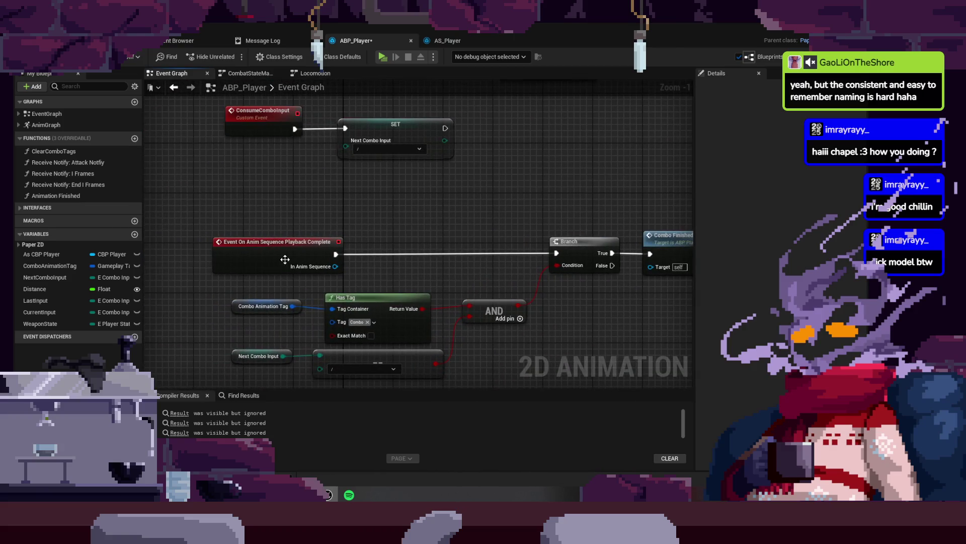
drag(284, 259, 355, 259)
- Shift Combo Finished about 70 px right and review the nearby gameplay tag nodes
drag(669, 226, 402, 225)
click(405, 247)
drag(505, 240, 541, 240)
mouse_move(586, 187)
mouse_down()
mouse_move(372, 325)
mouse_move(366, 358)
mouse_up()
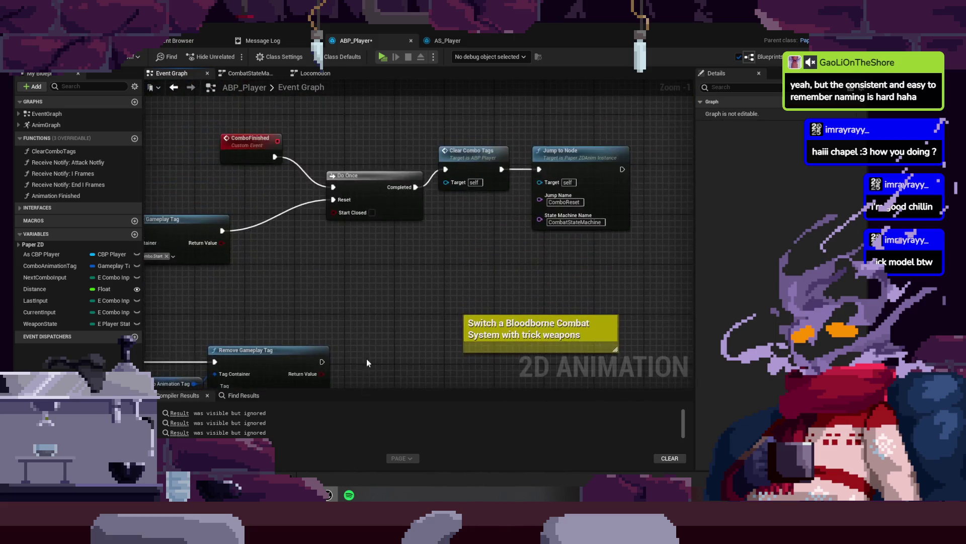
mouse_move(361, 317)
mouse_down()
mouse_move(442, 135)
mouse_move(558, 167)
mouse_move(508, 198)
mouse_move(425, 171)
mouse_up()
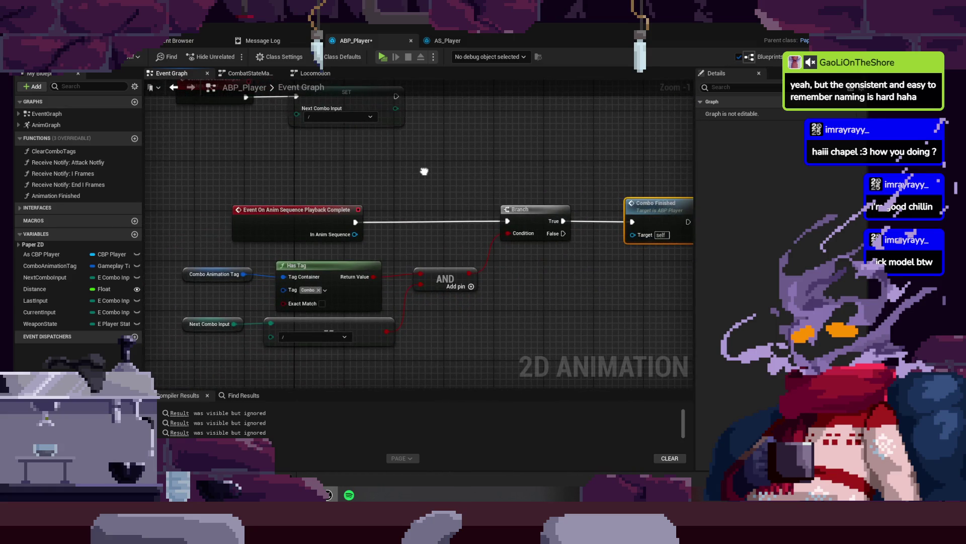
drag(491, 181, 374, 179)
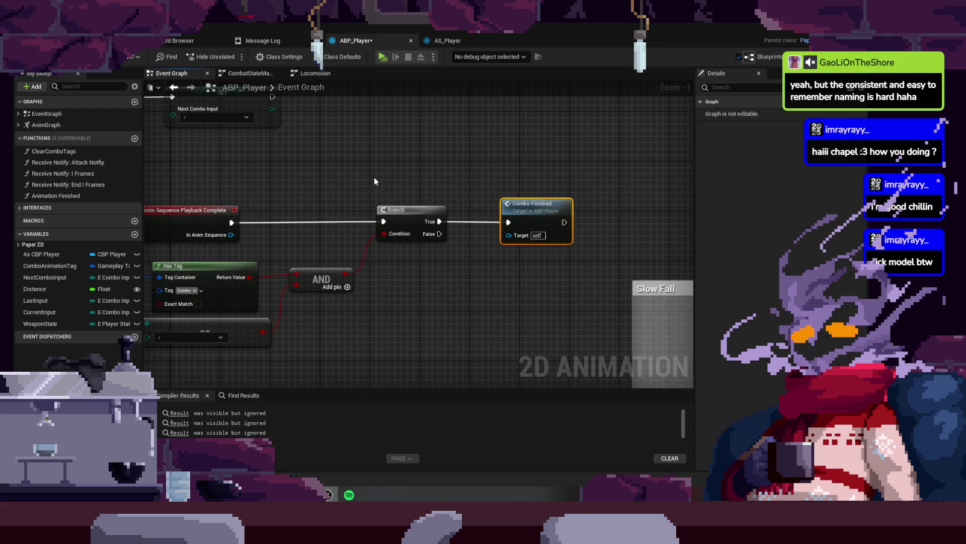
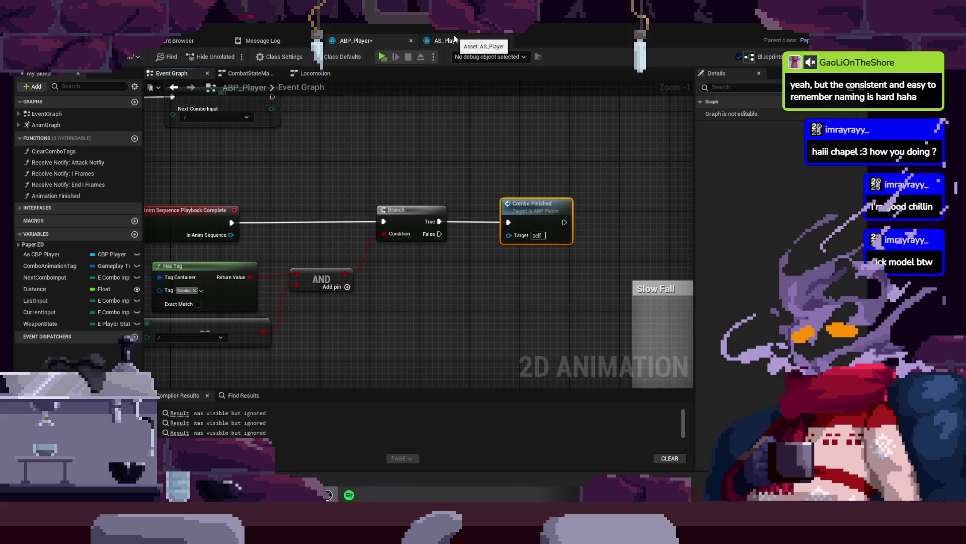
- Look over the CombatStateMachine graph and the Light Attack End state's enter callbacks
mouse_move(310, 94)
mouse_down()
mouse_move(499, 151)
mouse_move(554, 125)
mouse_move(487, 174)
mouse_move(408, 258)
mouse_up()
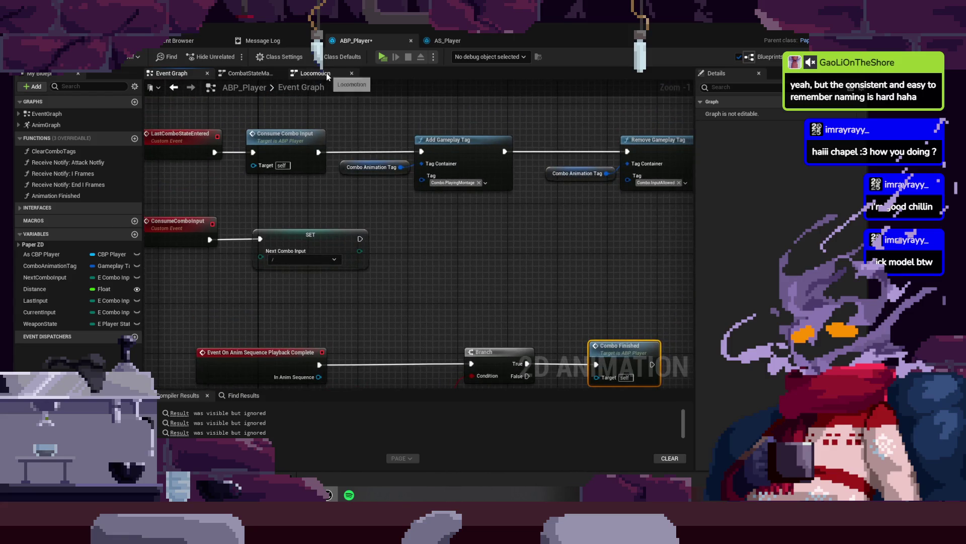
click(315, 73)
click(250, 73)
mouse_move(428, 200)
mouse_down()
mouse_move(403, 236)
mouse_move(391, 79)
mouse_up()
drag(282, 241, 408, 301)
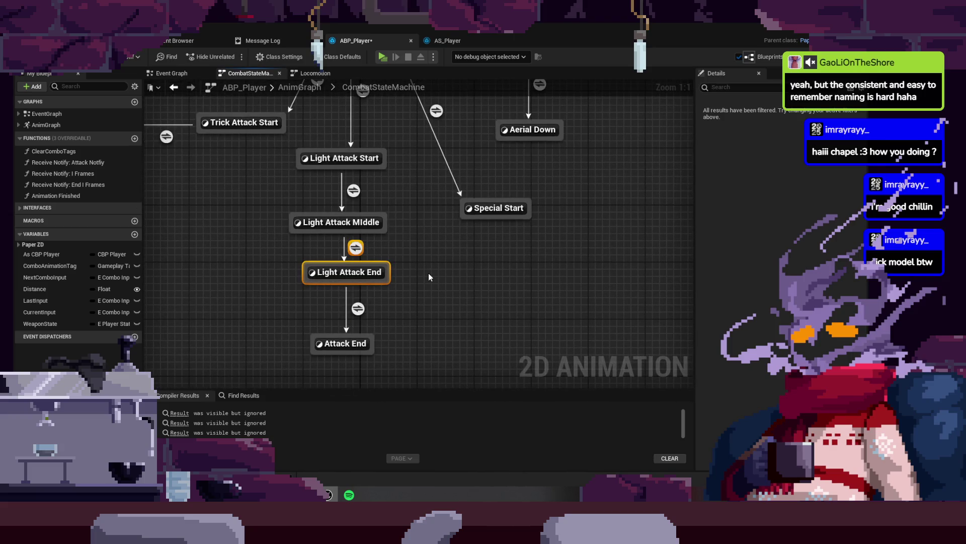
click(385, 272)
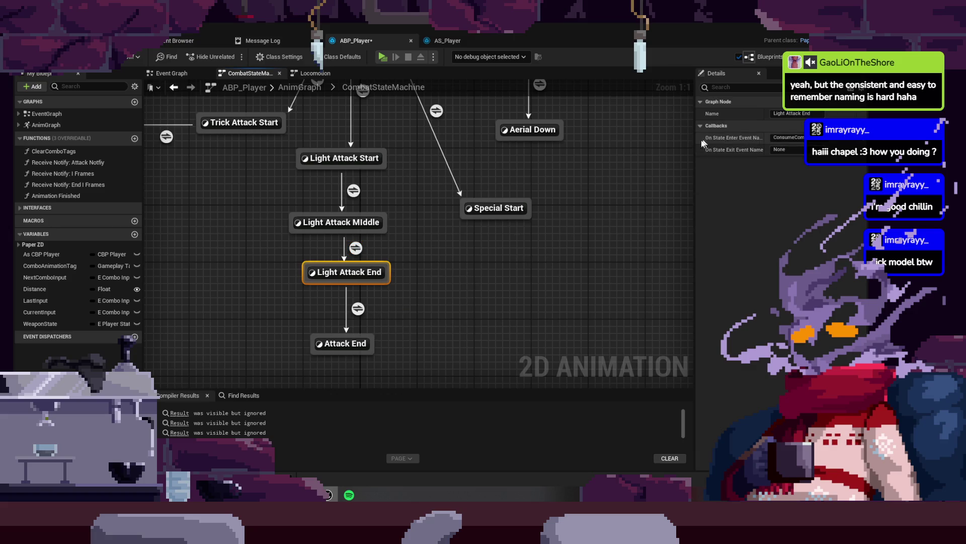
double_click(385, 92)
- Review the Event Graph's ConsumeComboInput, Has Tag branch and ComboFinished logic
click(171, 73)
mouse_move(260, 316)
mouse_down()
mouse_move(260, 182)
mouse_move(319, 276)
mouse_up()
mouse_move(200, 270)
mouse_down()
mouse_move(524, 355)
mouse_move(471, 307)
mouse_up()
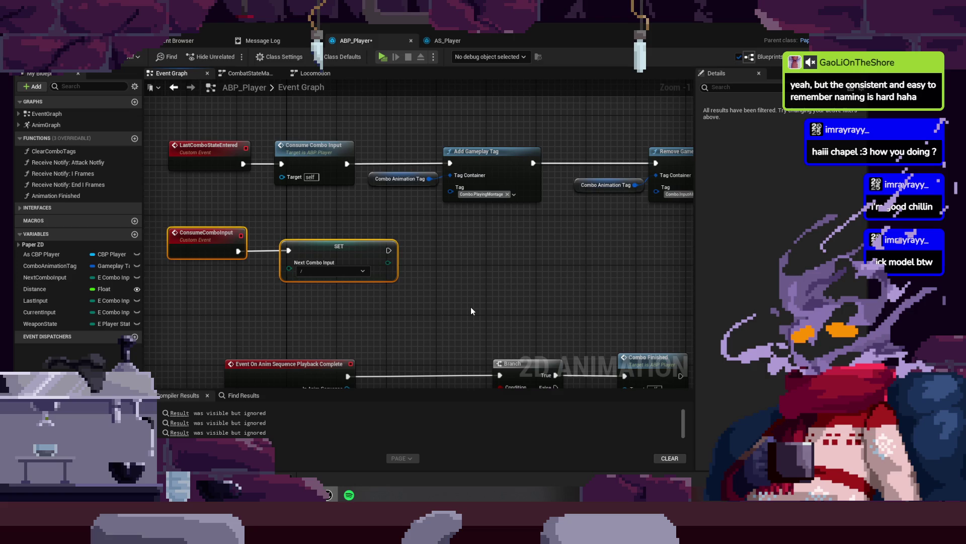
drag(470, 306, 507, 184)
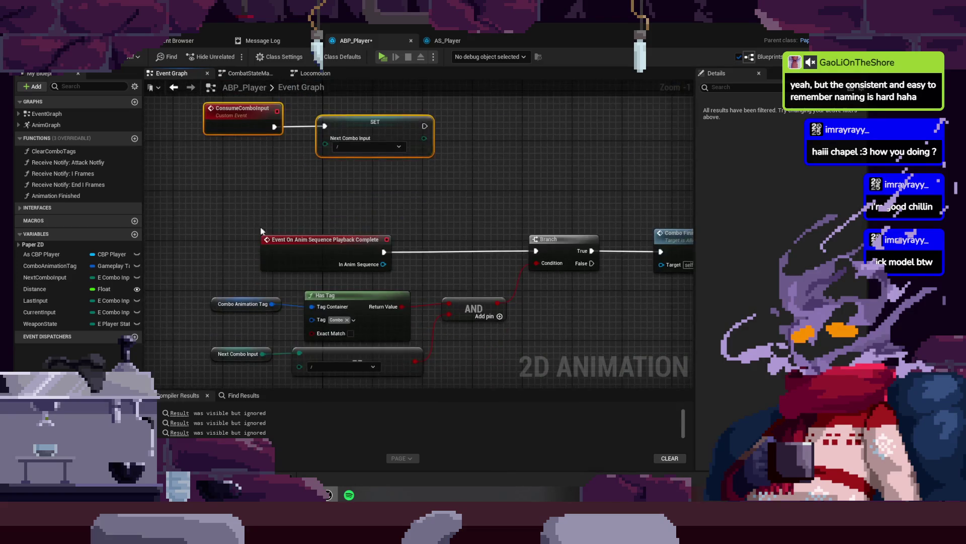
drag(217, 219, 254, 185)
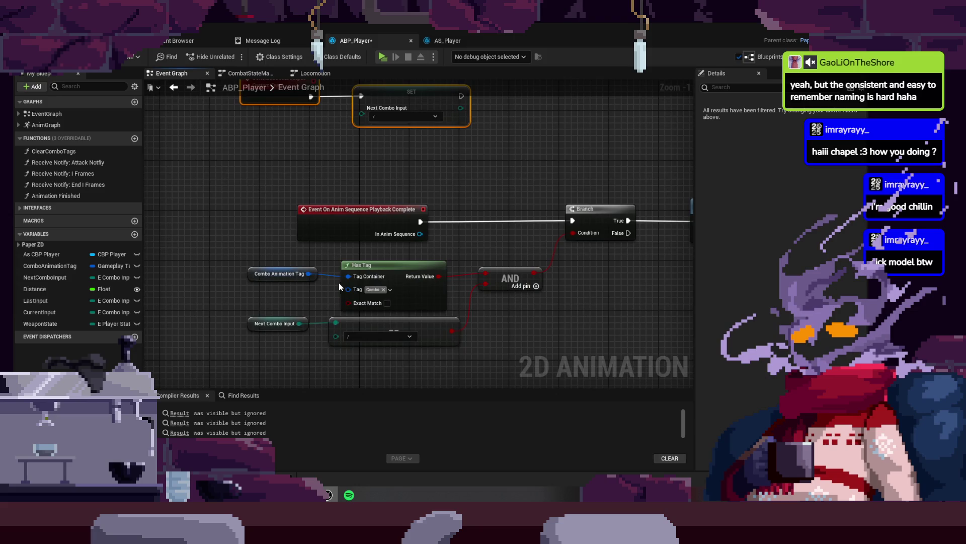
mouse_move(226, 312)
mouse_down()
mouse_move(439, 377)
mouse_move(446, 352)
mouse_up()
mouse_move(498, 333)
mouse_down()
mouse_move(448, 297)
mouse_move(517, 281)
mouse_move(500, 309)
mouse_move(442, 231)
mouse_up()
mouse_move(561, 231)
mouse_down()
mouse_move(455, 239)
mouse_move(352, 281)
mouse_move(252, 207)
mouse_up()
click(307, 234)
mouse_move(508, 350)
mouse_down()
mouse_move(369, 321)
mouse_move(325, 271)
mouse_move(496, 180)
mouse_move(406, 214)
mouse_move(505, 134)
mouse_move(463, 132)
mouse_up()
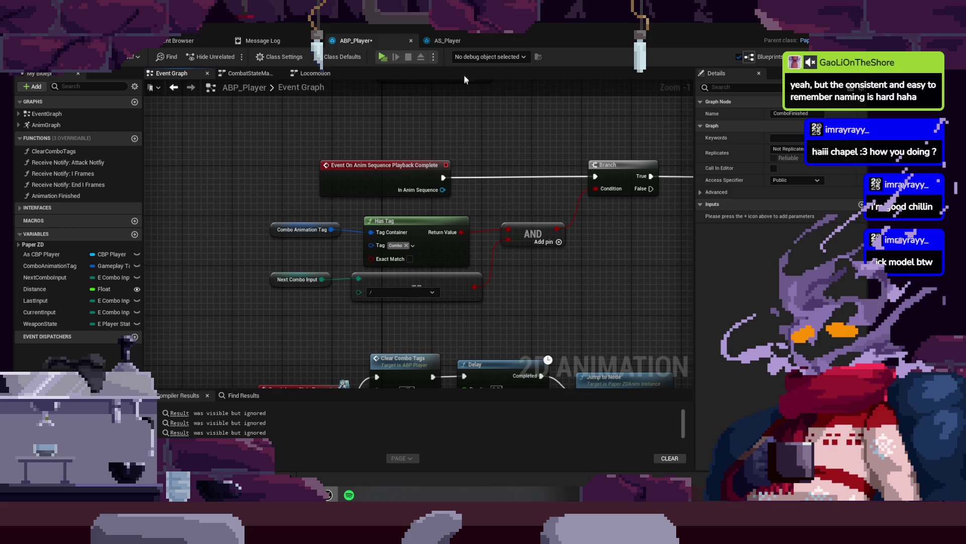
- Glance at AS_Player, then return to ABP_Player's CombatStateMachine graph
click(463, 45)
click(355, 41)
click(249, 74)
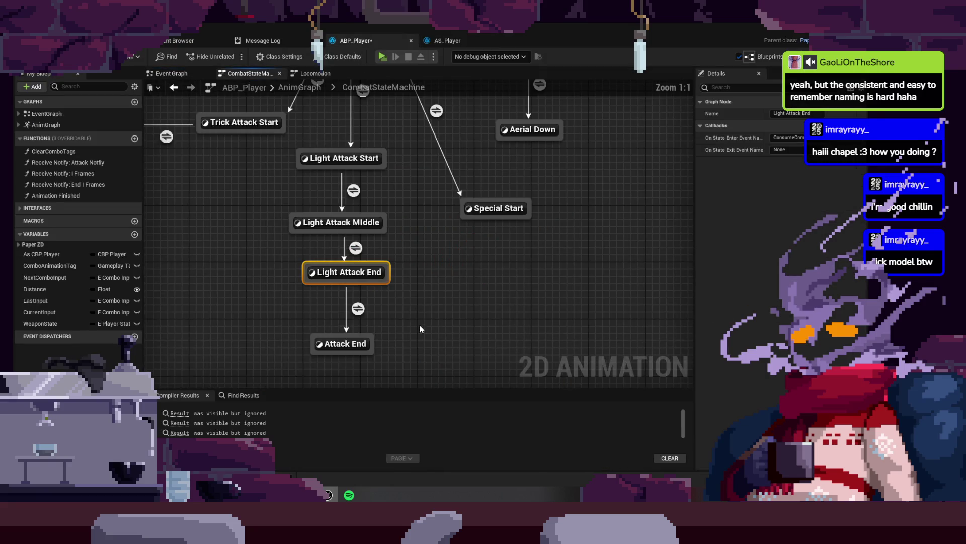
- Feed a Play C_Attack_4 node into the Light Attack End to Attack End transition's Result
drag(418, 324, 504, 275)
click(442, 258)
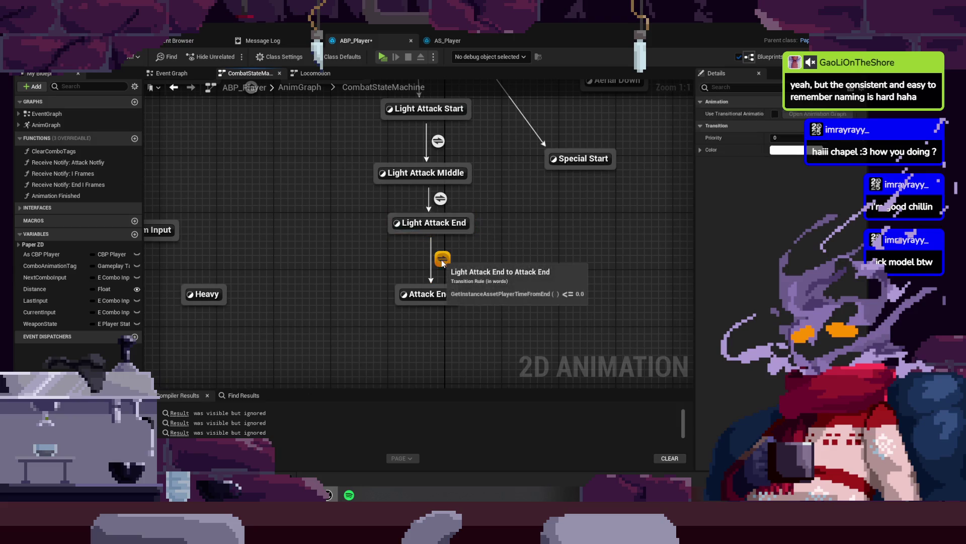
double_click(442, 258)
click(398, 89)
scroll(481, 320, up, 5)
click(427, 339)
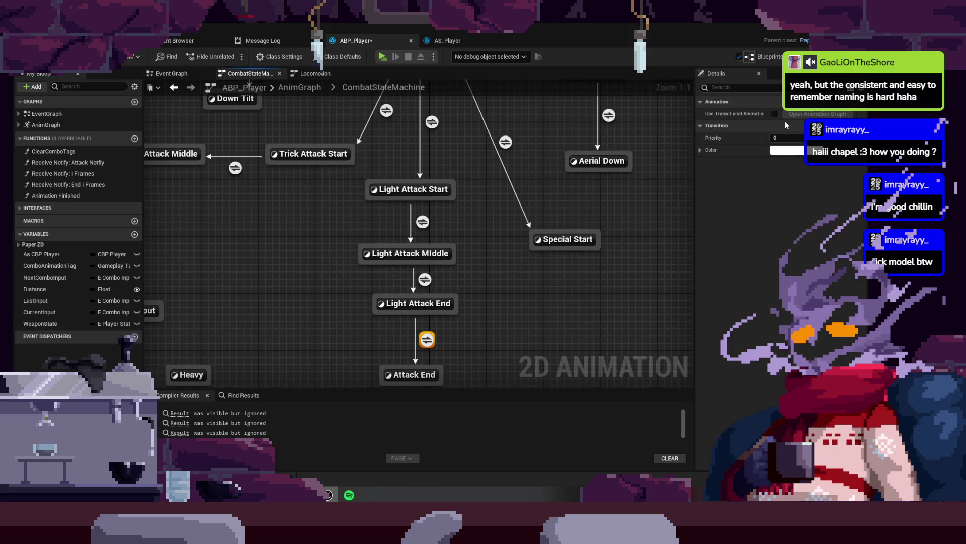
click(816, 113)
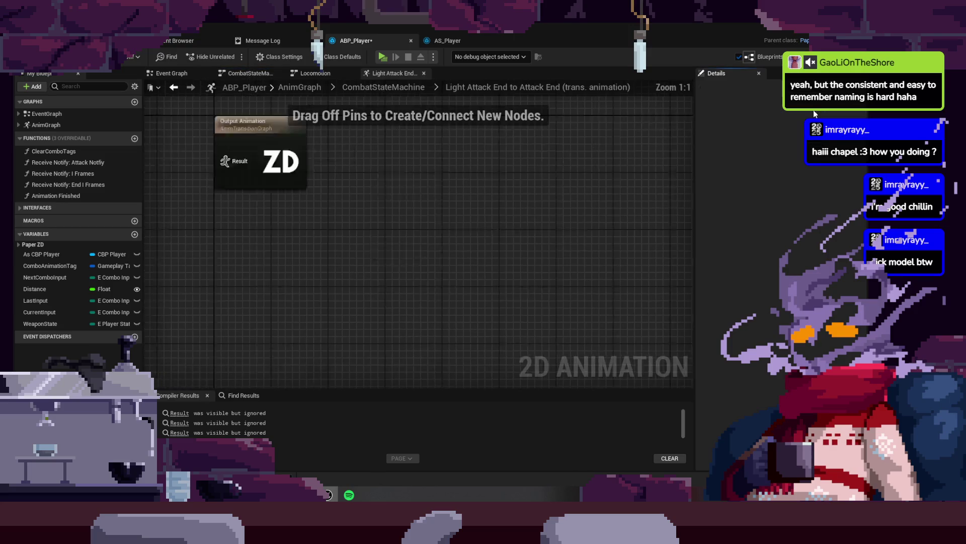
drag(378, 242, 282, 256)
text(c)
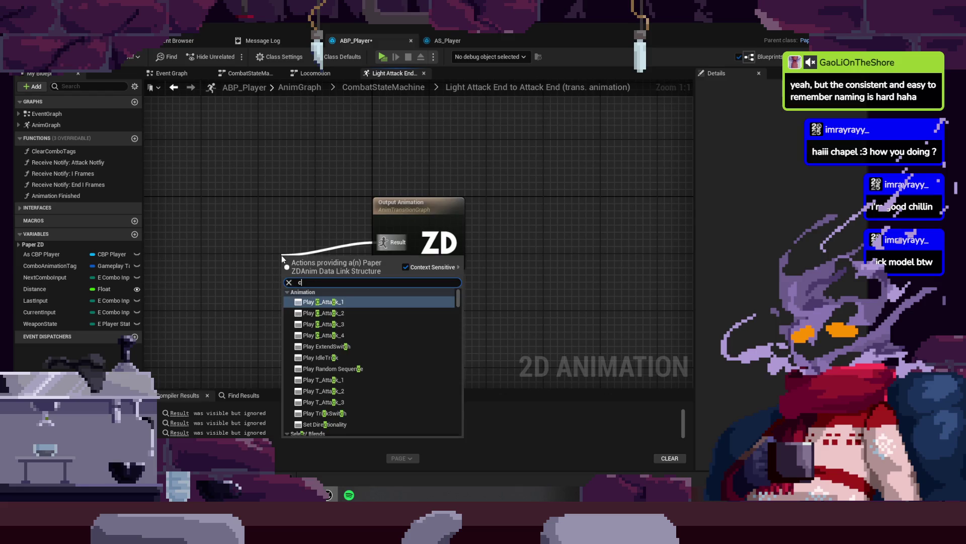
click(323, 335)
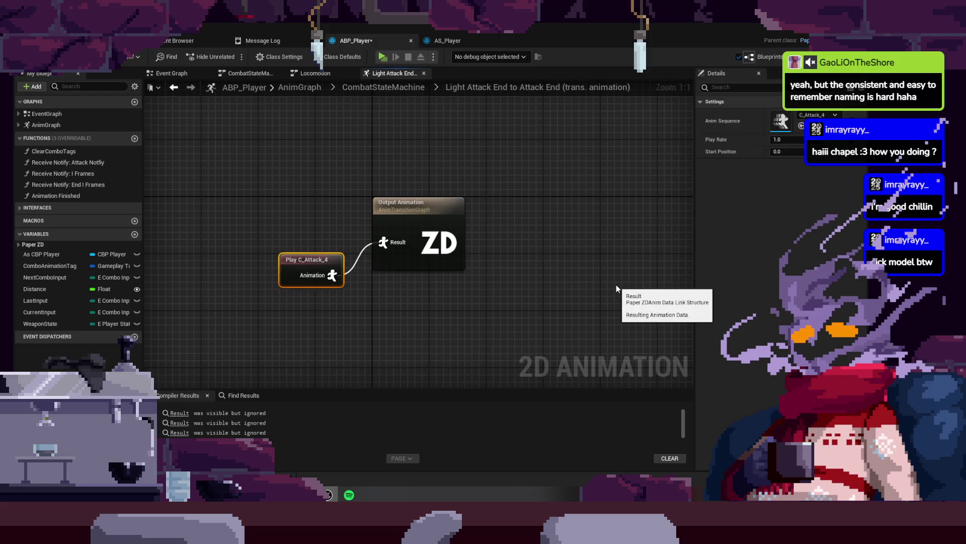
- Check the transition rule and Attack End state, then compile and save ABP_Player
click(388, 88)
scroll(467, 297, up, 5)
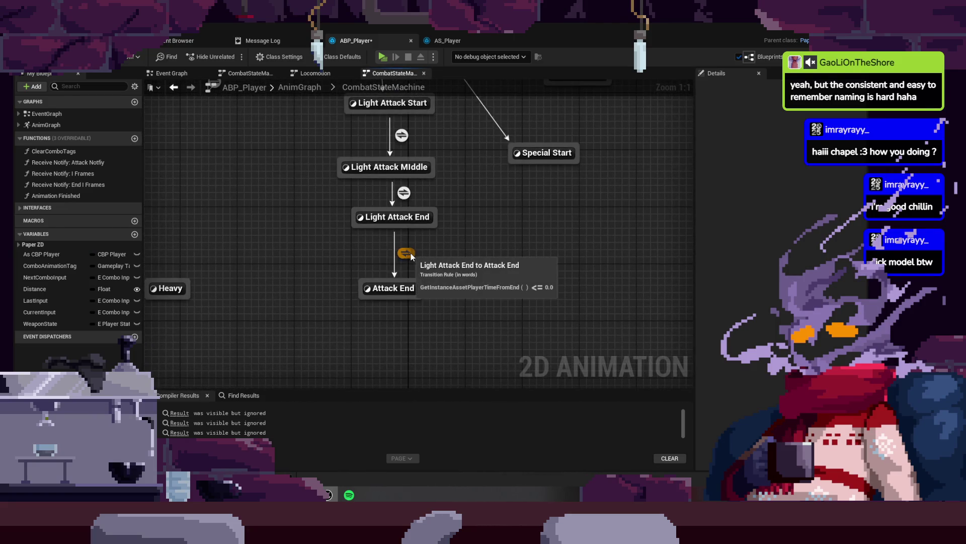
double_click(407, 253)
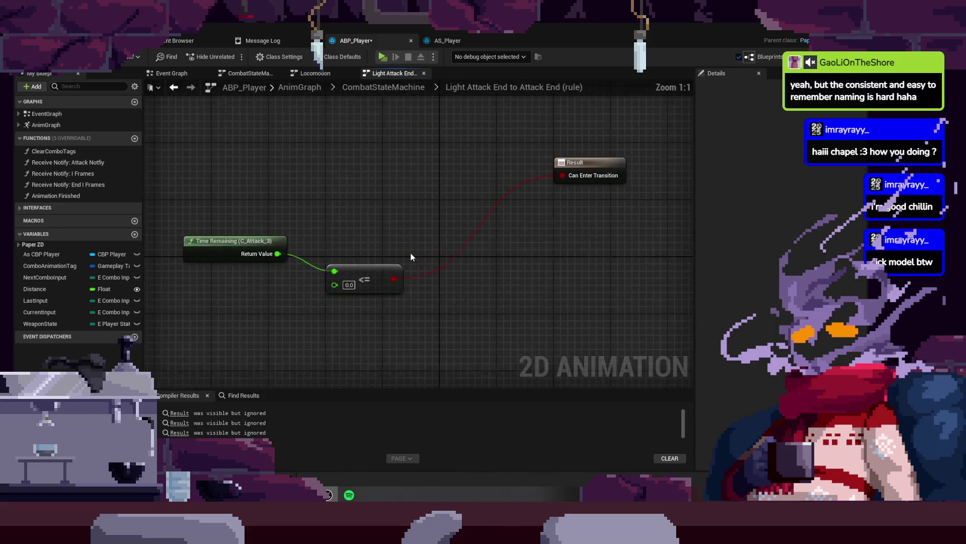
click(388, 90)
scroll(393, 211, up, 2)
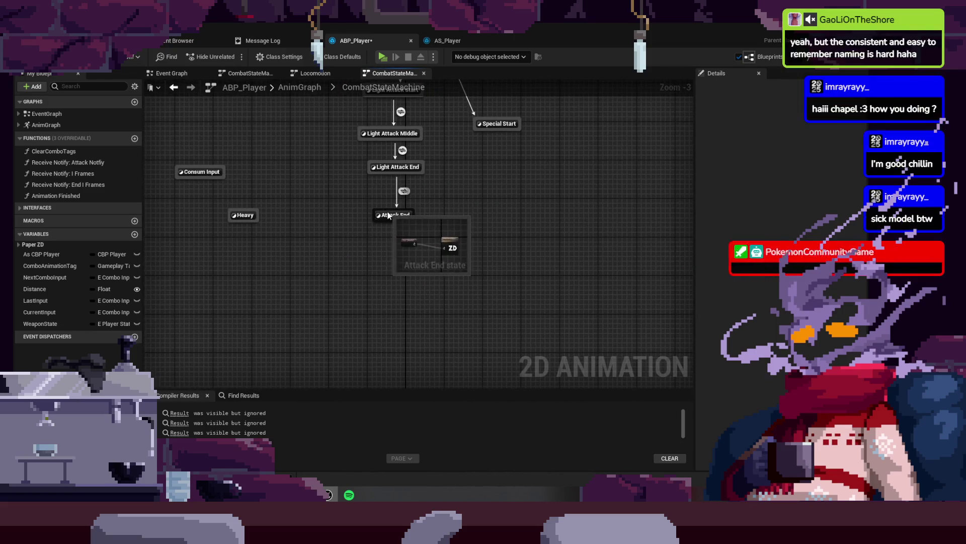
double_click(388, 215)
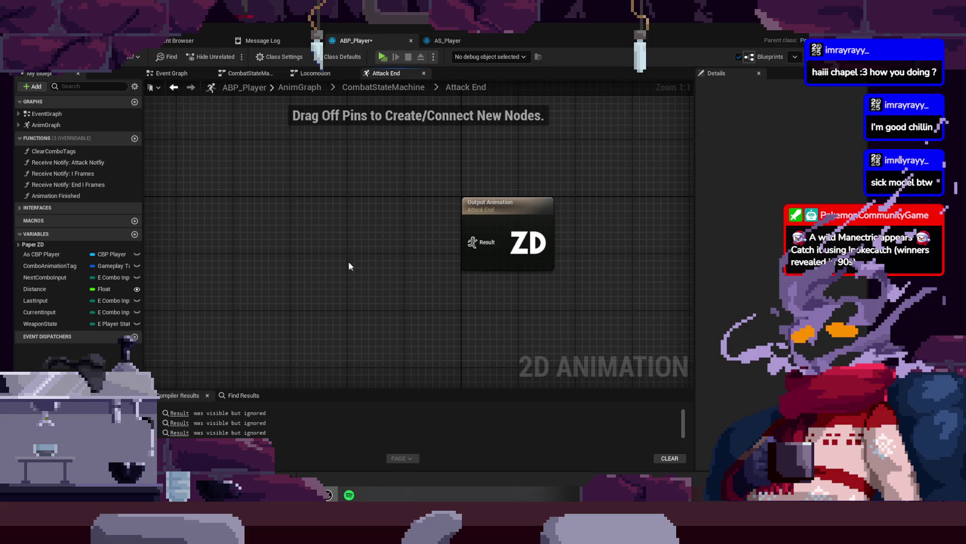
click(132, 56)
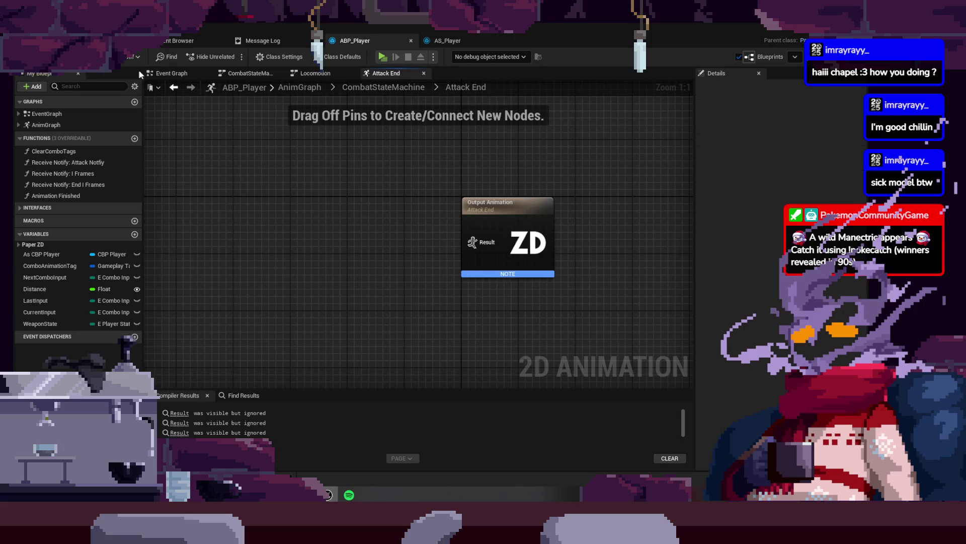
- Inspect the Consum Input state's graph, then go back to the level editor
click(367, 90)
scroll(421, 303, up, 3)
double_click(307, 204)
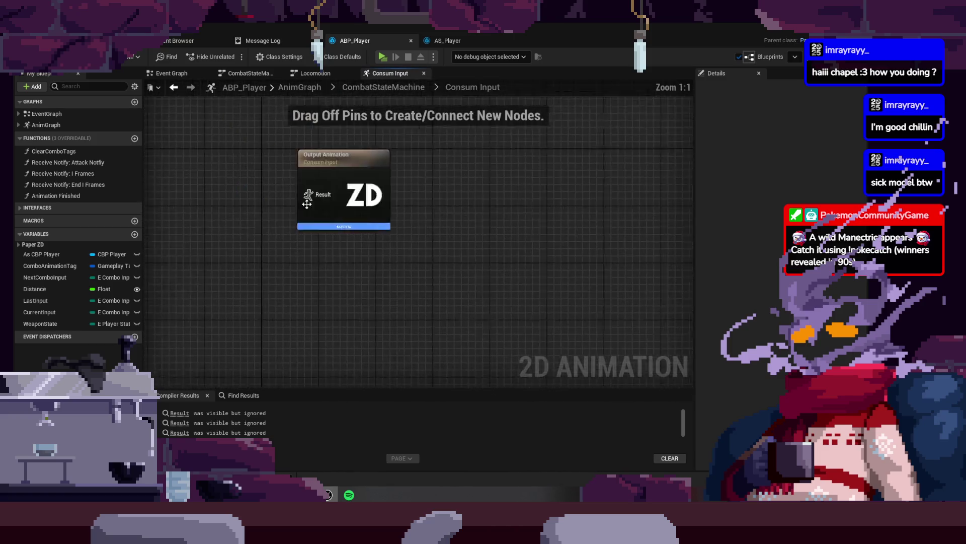
click(383, 87)
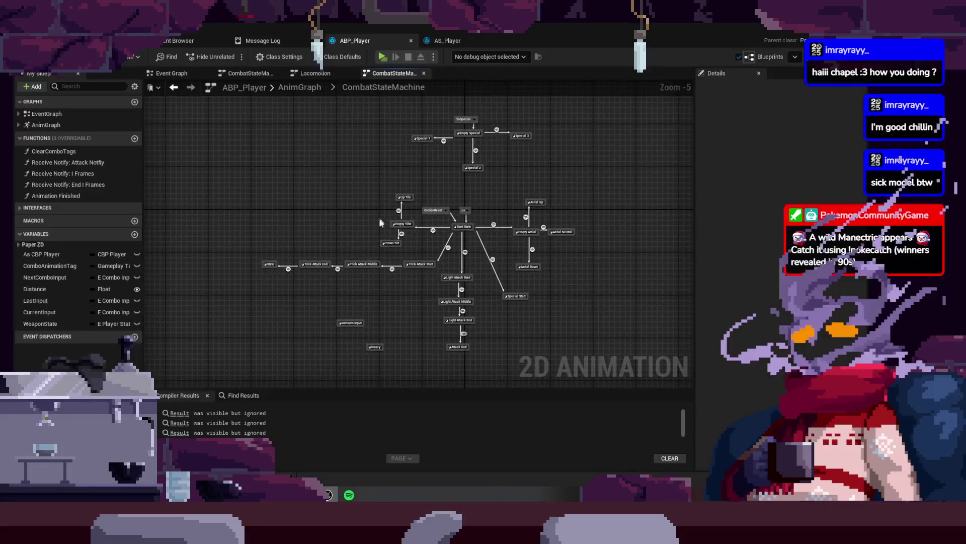
scroll(379, 218, up, 3)
click(111, 40)
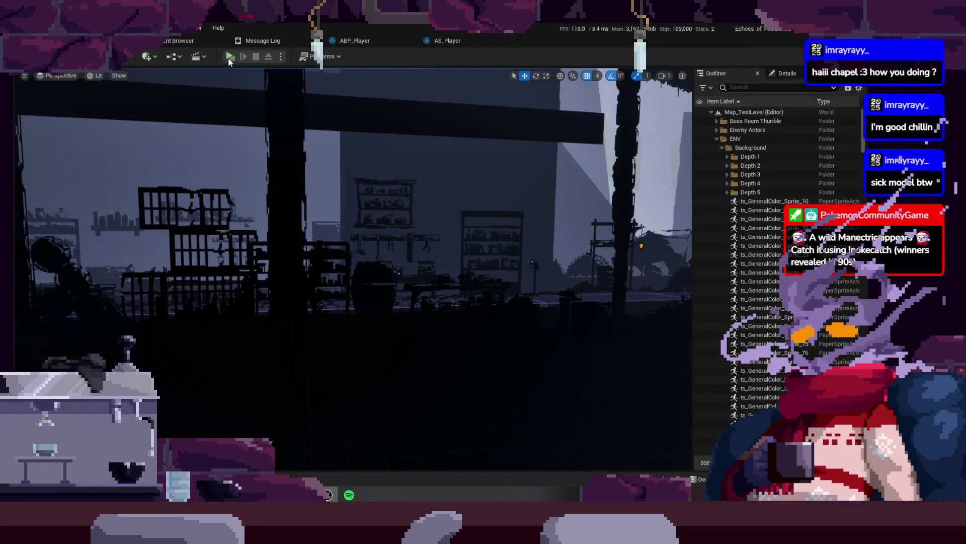
- Play-test the level moving with D/A and chaining scythe swings with J, then reopen ABP_Player
click(230, 56)
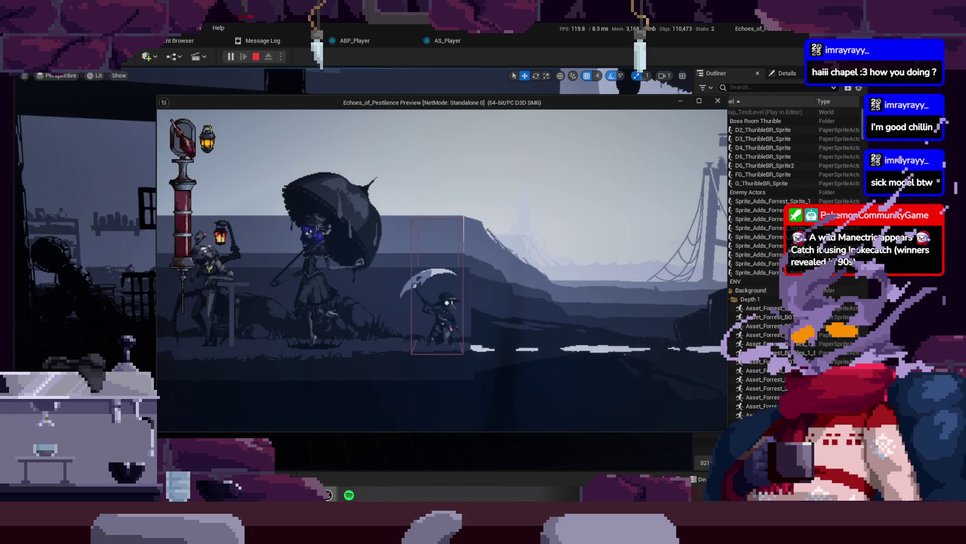
key(d)
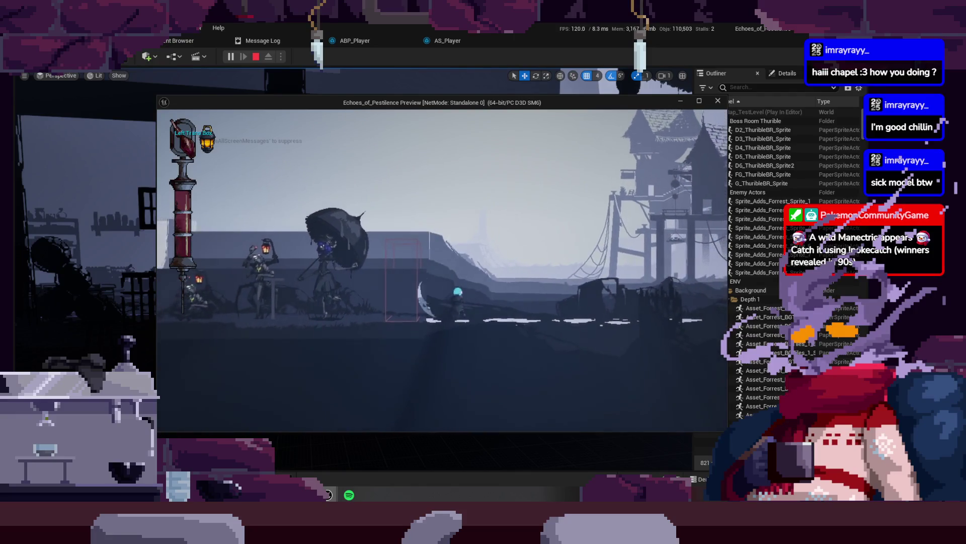
key(a)
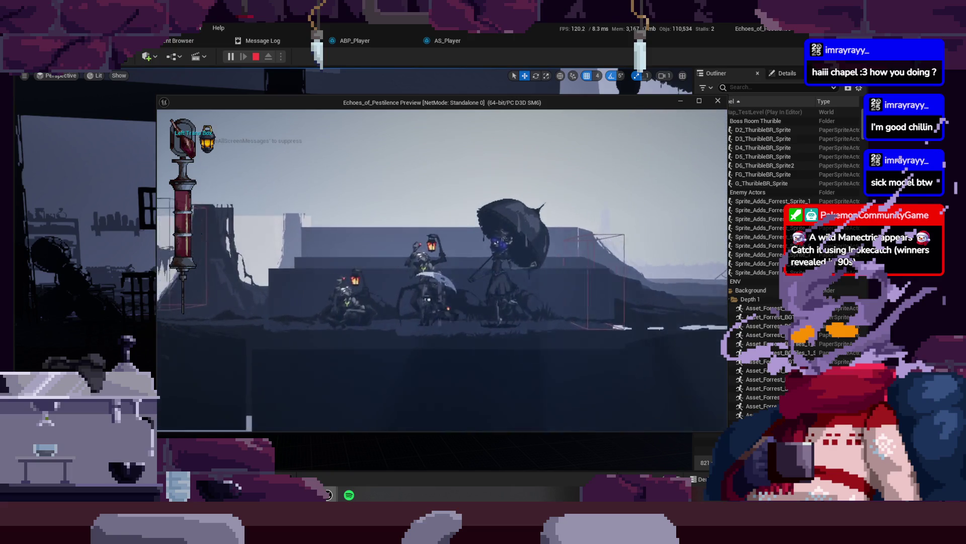
key(a)
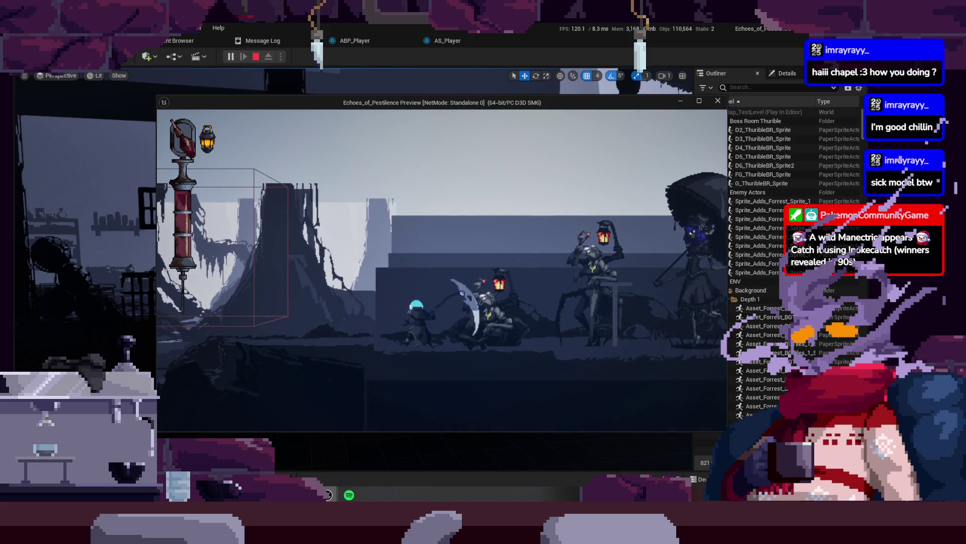
key(j)
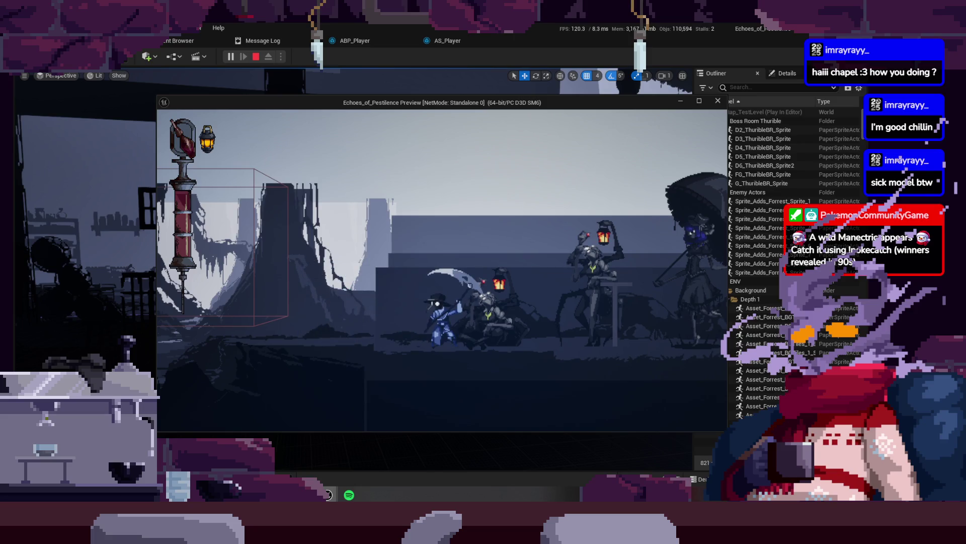
key(Escape)
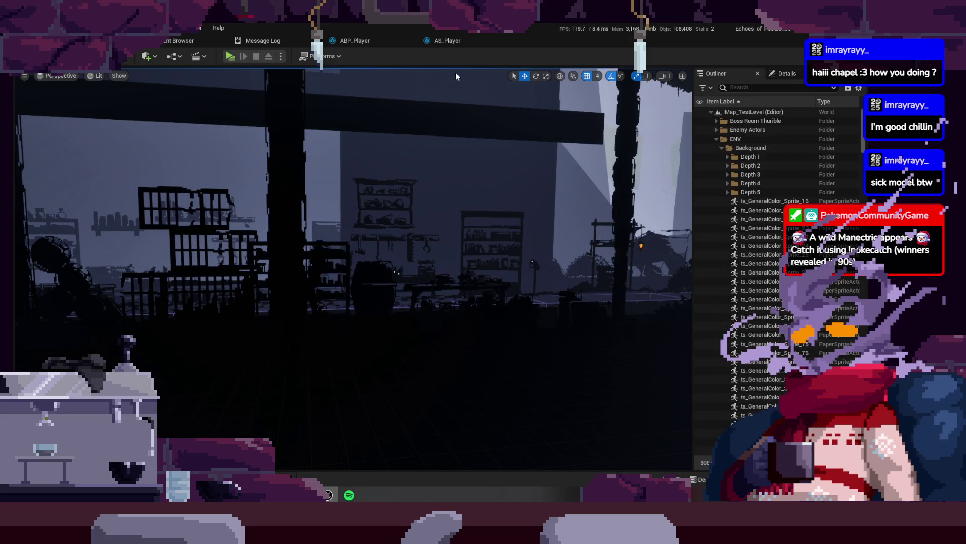
click(449, 44)
click(370, 44)
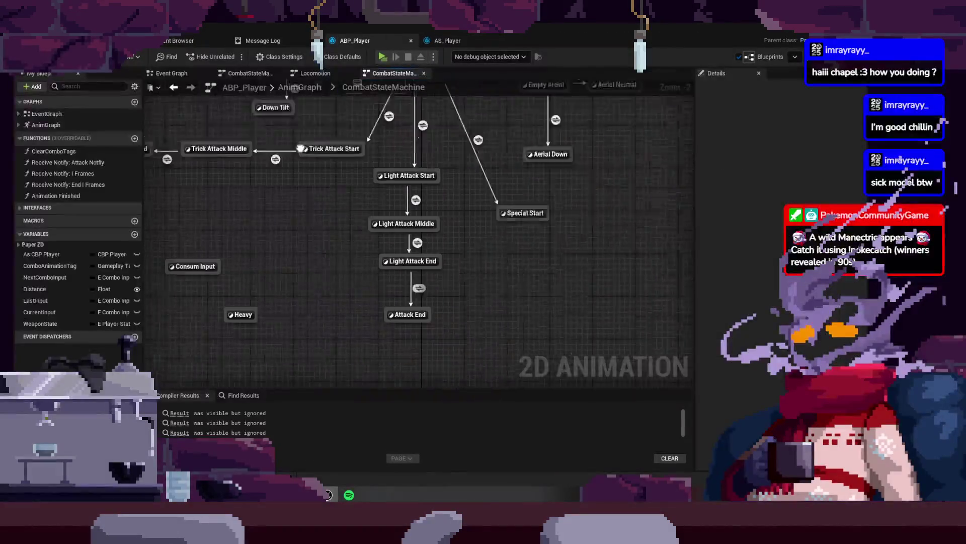
- Delete both old rule nodes and tick Can Enter Transition, then return to Map_TestLevel
scroll(416, 342, up, 2)
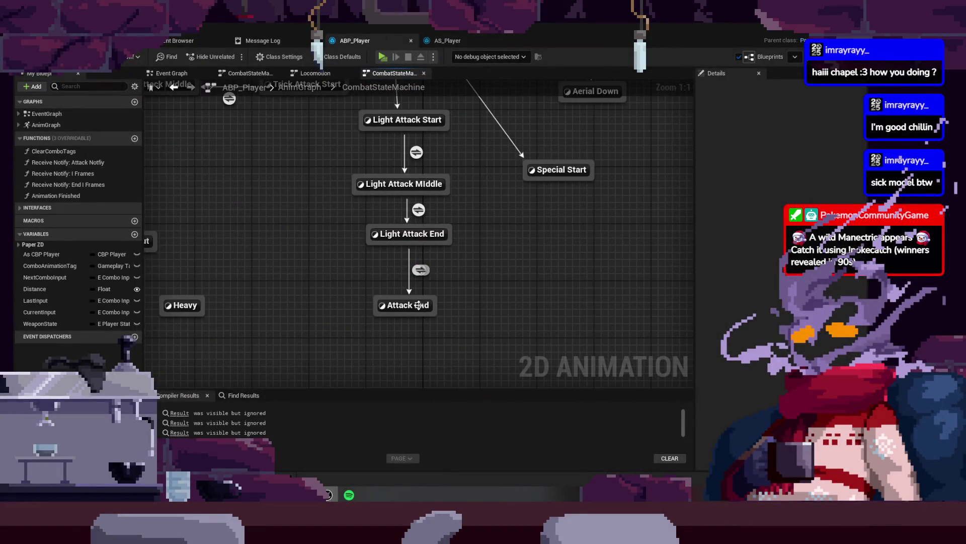
double_click(420, 268)
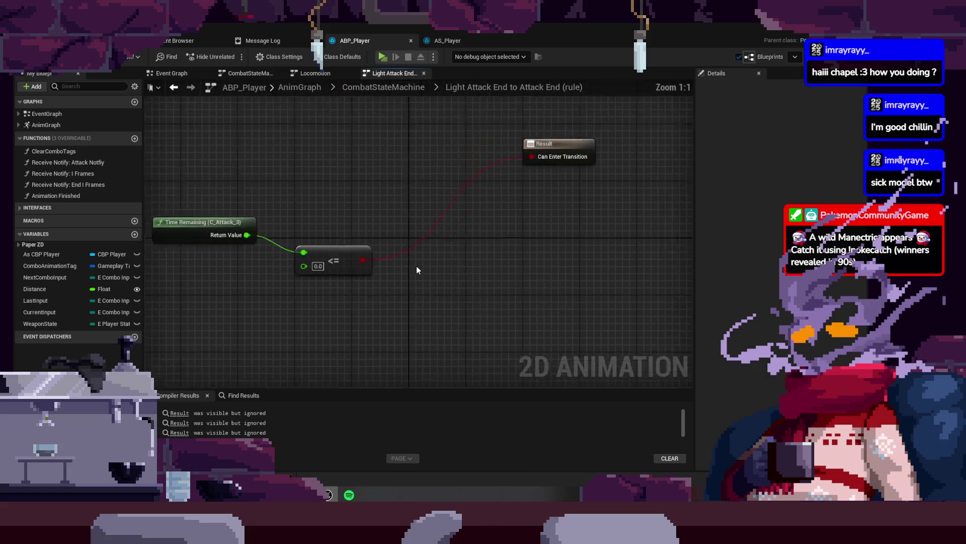
drag(219, 201, 449, 332)
key(Delete)
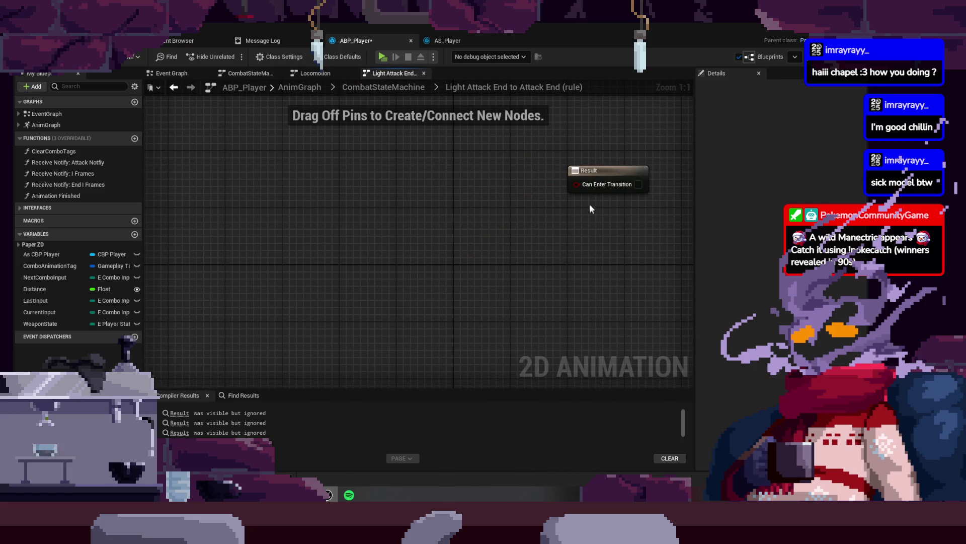
click(639, 185)
click(128, 51)
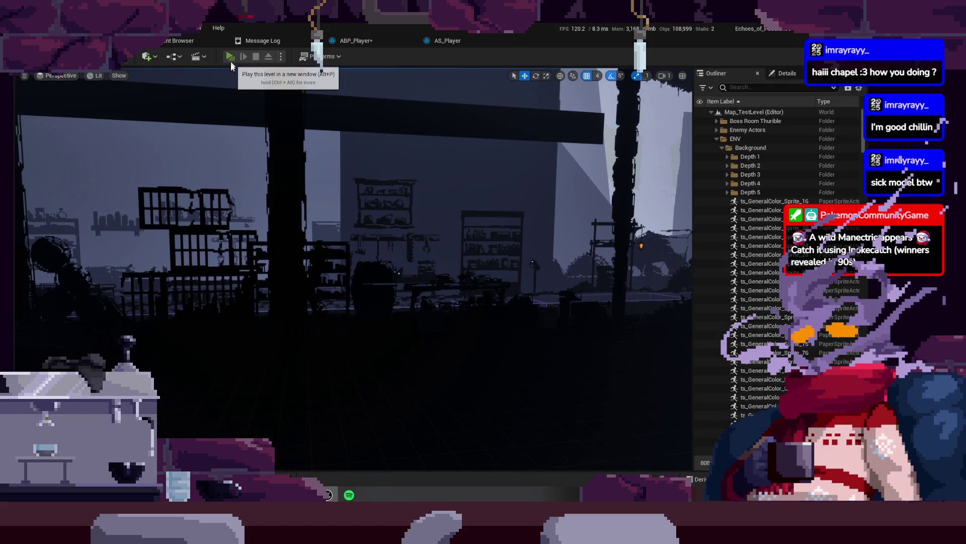
- Play-test with A, Shift and D attacks, stop with Esc, and return to the transition rule
click(231, 65)
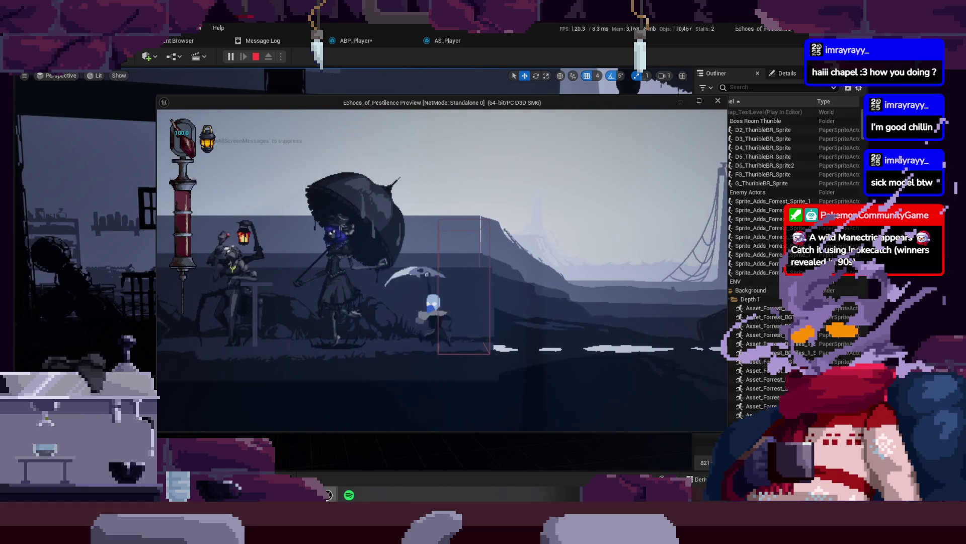
key(a)
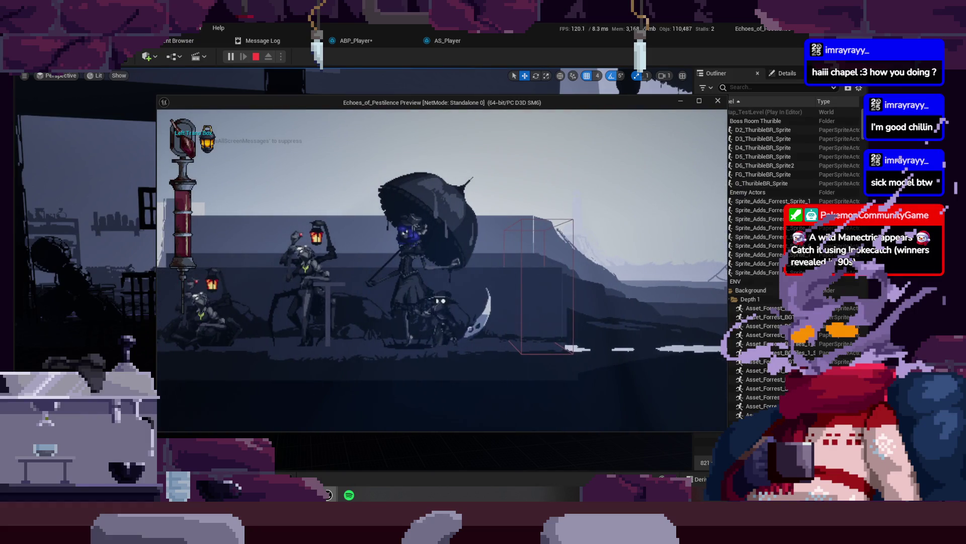
key(shift)
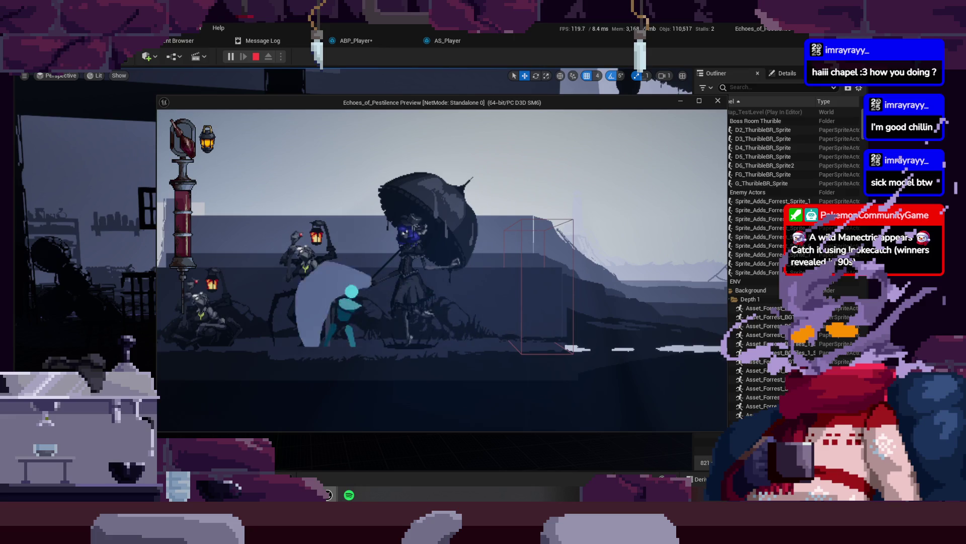
key(d)
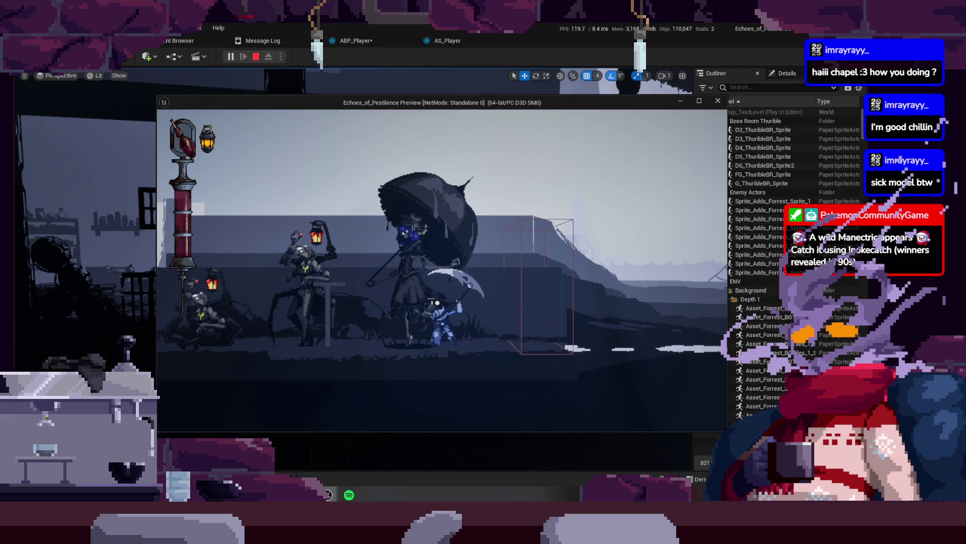
key(Escape)
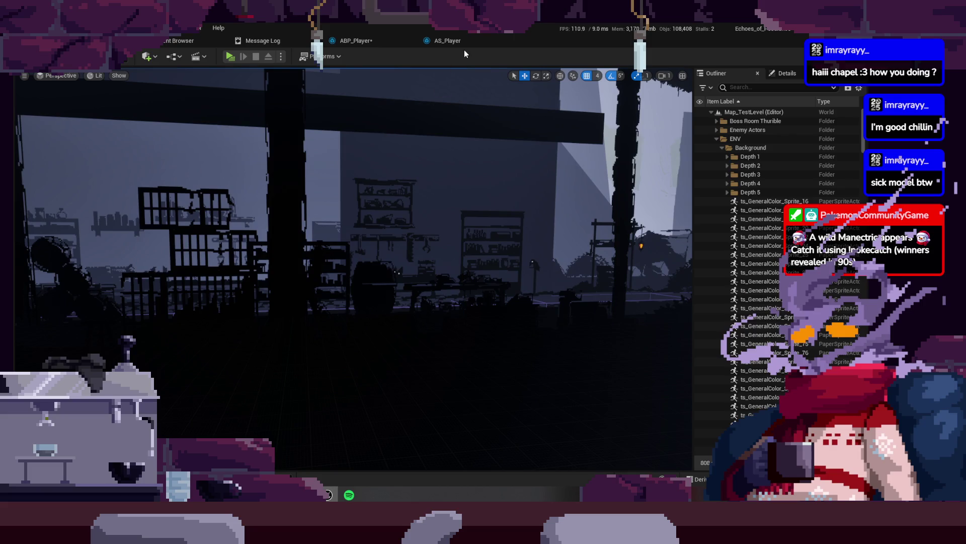
click(360, 41)
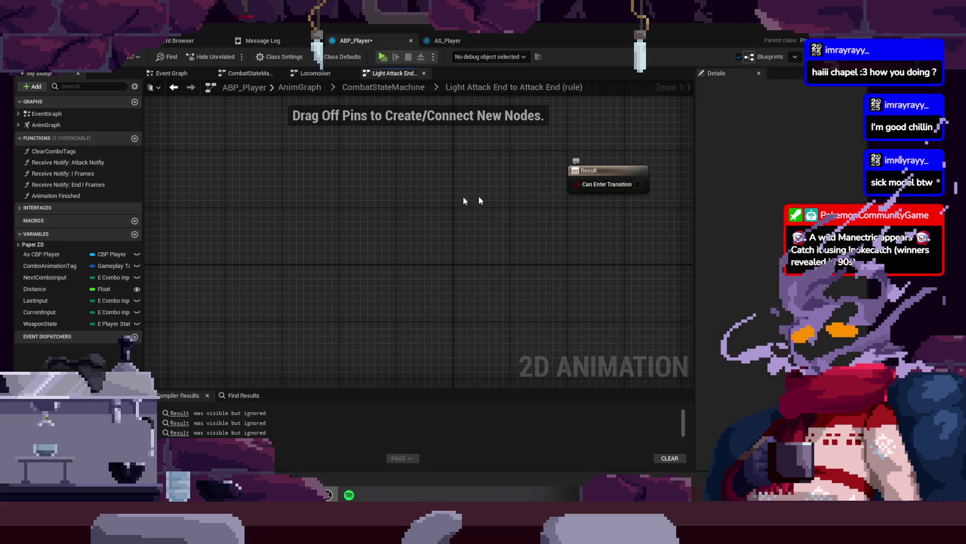
- Wire Time Remaining (C_Attack_3) <= 0.0 into Can Enter Transition and save the blueprint
right_click(322, 200)
text(time remain)
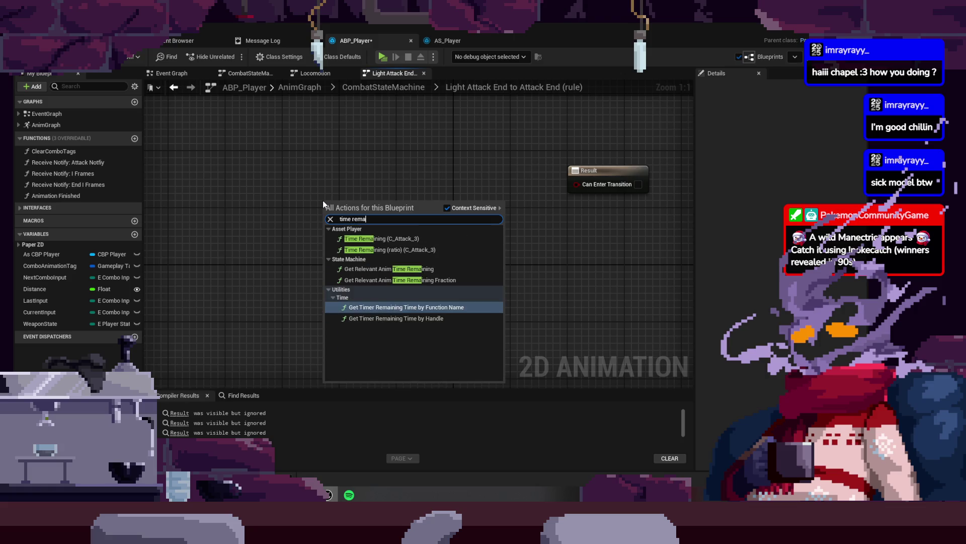
key(Up)
key(Return)
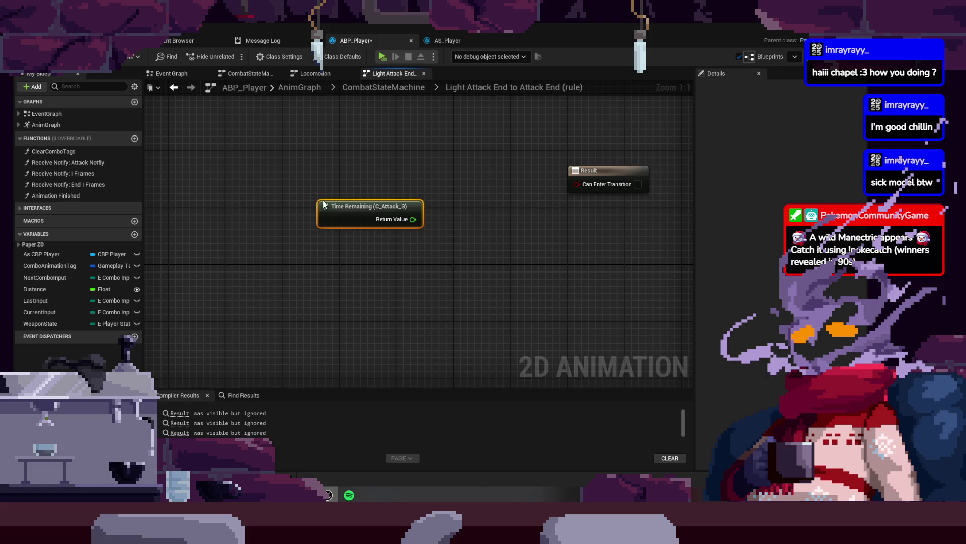
drag(412, 219, 460, 253)
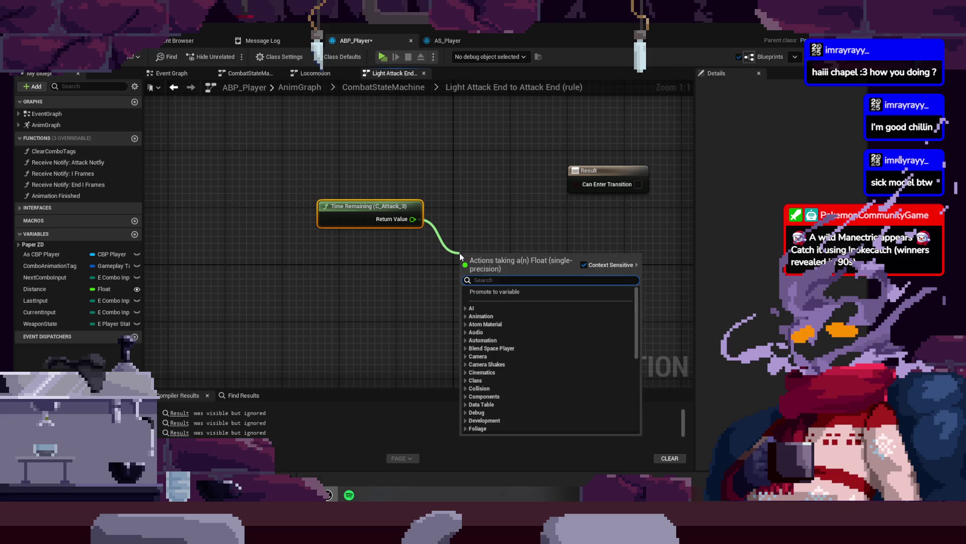
text(<=)
key(Return)
scroll(472, 254, down, 1)
drag(574, 196, 515, 267)
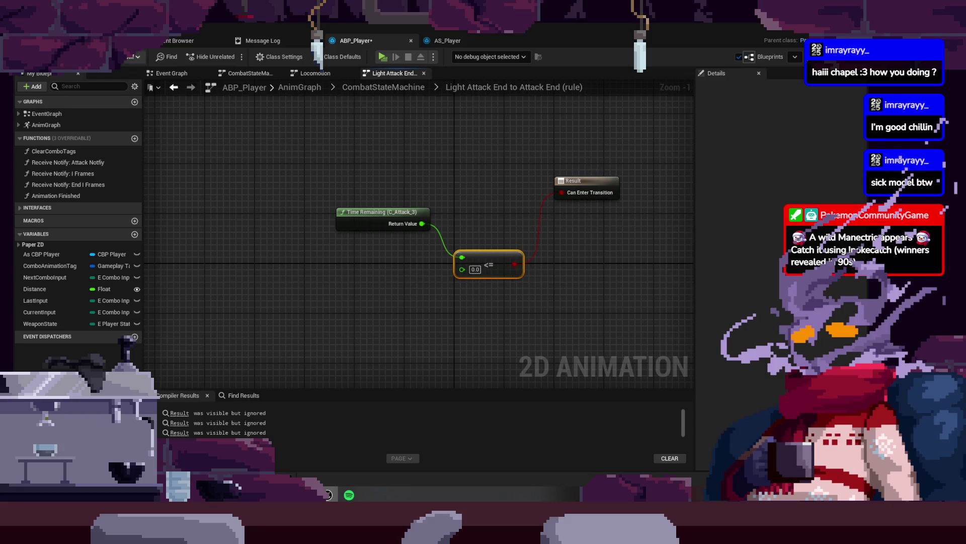
click(34, 63)
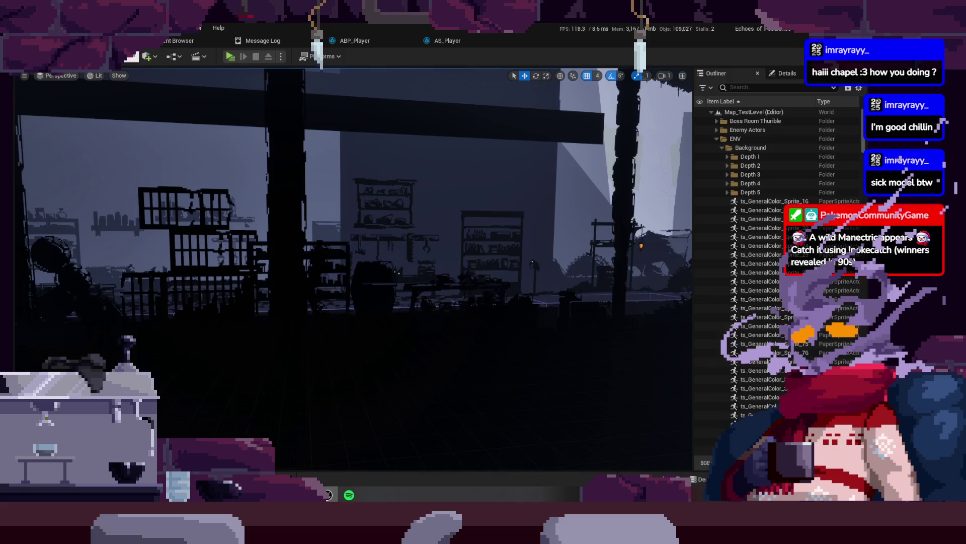
click(231, 56)
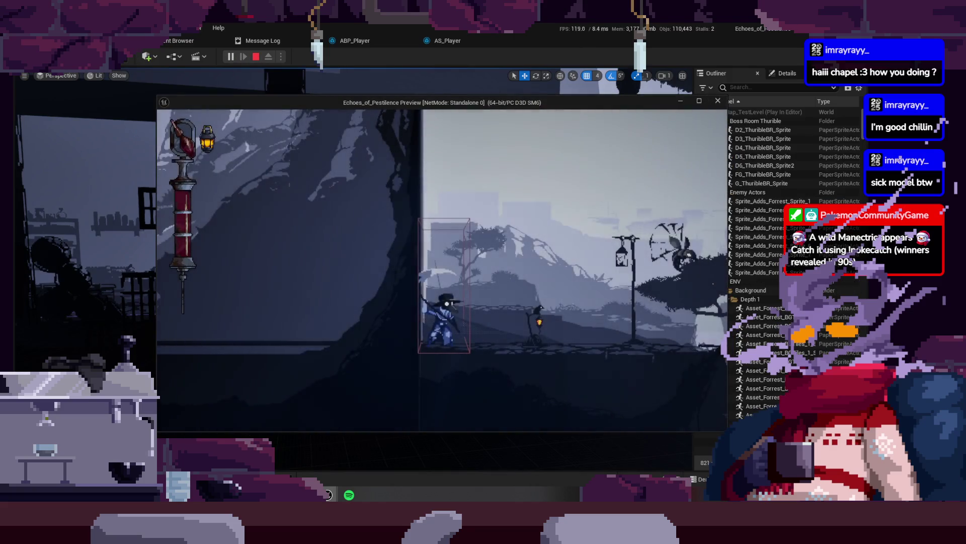
key(a)
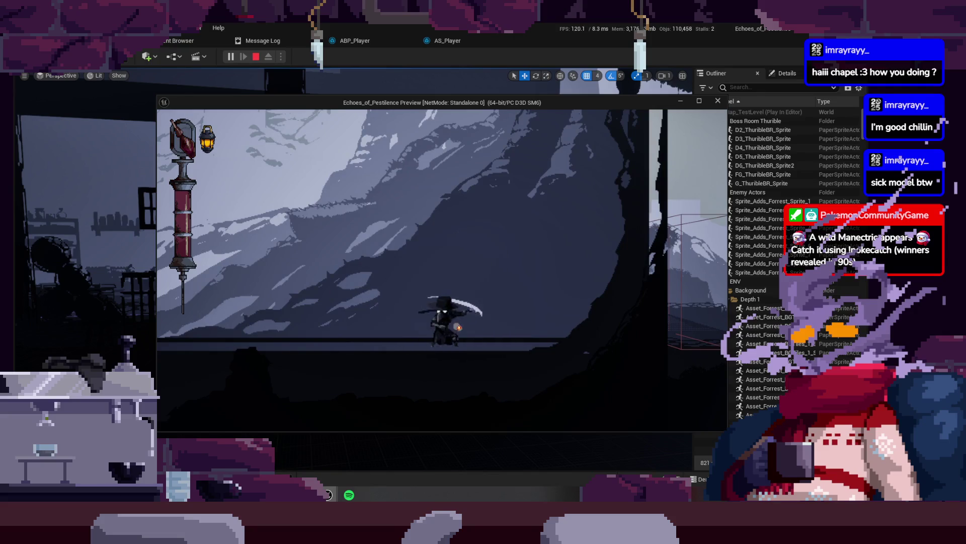
key(j)
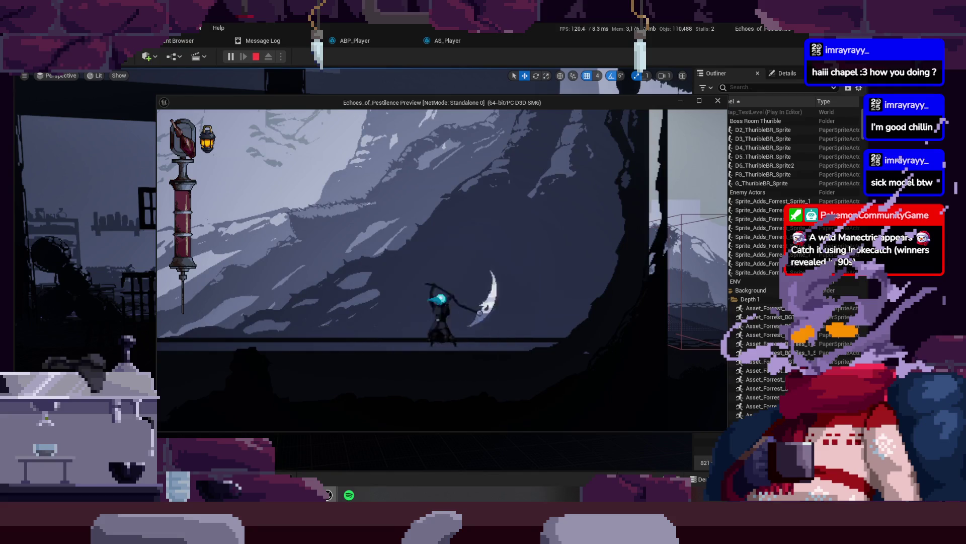
key(j)
key(j)
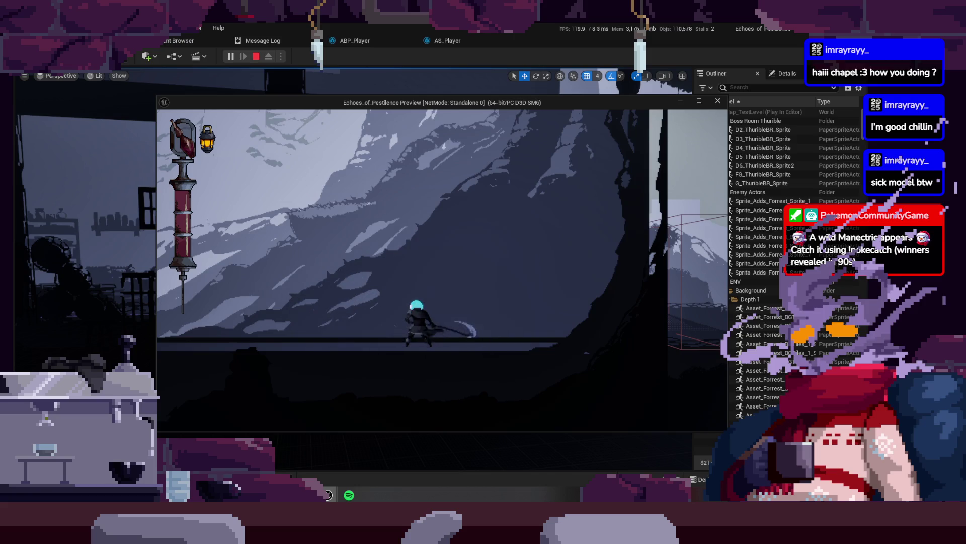
key(j)
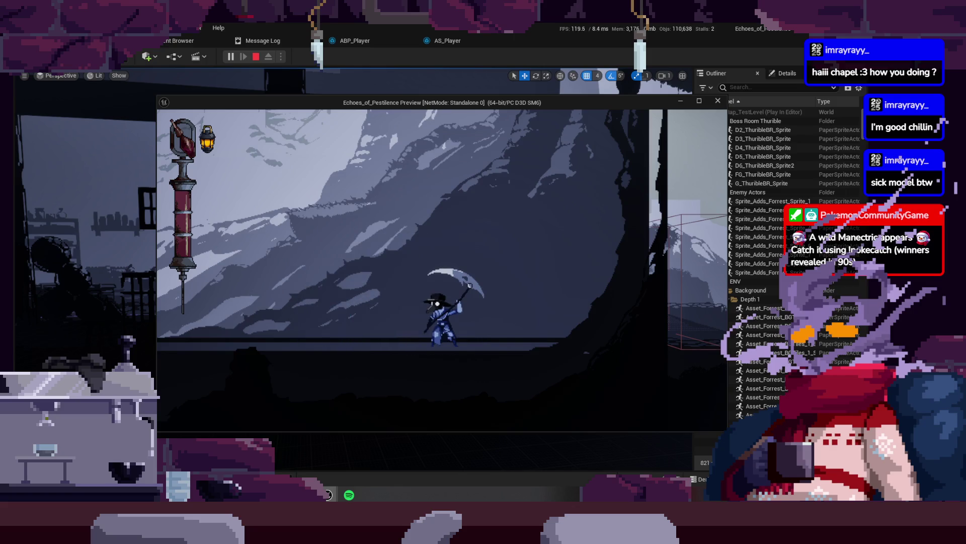
key(Escape)
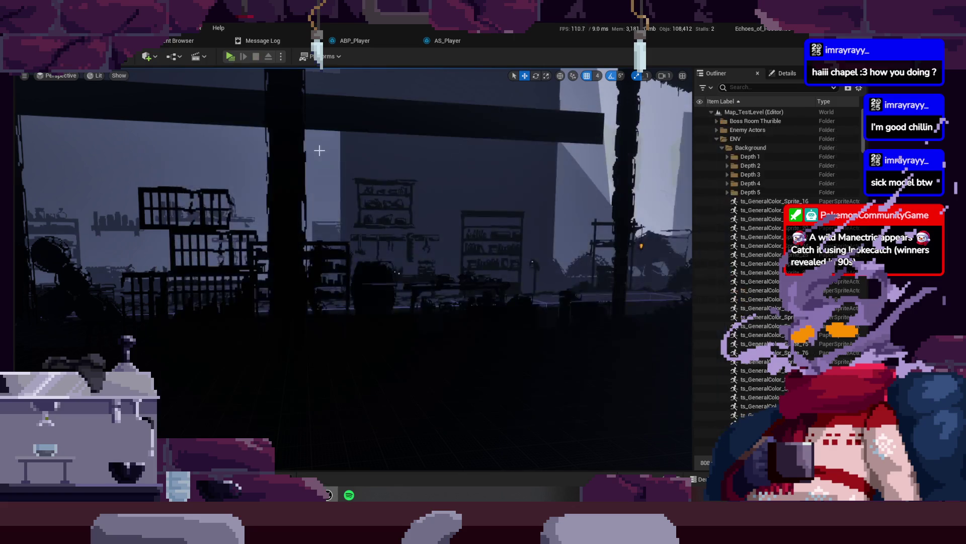
- Navigate from the transition rule up to ABP_Player's Event Graph
click(445, 41)
click(369, 43)
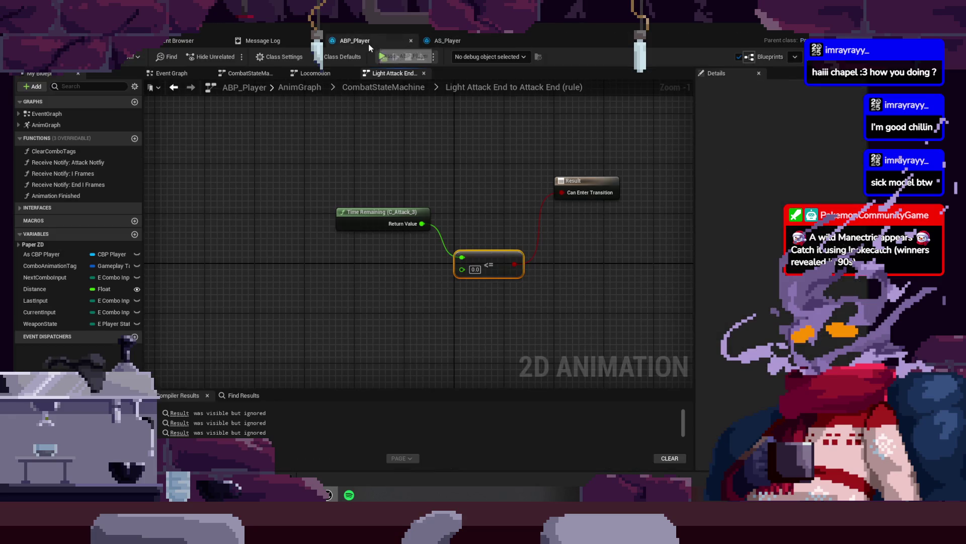
click(383, 87)
scroll(410, 185, up, 2)
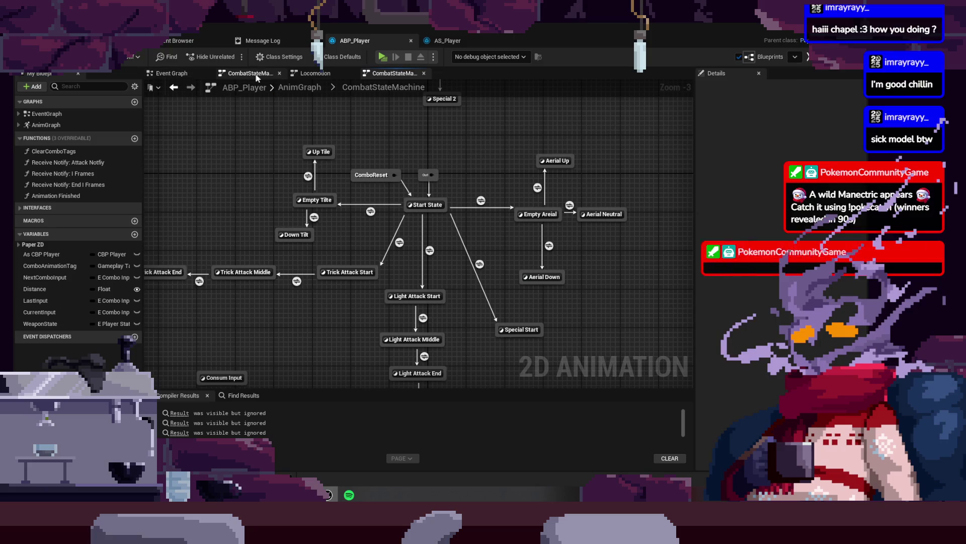
click(192, 76)
mouse_move(593, 237)
mouse_down()
mouse_move(483, 222)
mouse_move(480, 174)
mouse_up()
scroll(511, 210, down, 2)
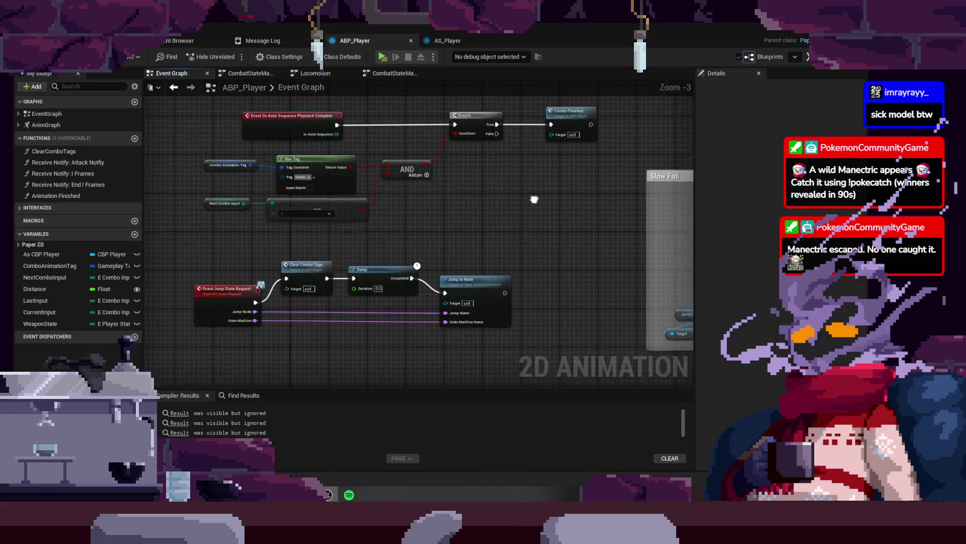
scroll(373, 260, up, 2)
- Look over the combo check nodes and nudge Has Tag slightly left
drag(373, 260, 500, 285)
drag(267, 162, 483, 252)
mouse_move(571, 233)
mouse_down()
mouse_move(550, 237)
mouse_move(487, 299)
mouse_move(488, 272)
mouse_move(419, 311)
mouse_up()
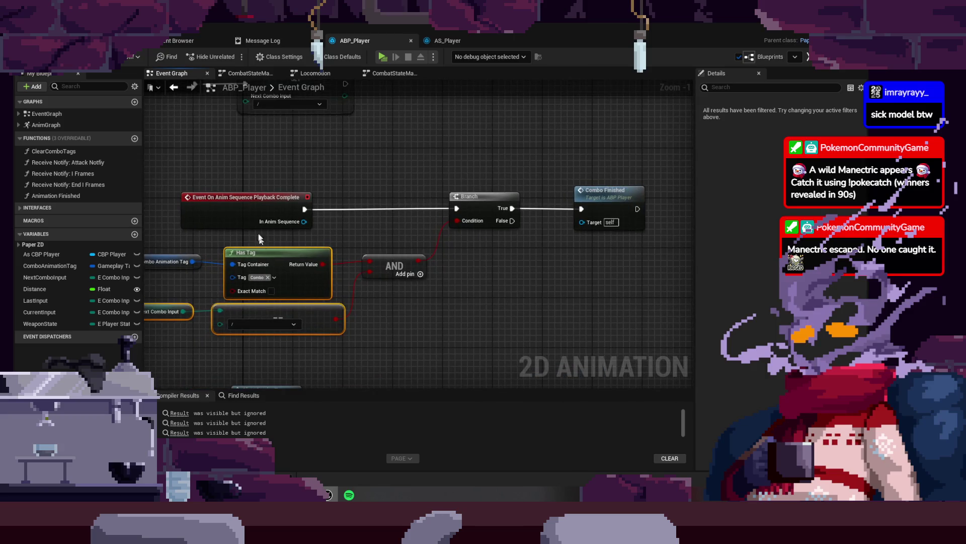
mouse_move(510, 285)
mouse_down()
mouse_move(409, 288)
mouse_move(356, 314)
mouse_up()
click(438, 231)
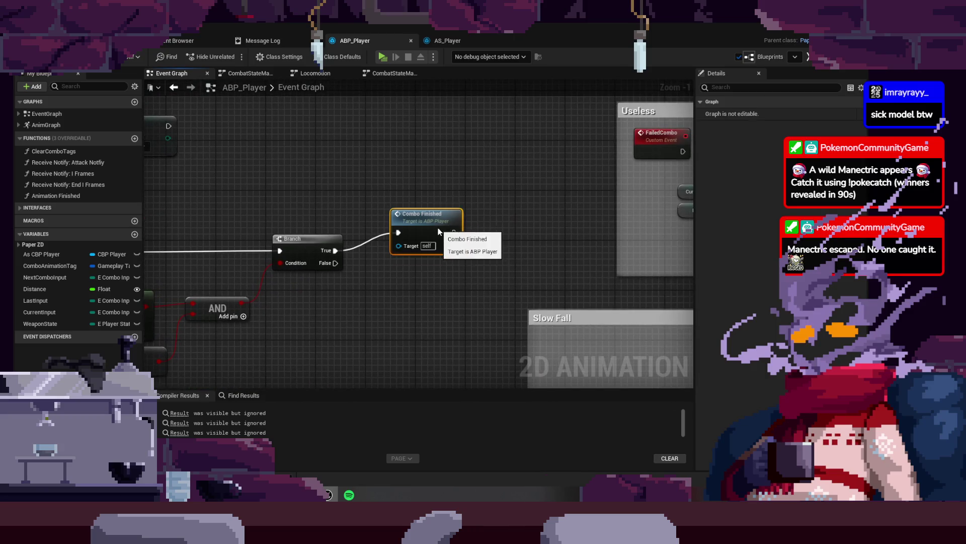
drag(407, 290, 589, 252)
drag(314, 256, 308, 255)
- Rearrange the ComboFinished chain, moving Jump to Node further right
mouse_move(690, 146)
mouse_down()
mouse_move(496, 205)
mouse_move(397, 222)
mouse_move(447, 170)
mouse_move(390, 225)
mouse_move(395, 243)
mouse_up()
click(395, 243)
mouse_move(312, 274)
mouse_down()
mouse_move(559, 91)
mouse_move(591, 79)
mouse_up()
drag(261, 366, 414, 259)
click(443, 312)
mouse_move(508, 324)
mouse_down()
mouse_move(498, 347)
mouse_move(584, 281)
mouse_move(498, 282)
mouse_up()
drag(439, 175, 574, 321)
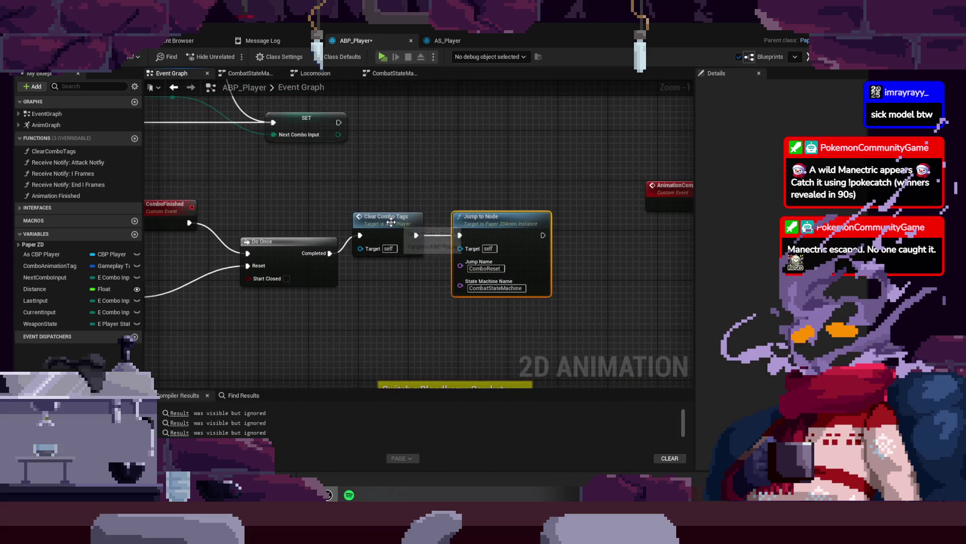
click(410, 244)
mouse_move(338, 308)
mouse_down()
mouse_move(416, 281)
mouse_move(348, 303)
mouse_move(418, 305)
mouse_up()
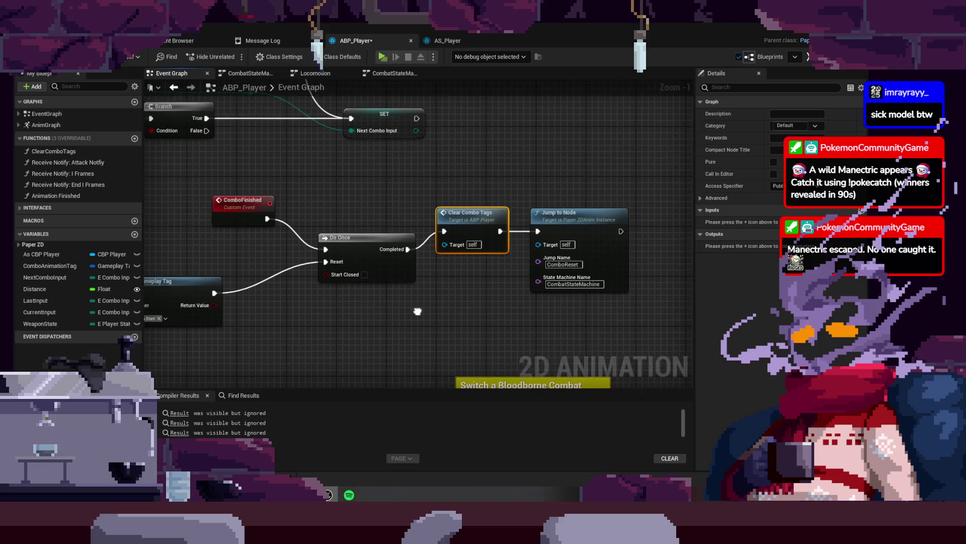
click(350, 244)
drag(350, 245, 291, 296)
drag(331, 196, 453, 361)
drag(377, 238, 440, 237)
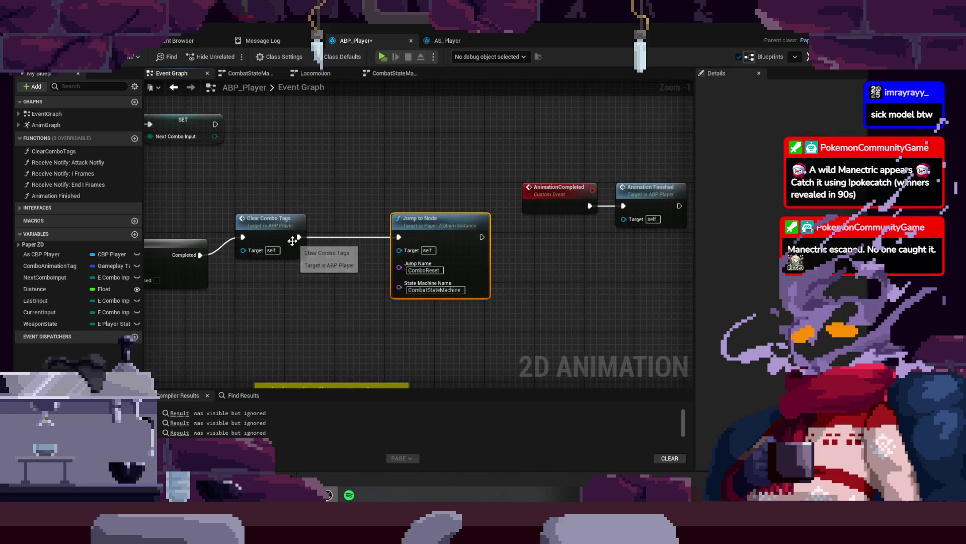
- Nudge the Combo Animation Tag getter up-left and select it with the event and Has Tag
mouse_move(308, 287)
mouse_down()
mouse_move(361, 231)
mouse_move(546, 157)
mouse_move(609, 176)
mouse_up()
drag(323, 241, 317, 235)
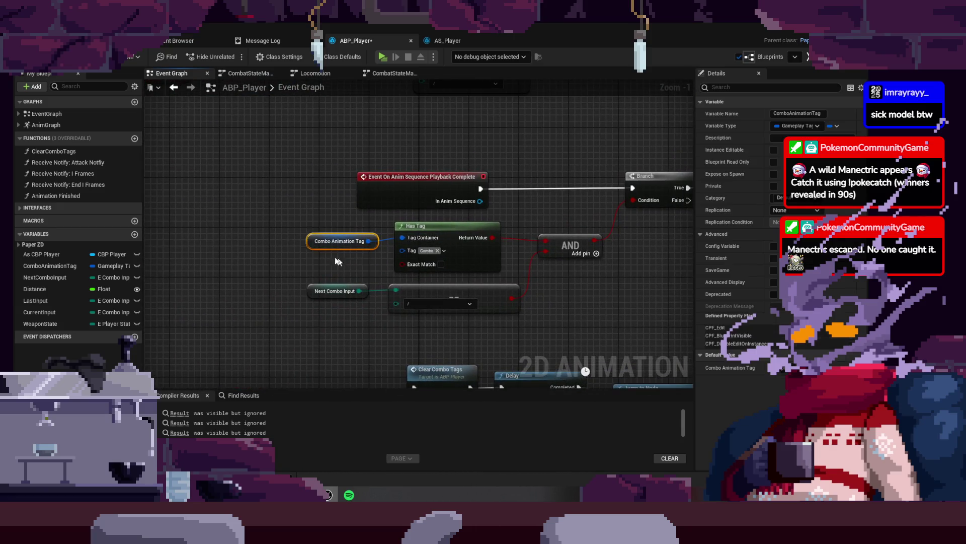
mouse_move(560, 238)
mouse_down()
mouse_move(459, 236)
mouse_move(583, 248)
mouse_up()
mouse_move(289, 167)
mouse_down()
mouse_move(479, 253)
mouse_move(342, 233)
mouse_move(448, 213)
mouse_up()
- Search the Boolean actions for 'and' and add an AND node
text(and or)
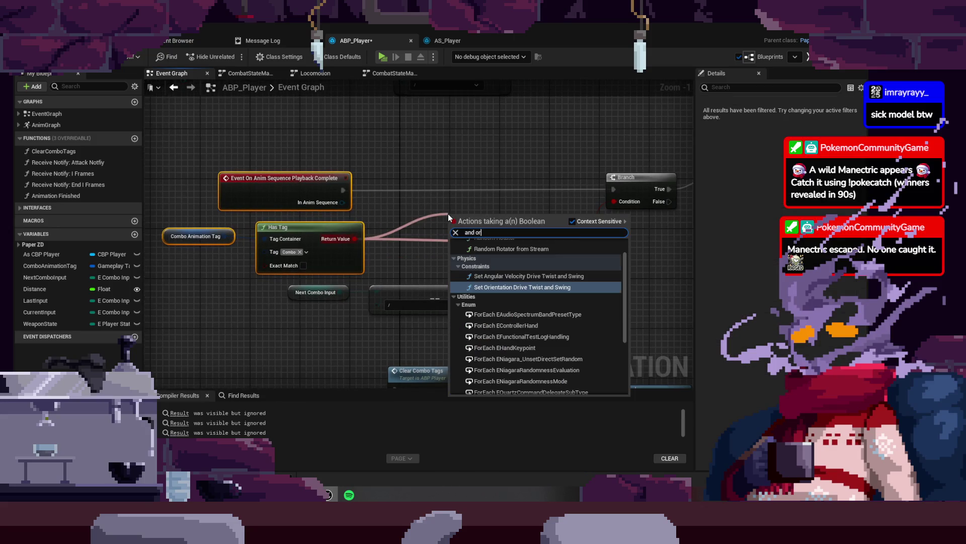
key(BackSpace)
key(BackSpace)
key(BackSpace)
text(/r)
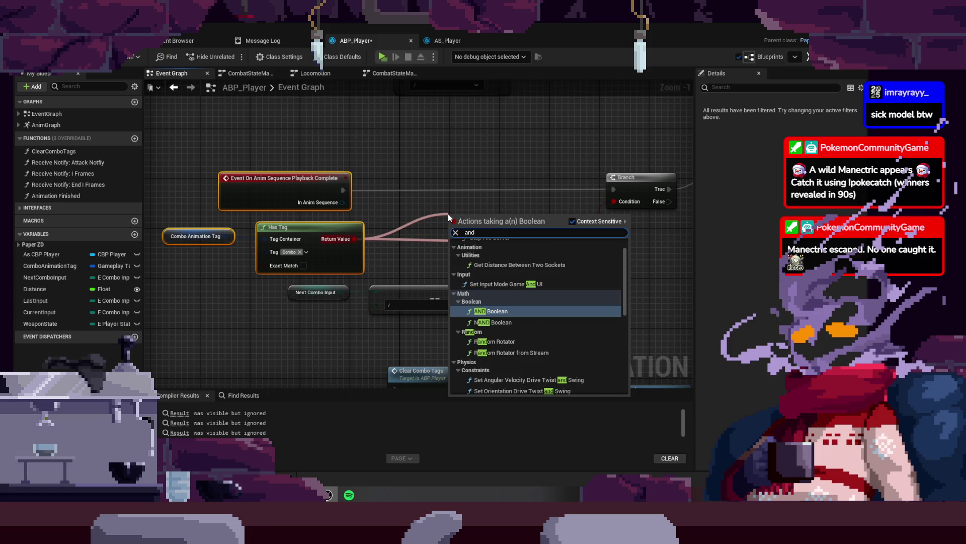
key(BackSpace)
key(BackSpace)
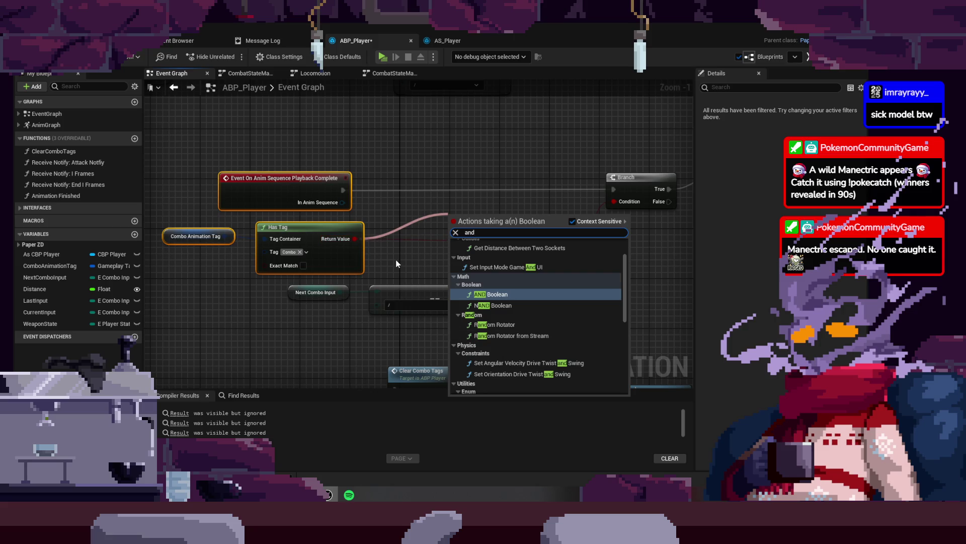
click(495, 337)
- Add an OR node off the Has Tag result, then delete it
drag(353, 240, 448, 228)
text(or)
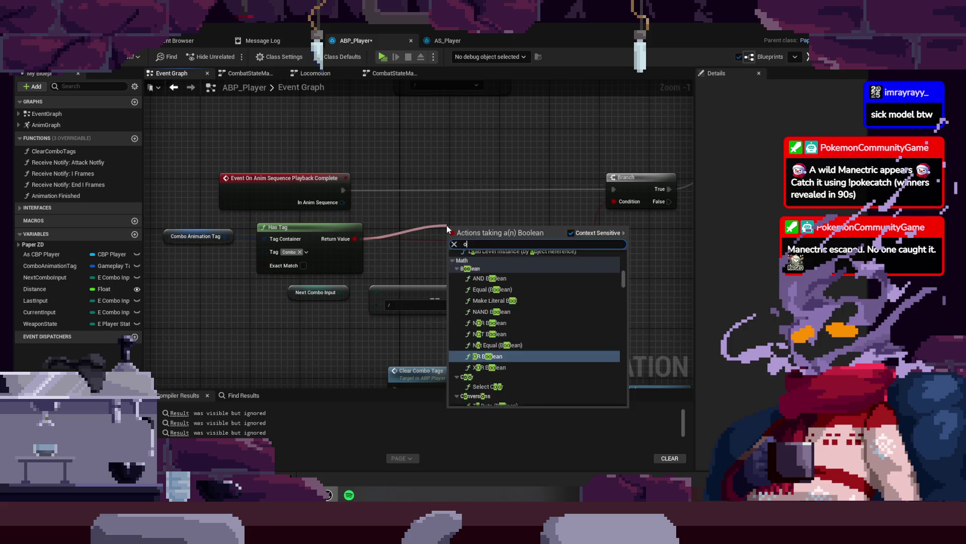
click(491, 328)
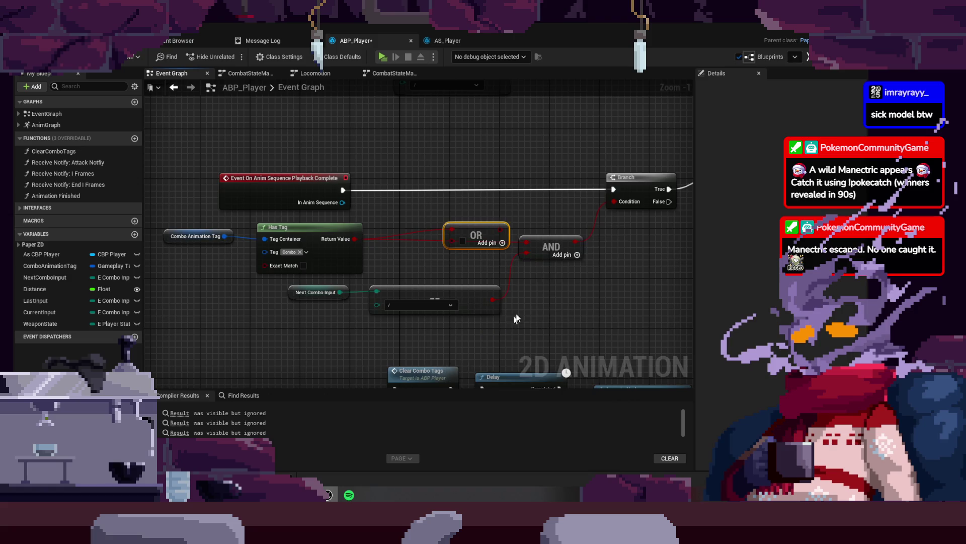
drag(465, 249, 497, 274)
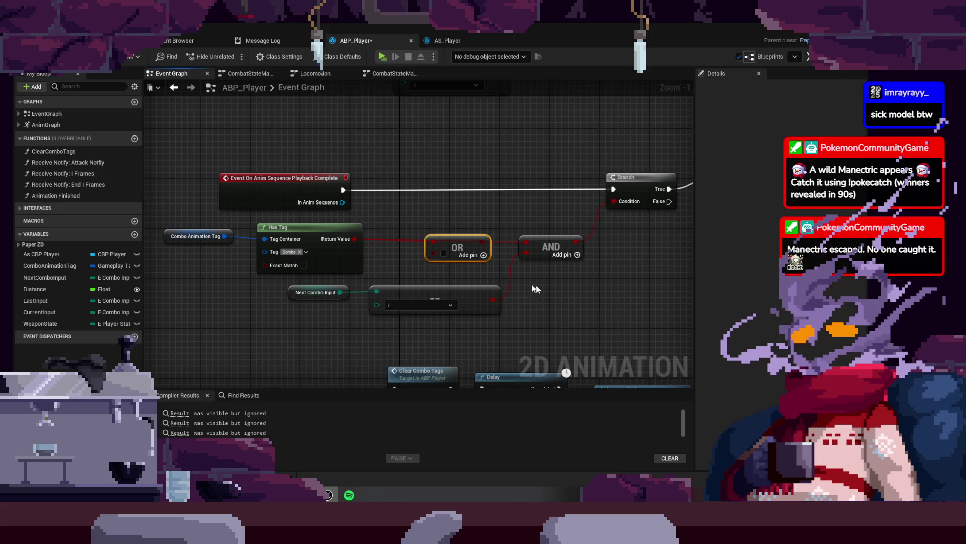
key(Delete)
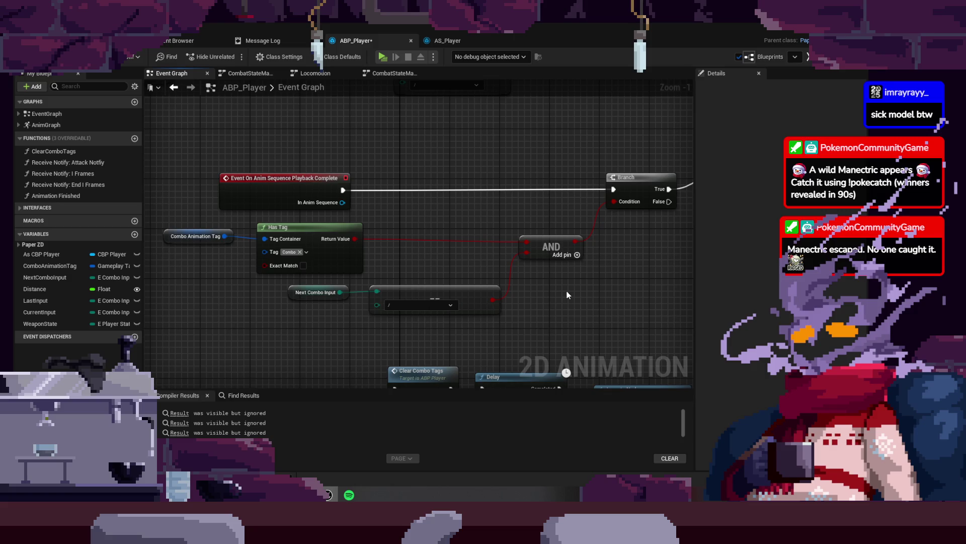
- Look over the Add/Remove Gameplay Tag nodes, then launch a Play-In-Editor test
mouse_move(569, 295)
mouse_down()
mouse_move(469, 303)
mouse_move(456, 287)
mouse_move(580, 256)
mouse_move(574, 269)
mouse_move(425, 295)
mouse_move(437, 254)
mouse_up()
drag(440, 193, 432, 316)
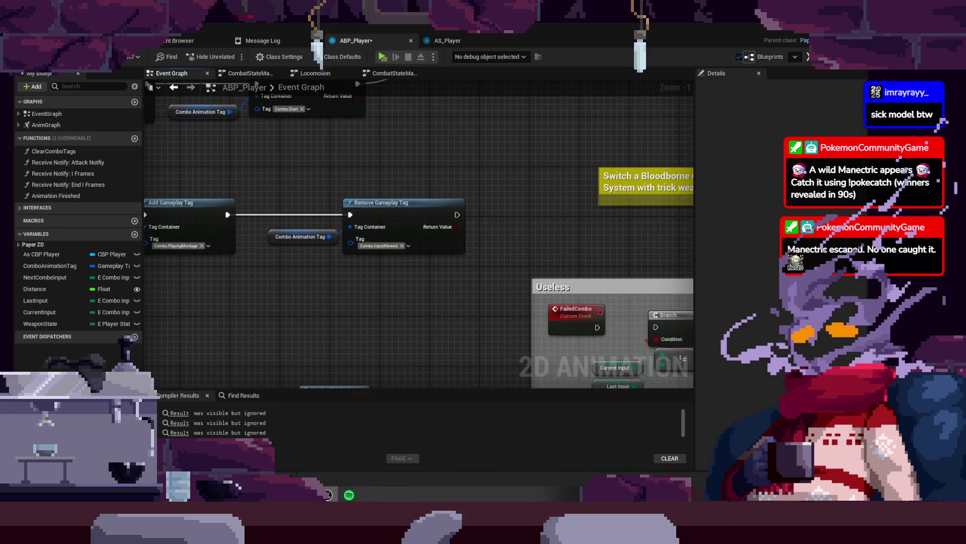
drag(367, 158, 370, 194)
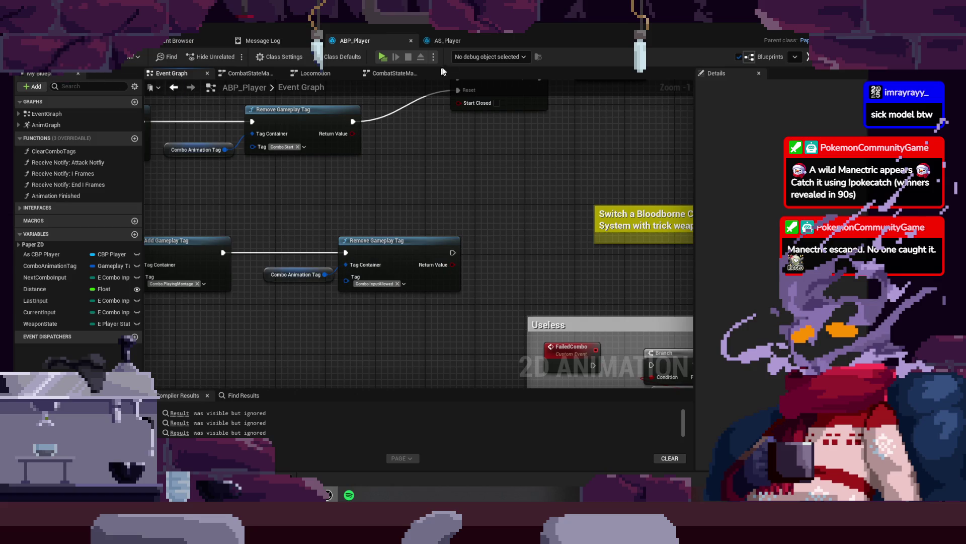
click(451, 41)
click(371, 42)
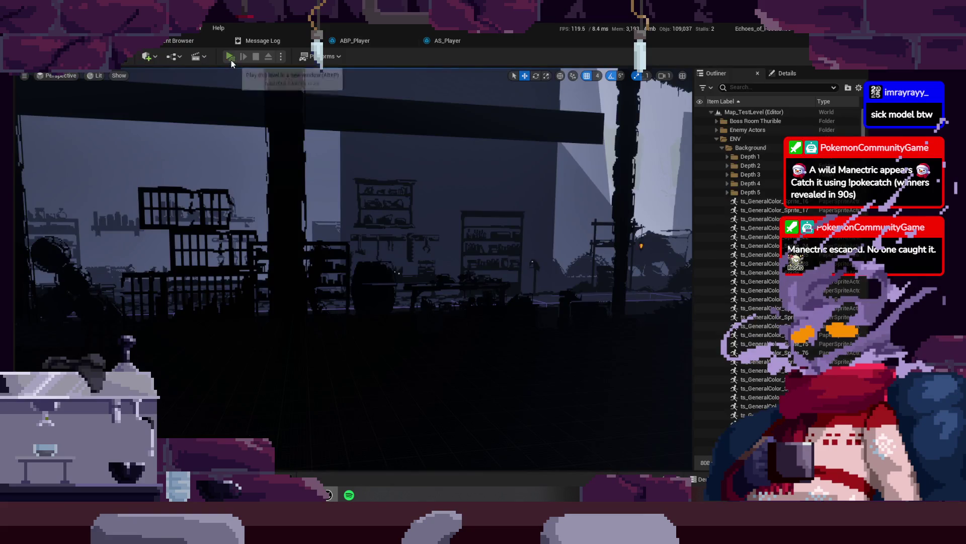
click(231, 57)
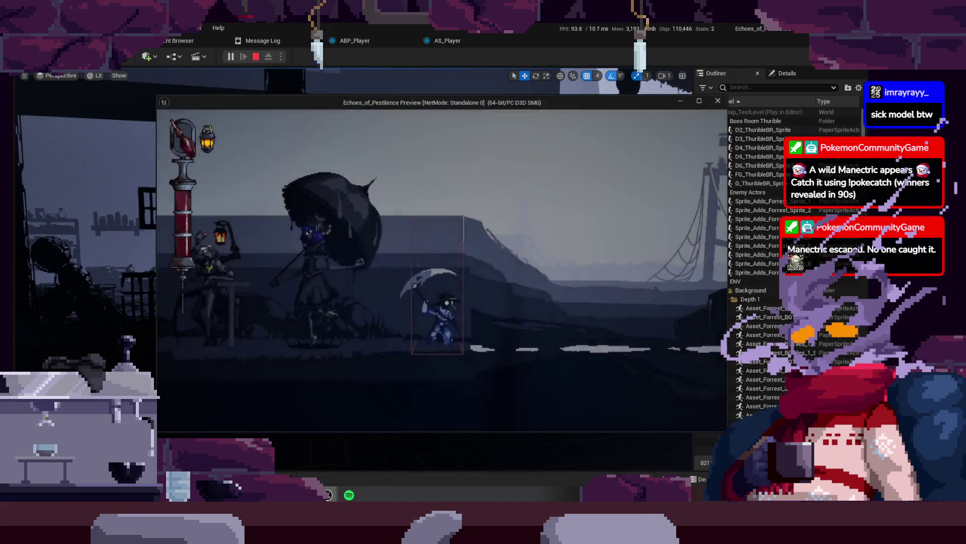
- Run the character left past the enemies with repeated A presses
key(a)
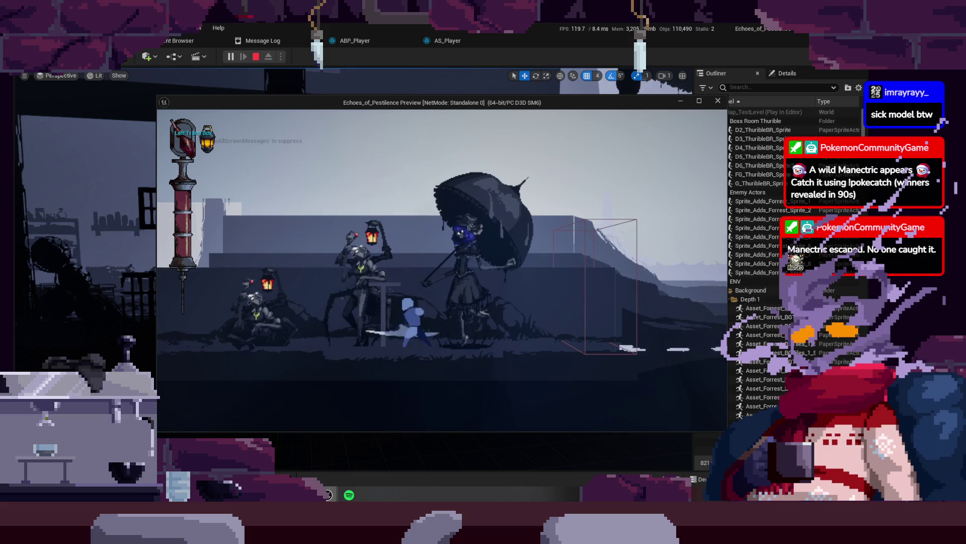
key(a)
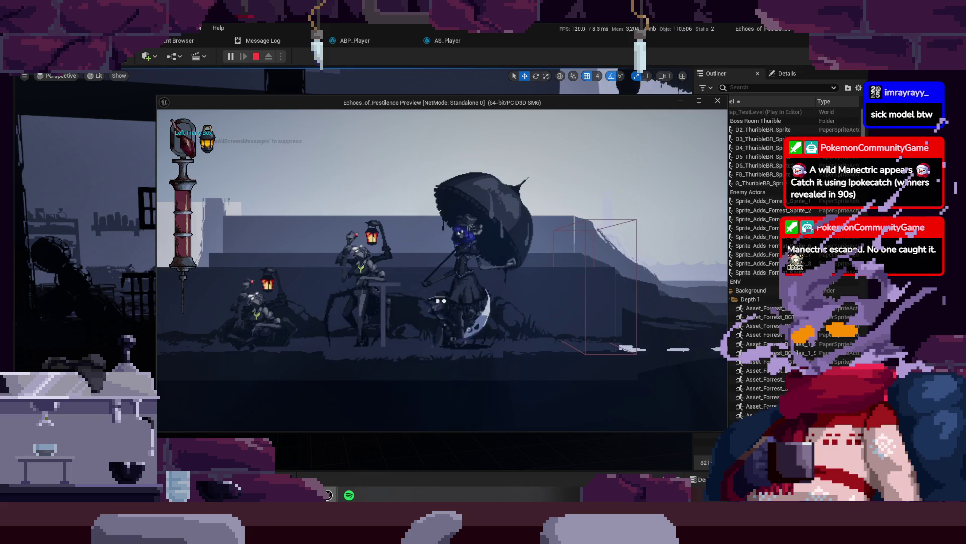
key(a)
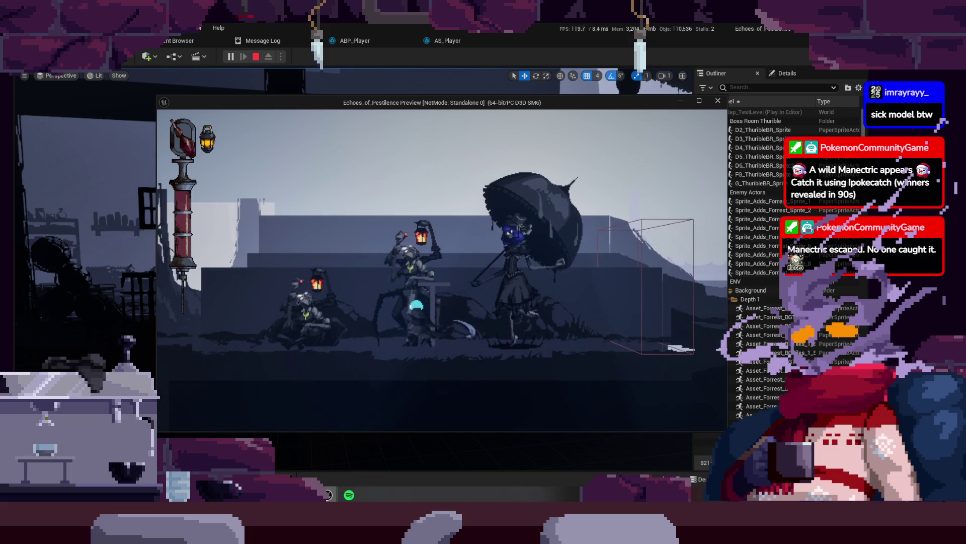
key(a)
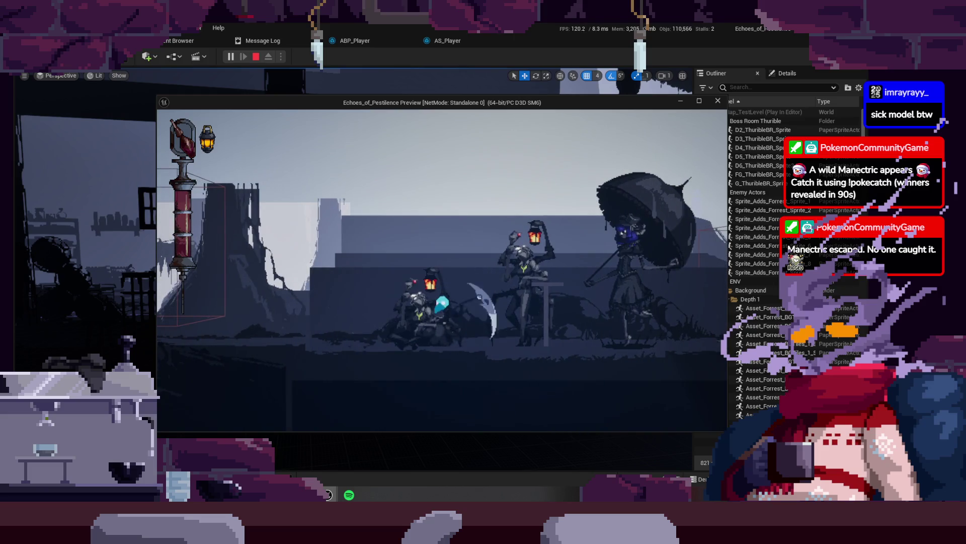
key(a)
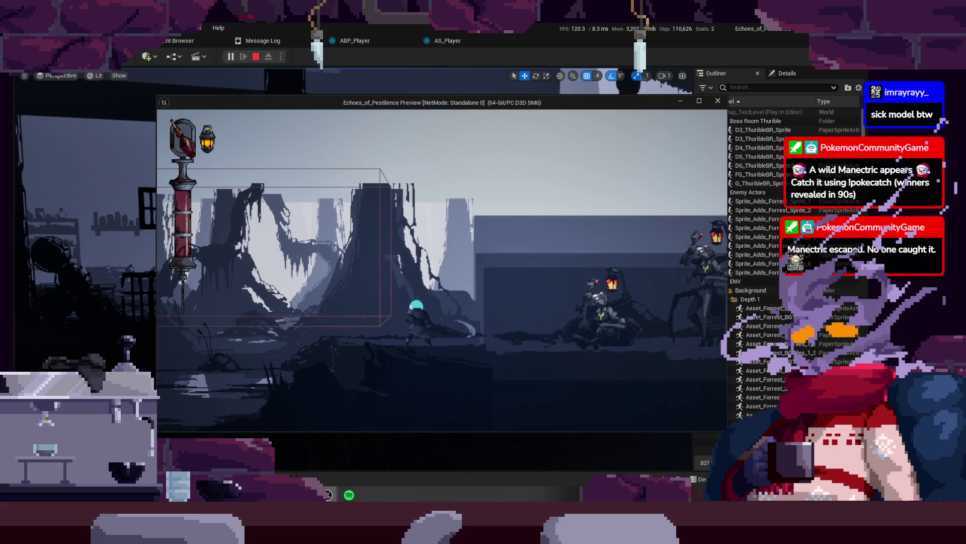
key(a)
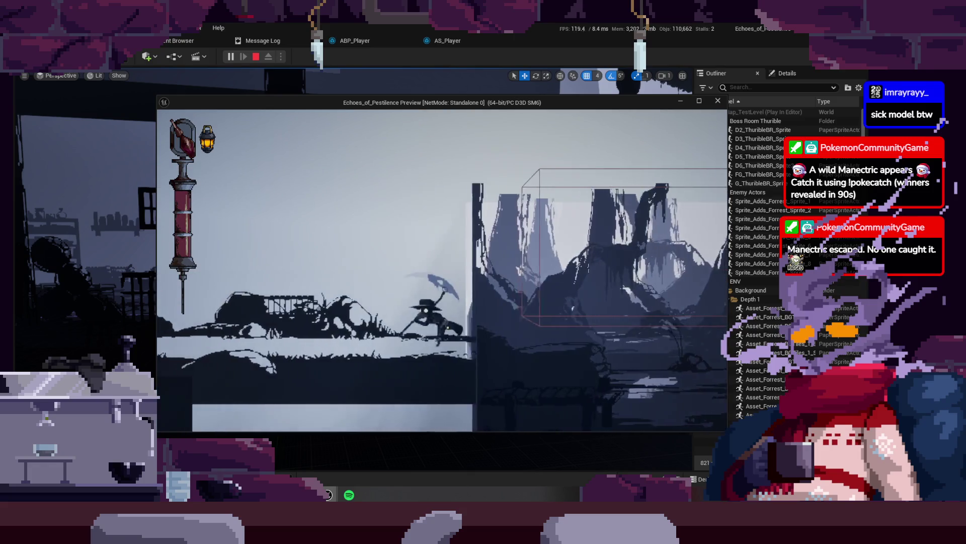
key(a)
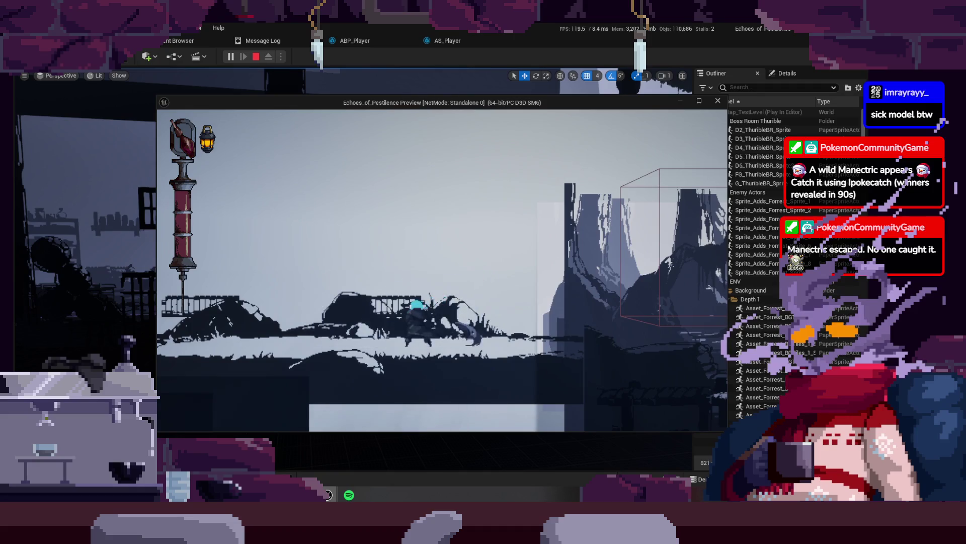
- Jump across the platforms swinging the scythe, turn right, and stop the preview with Esc
key(d)
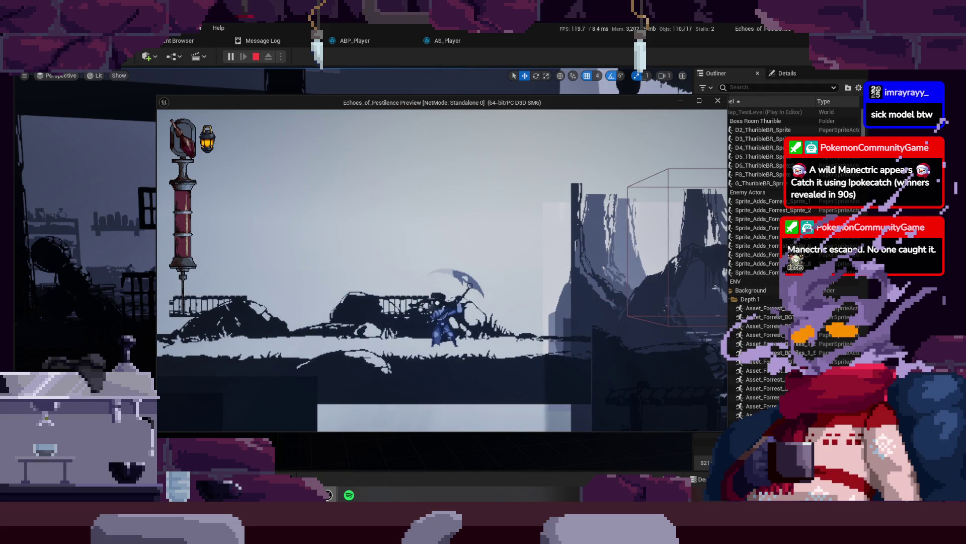
key(space)
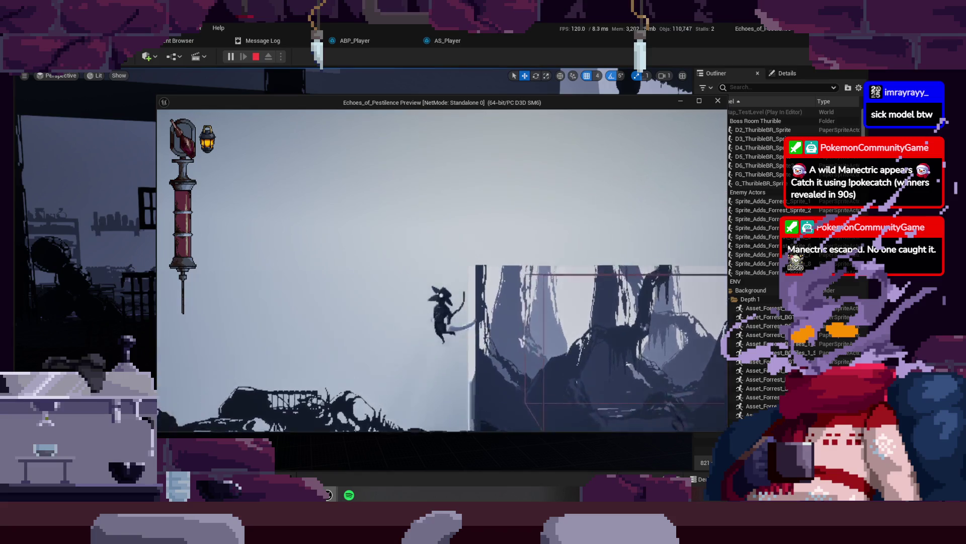
key(space)
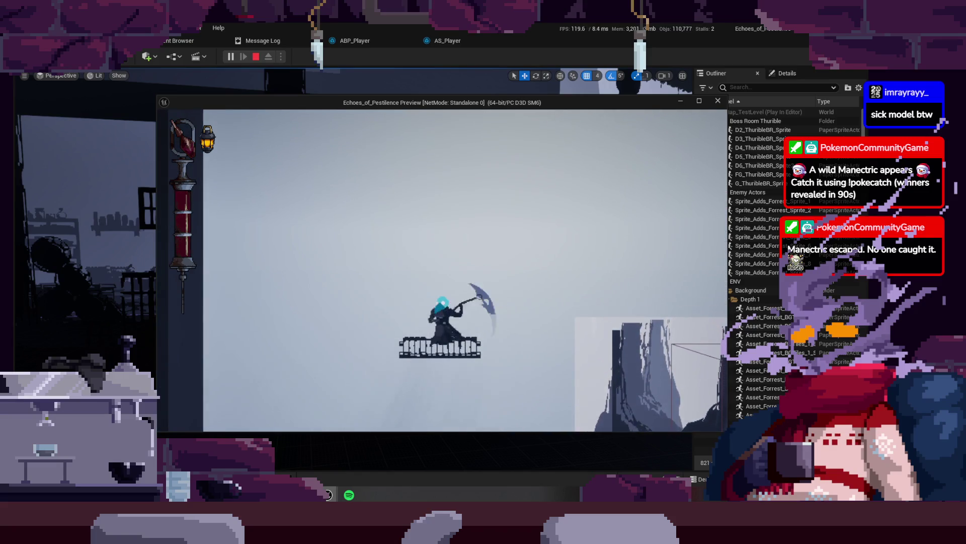
key(space)
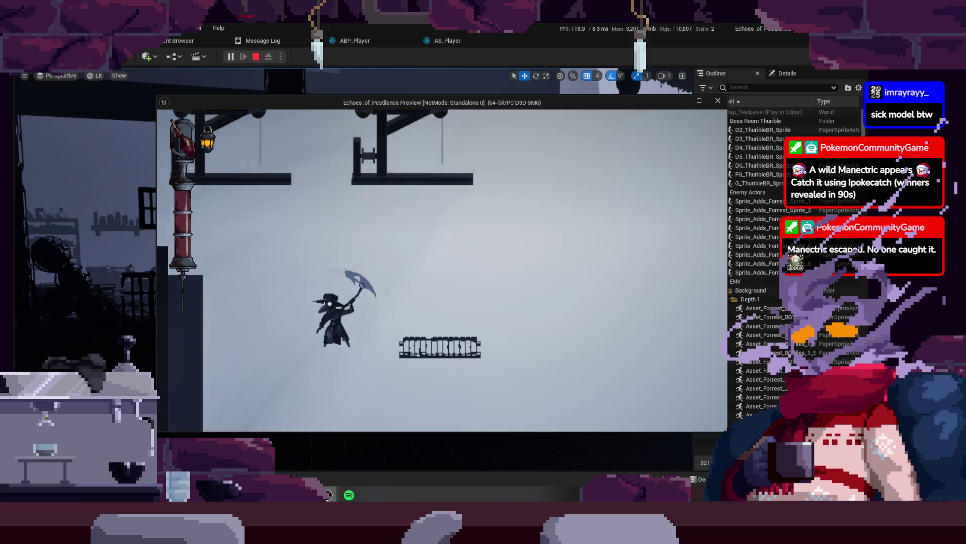
key(space)
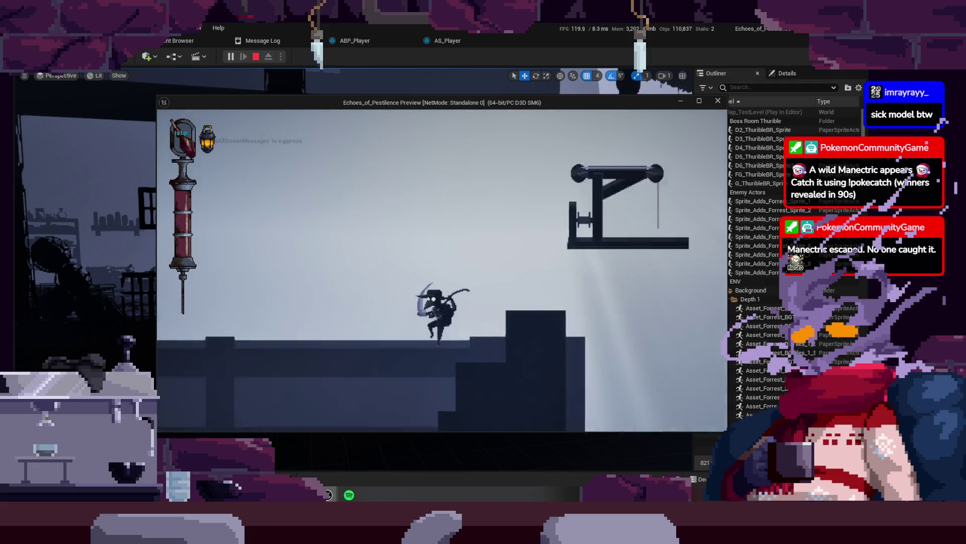
key(space)
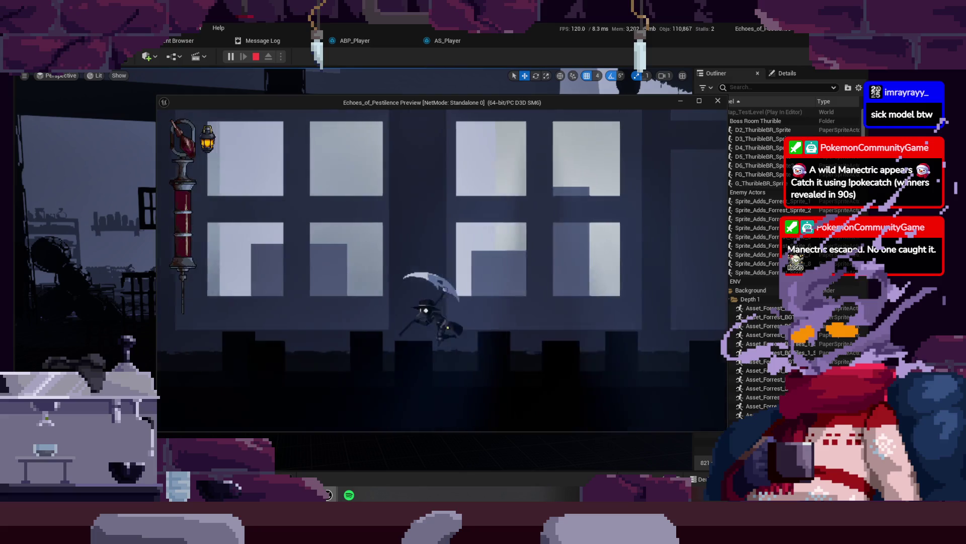
key(a)
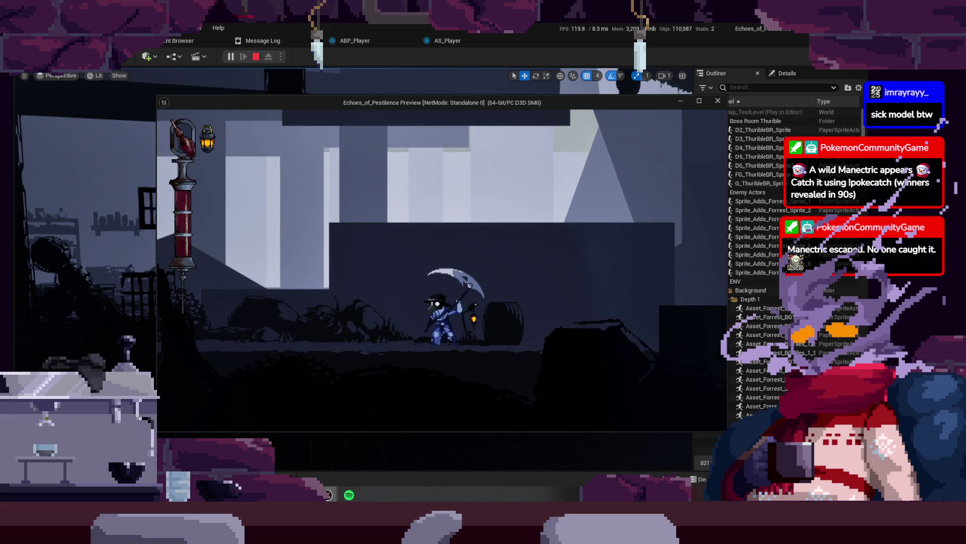
key(d)
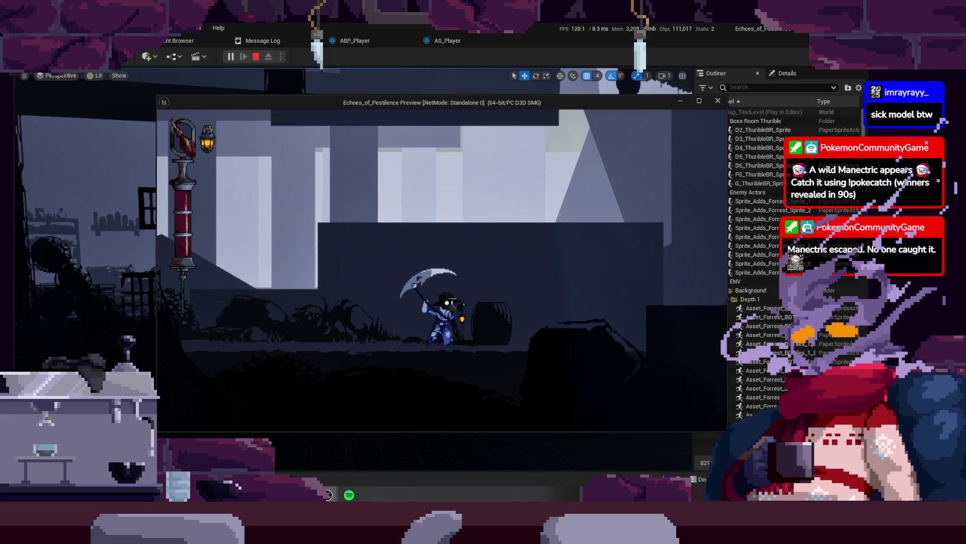
key(Escape)
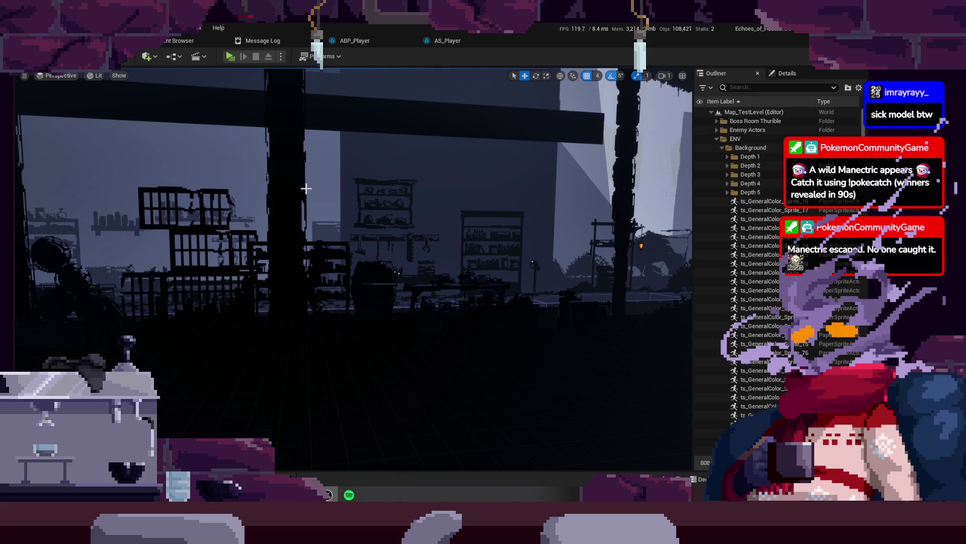
- Save the level and changed assets, then bring up the ABP_Player event graph
key(ctrl+s)
drag(353, 272, 292, 266)
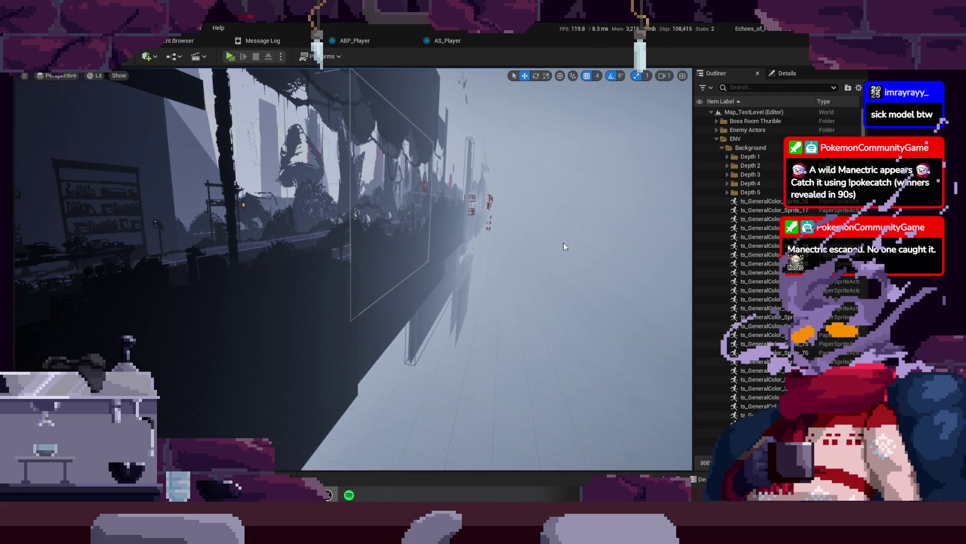
click(342, 45)
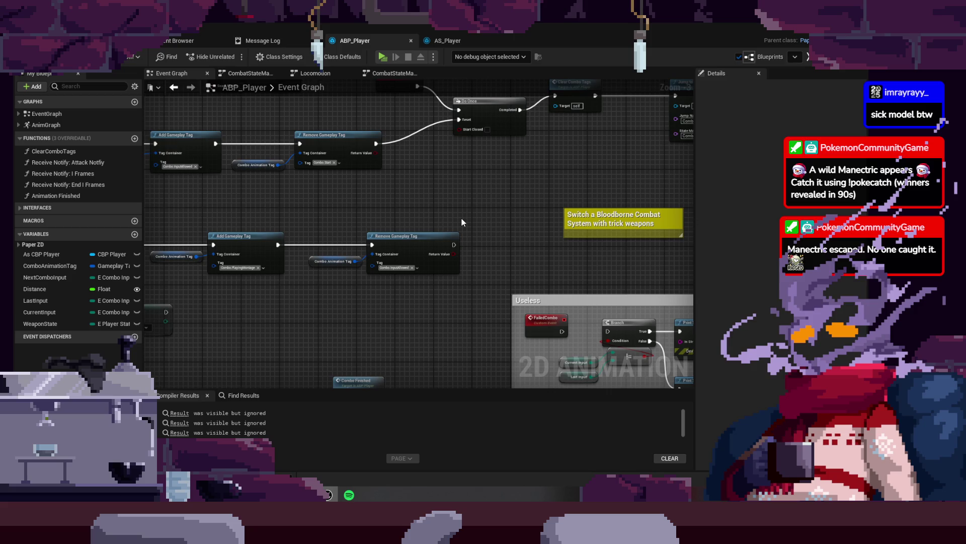
mouse_move(486, 173)
mouse_down()
mouse_move(377, 267)
mouse_move(463, 273)
mouse_move(335, 275)
mouse_move(572, 204)
mouse_up()
click(452, 41)
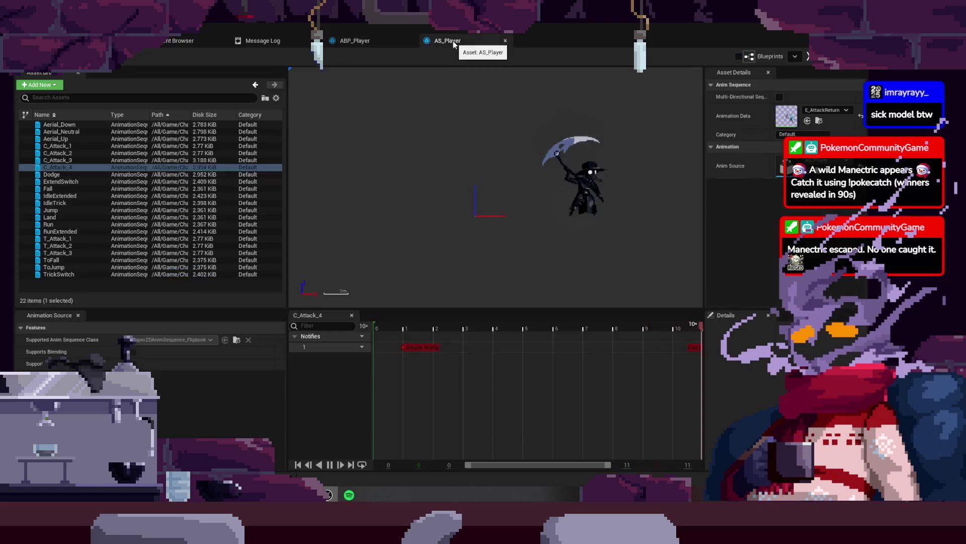
click(361, 42)
- Move the Has Tag, AND and Combo Animation Tag nodes further right
mouse_move(488, 221)
mouse_down()
mouse_move(615, 134)
mouse_move(614, 106)
mouse_move(610, 158)
mouse_up()
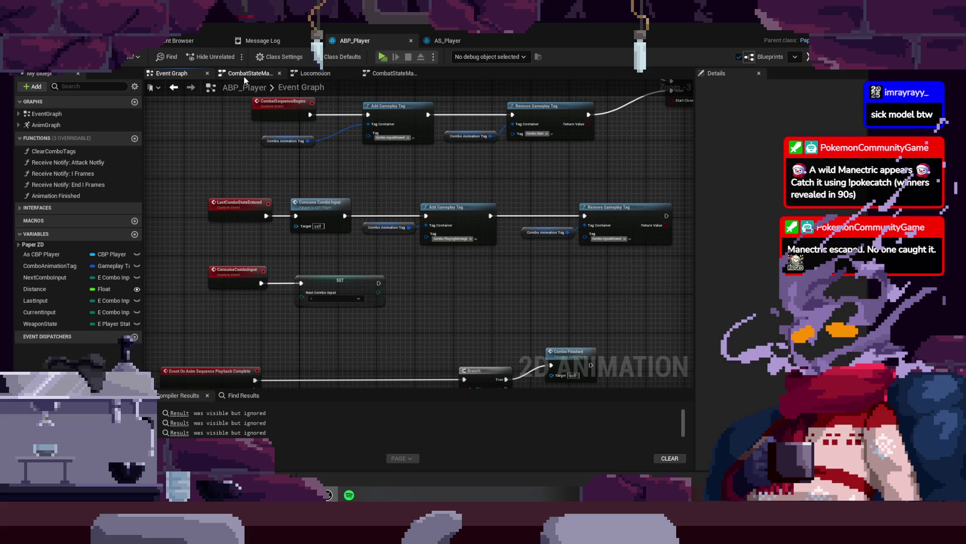
mouse_move(494, 186)
mouse_down()
mouse_move(361, 164)
mouse_move(287, 190)
mouse_move(356, 228)
mouse_move(282, 295)
mouse_move(401, 224)
mouse_up()
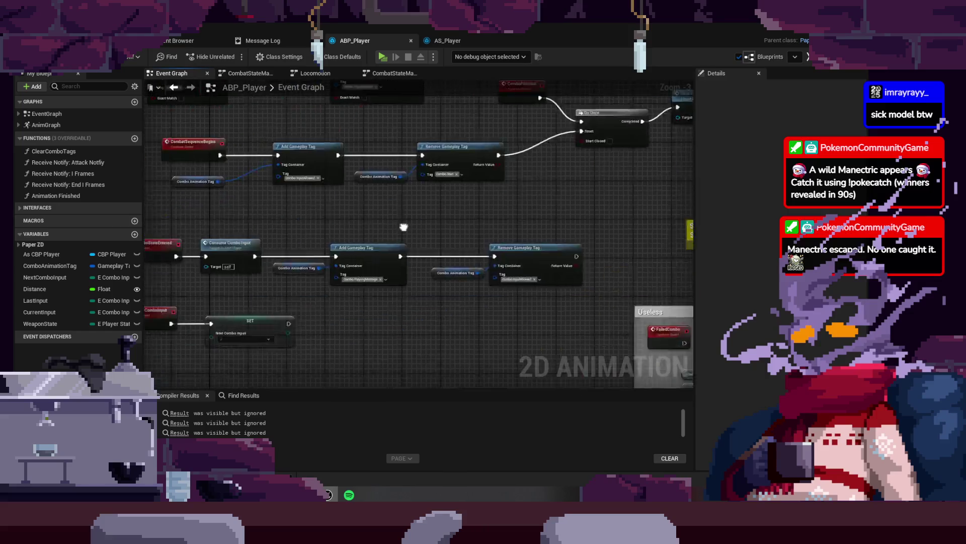
scroll(435, 323, up, 2)
mouse_move(435, 323)
mouse_down()
mouse_move(451, 224)
mouse_move(572, 216)
mouse_up()
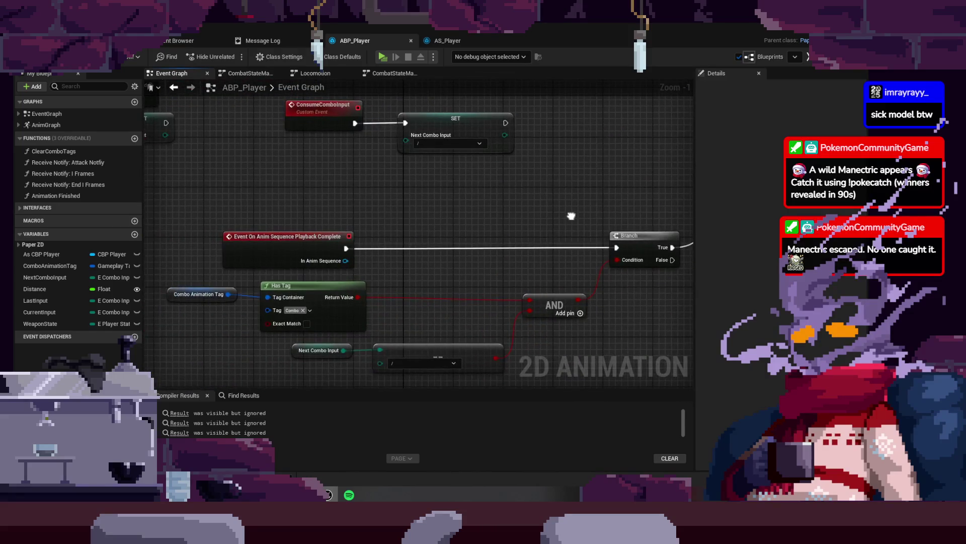
drag(336, 290, 386, 289)
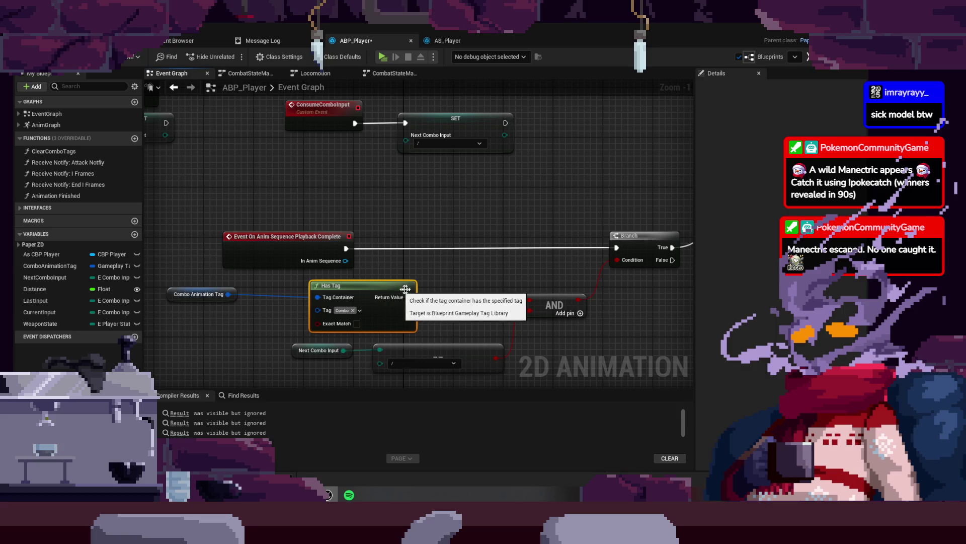
drag(556, 305, 537, 305)
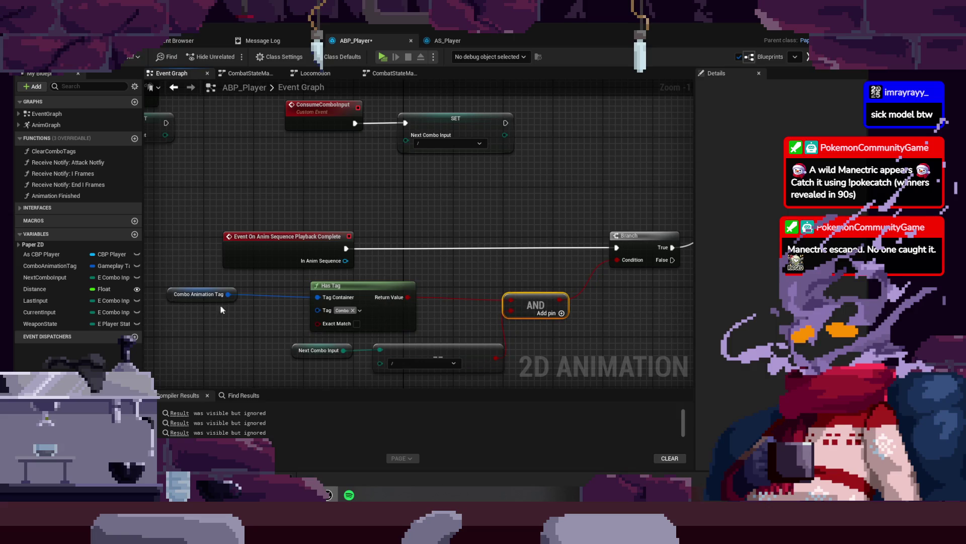
mouse_move(173, 295)
mouse_down()
mouse_move(240, 297)
mouse_move(219, 299)
mouse_up()
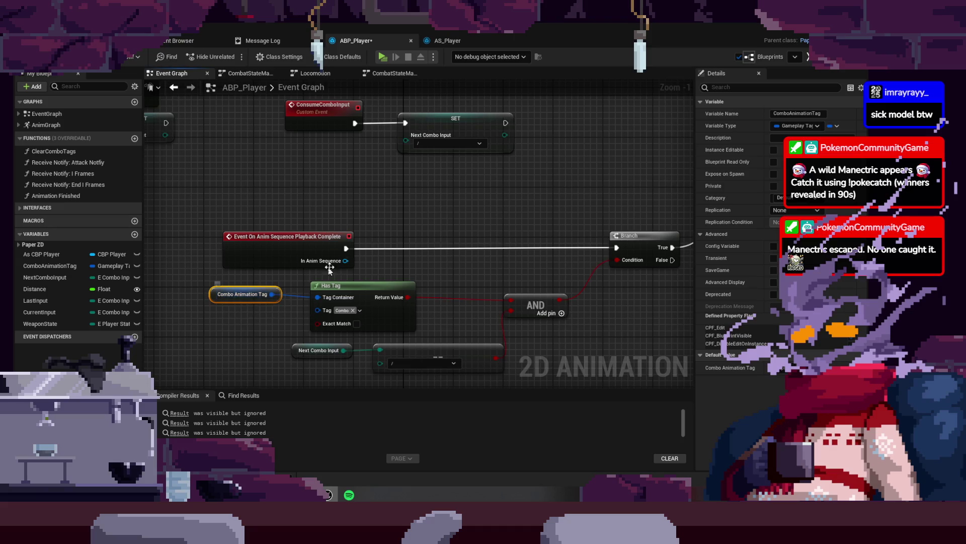
- Select the SET Next Combo Input node, then go to the Locomotion state machine graph
drag(388, 231, 325, 289)
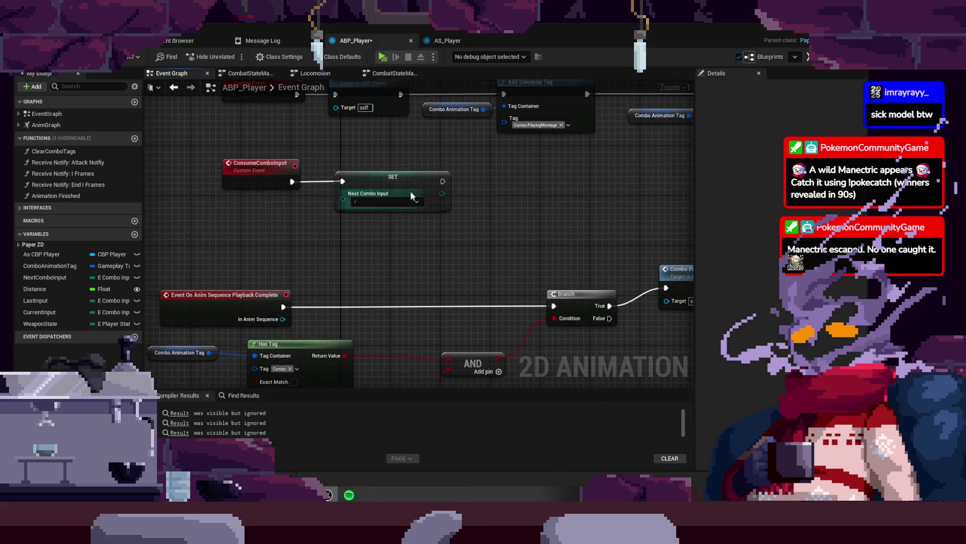
click(412, 184)
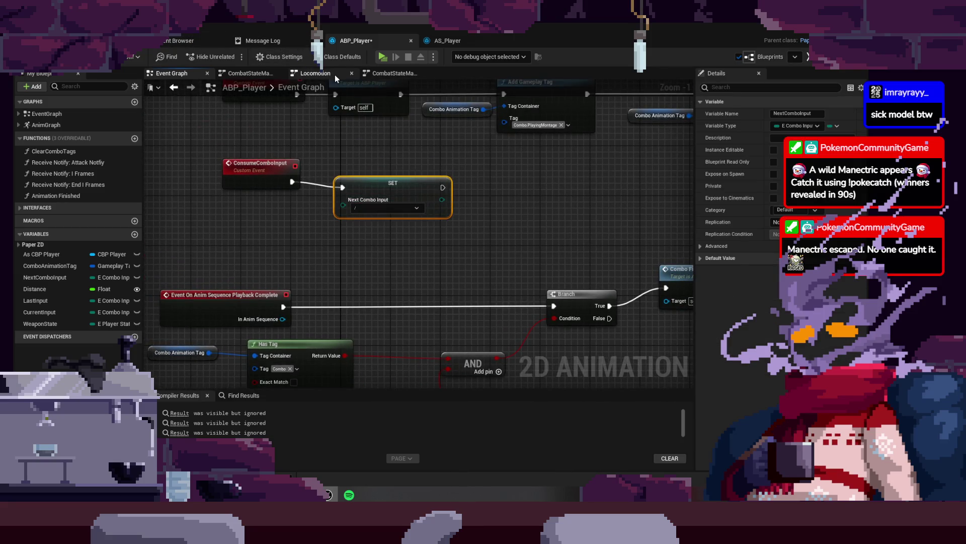
click(313, 74)
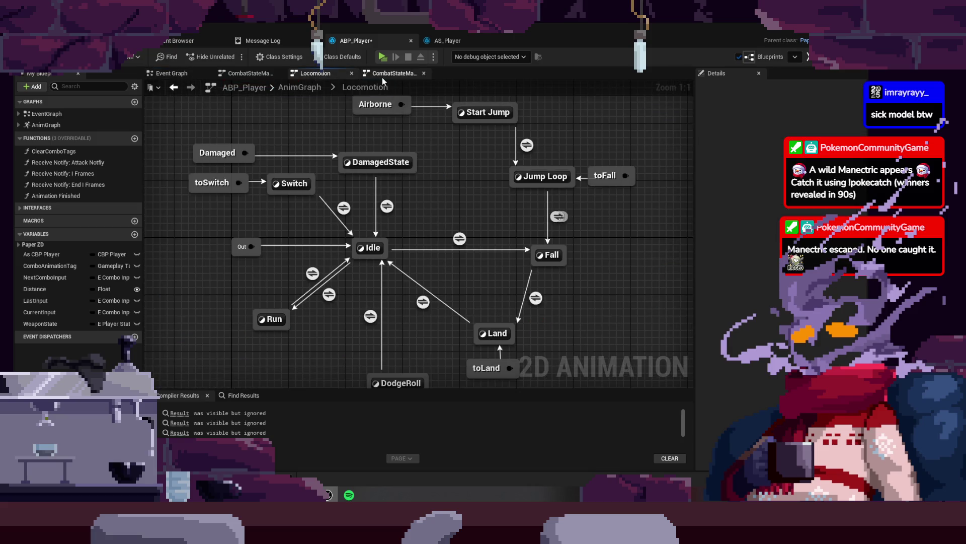
- Inspect the CombatStateMachine State node's graph and its Play C_Attack_4 node
click(382, 74)
mouse_move(433, 277)
mouse_down()
mouse_move(424, 222)
mouse_move(413, 242)
mouse_up()
scroll(451, 231, up, 2)
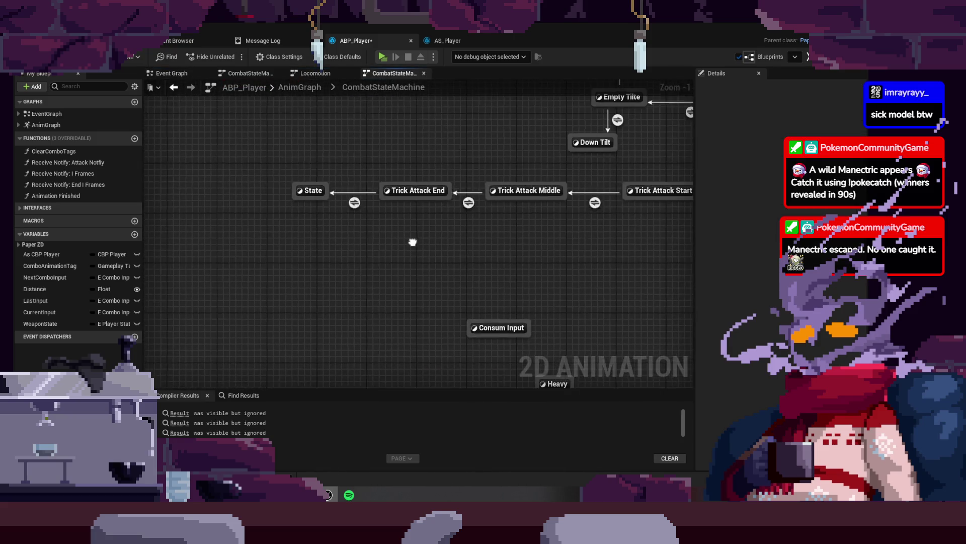
double_click(319, 191)
click(336, 236)
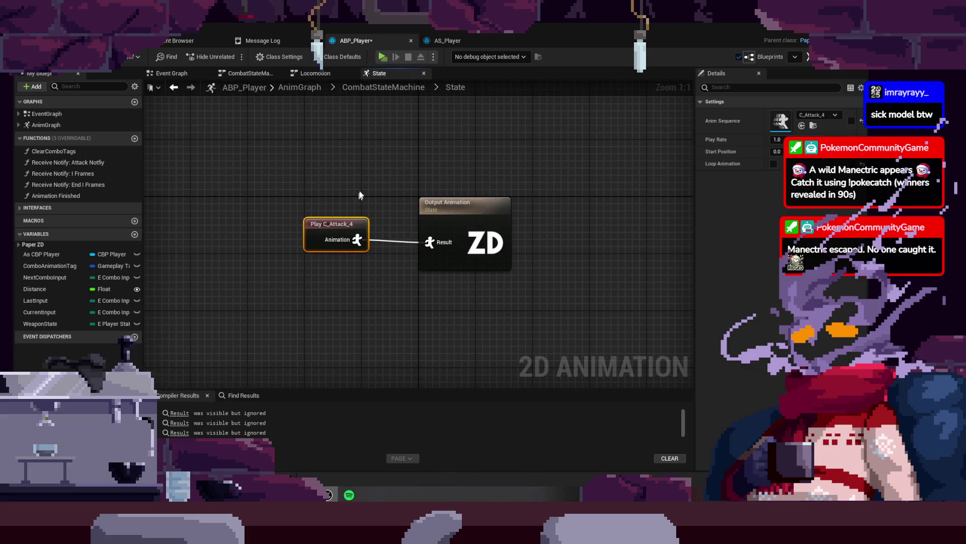
click(383, 87)
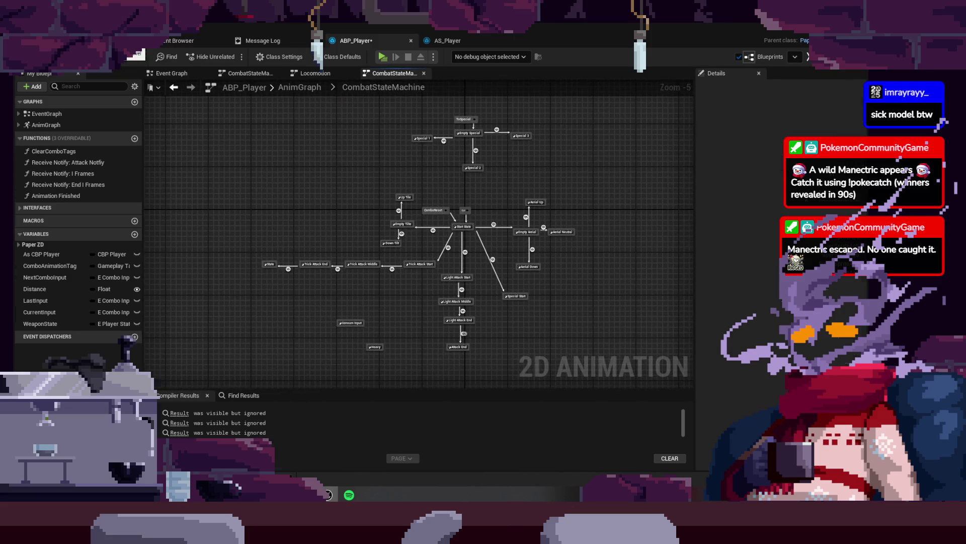
- Play-test the level in the editor with Alt+P, then stop and return to ABP_Player
key(alt+p)
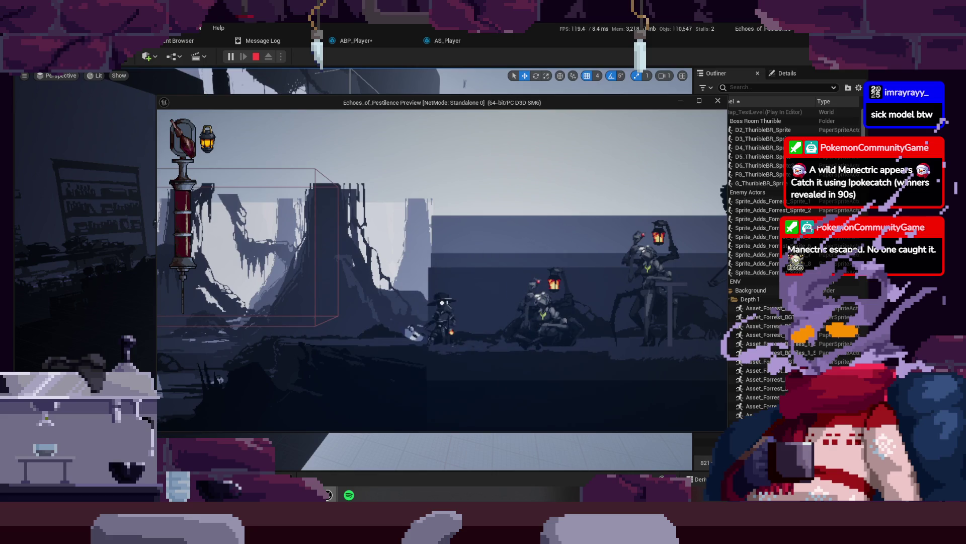
key(Escape)
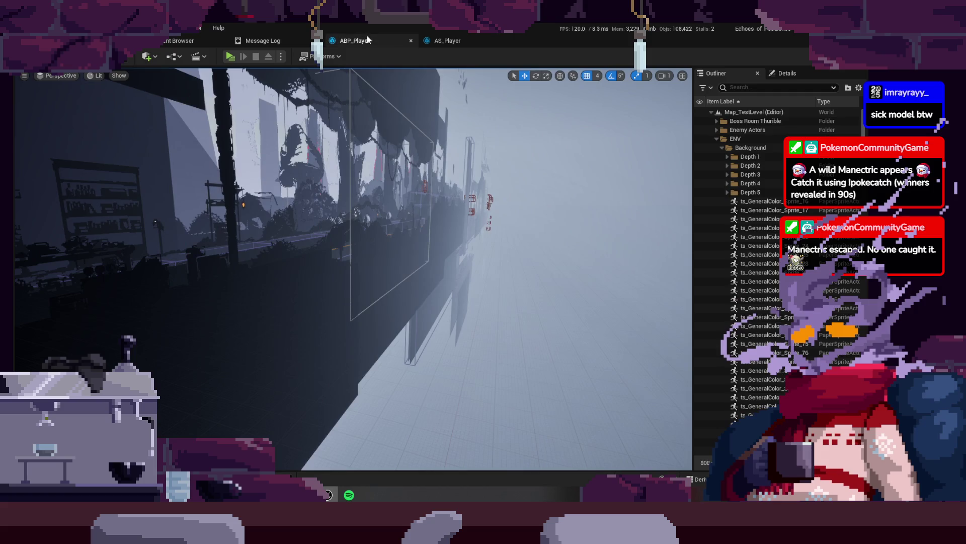
click(366, 37)
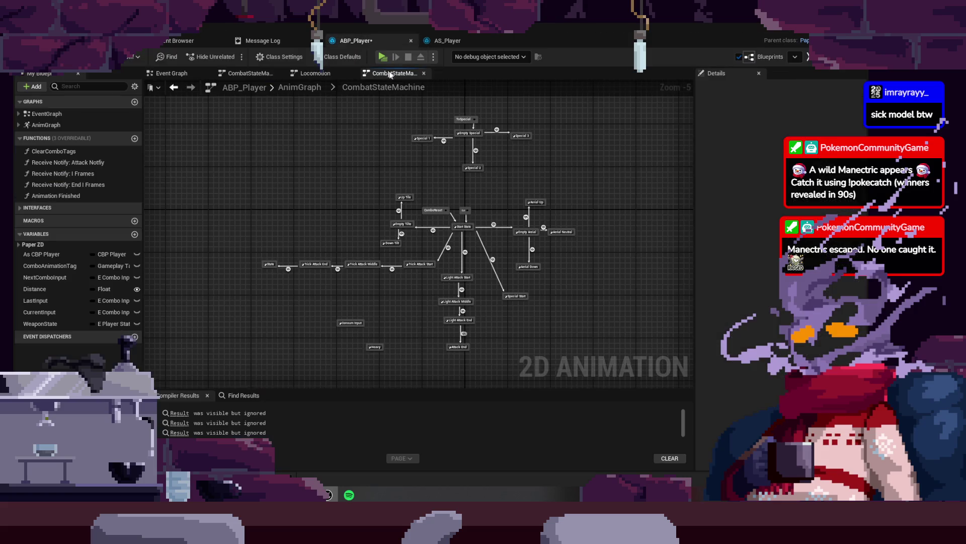
- Delete the Play C_Attack_4 node inside the leftover State node's graph
double_click(318, 263)
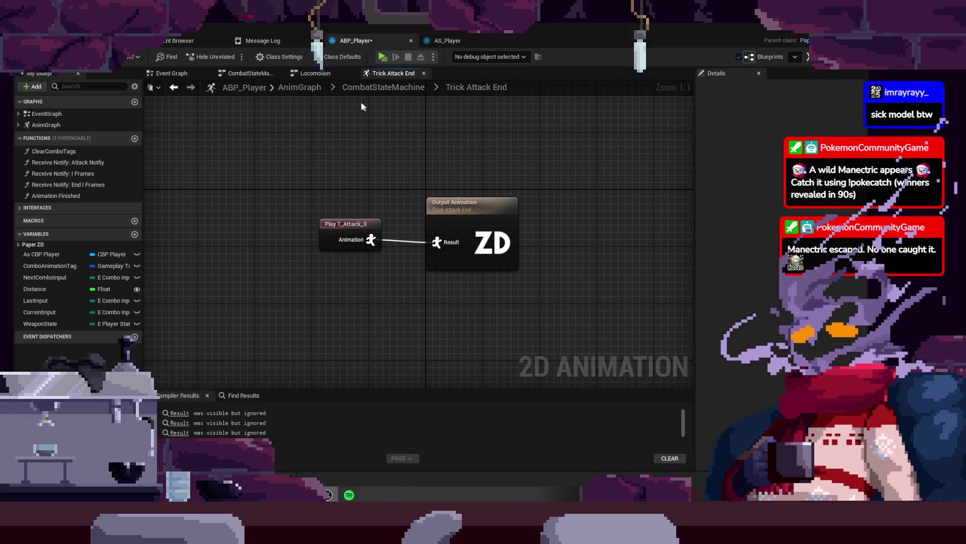
click(354, 89)
scroll(302, 232, up, 2)
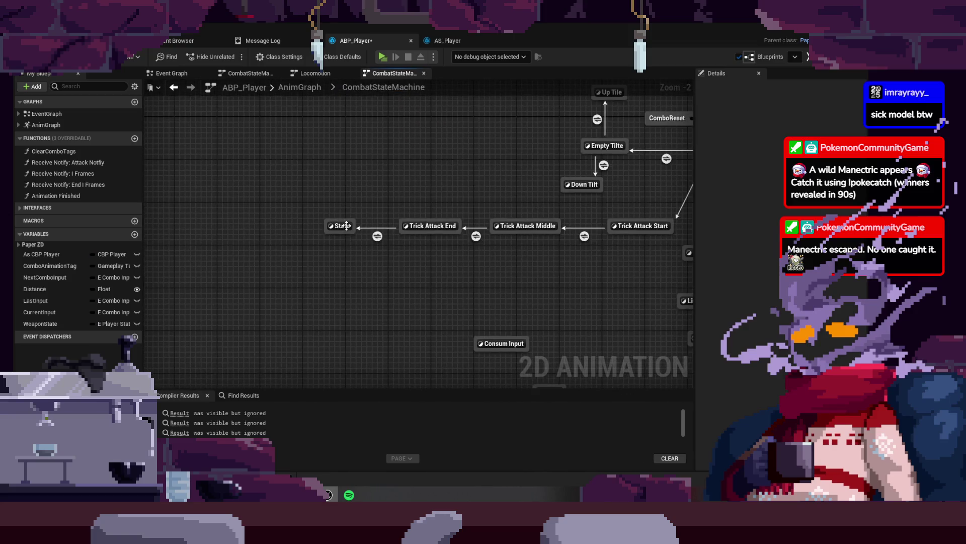
double_click(335, 224)
drag(295, 193, 382, 270)
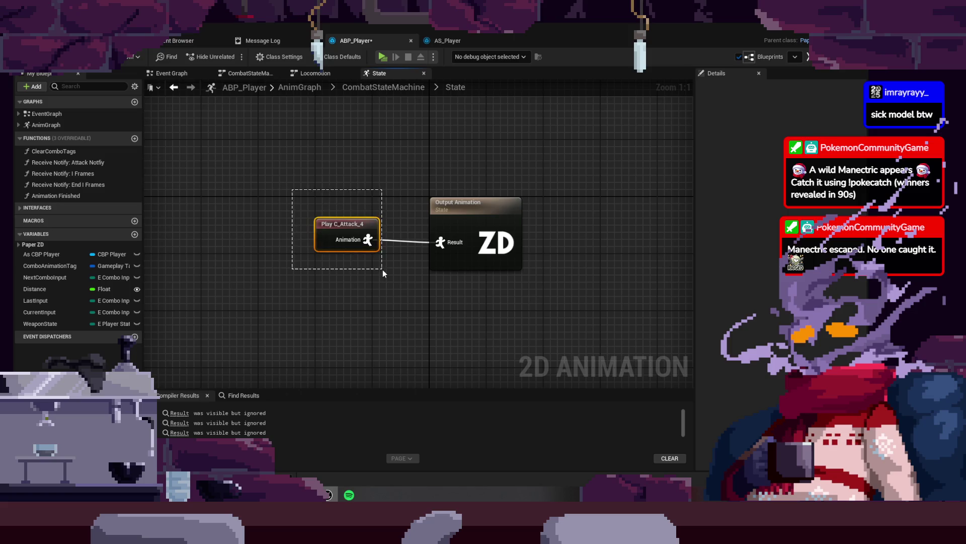
key(Delete)
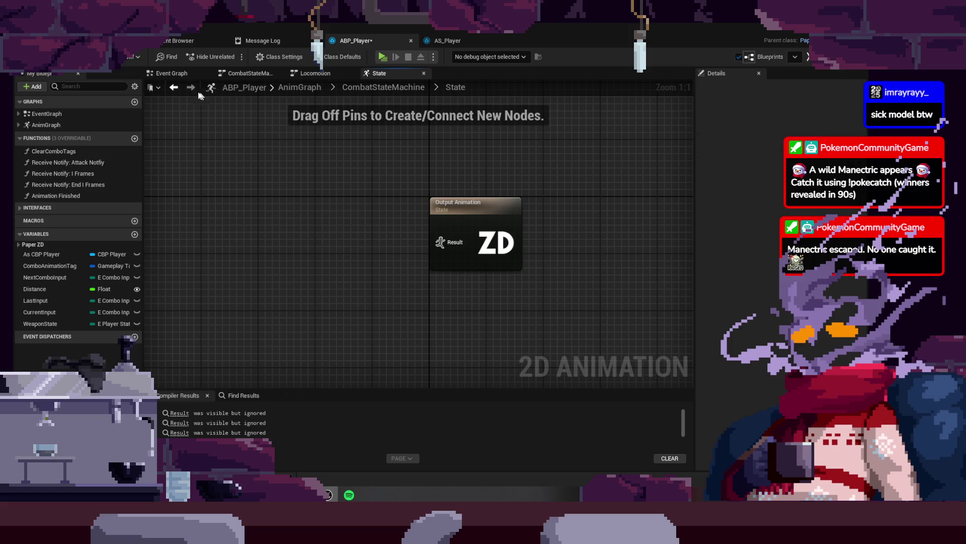
- Delete the leftover State node from CombatStateMachine and save ABP_Player
click(382, 87)
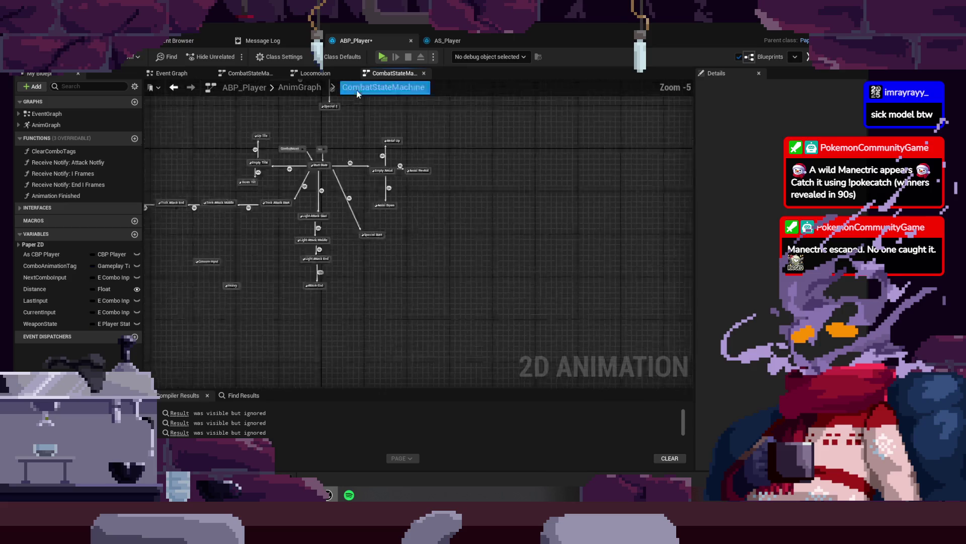
scroll(343, 278, up, 3)
drag(304, 223, 373, 298)
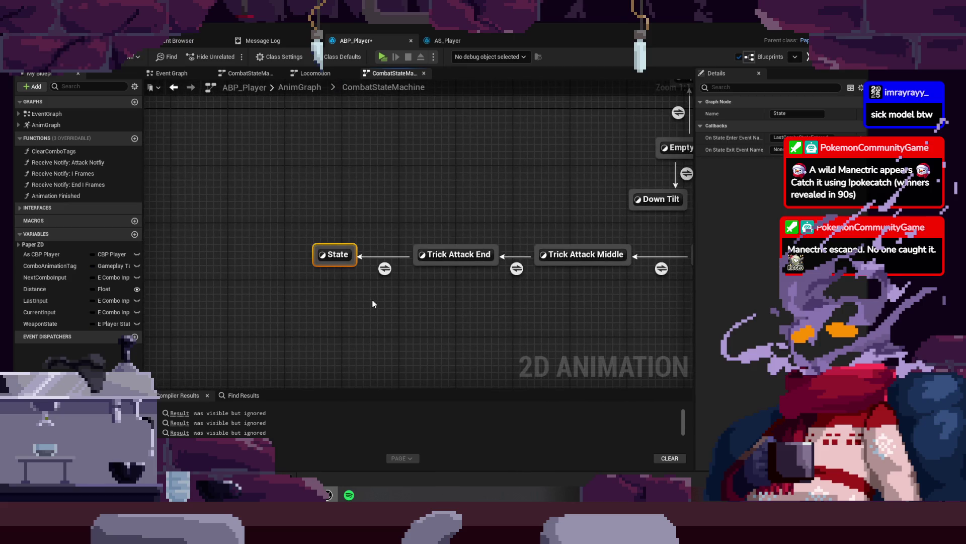
click(802, 137)
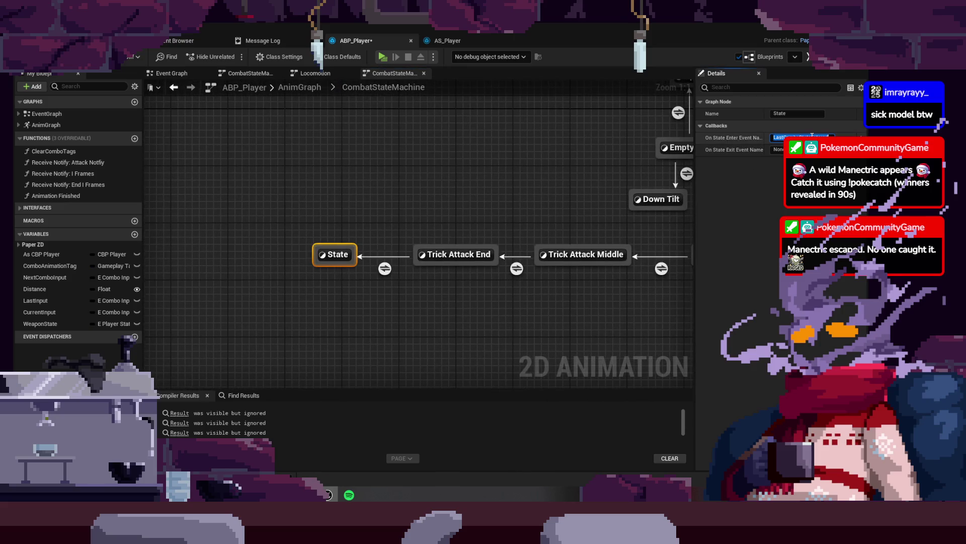
mouse_move(270, 207)
mouse_down()
mouse_move(295, 243)
mouse_move(357, 295)
mouse_up()
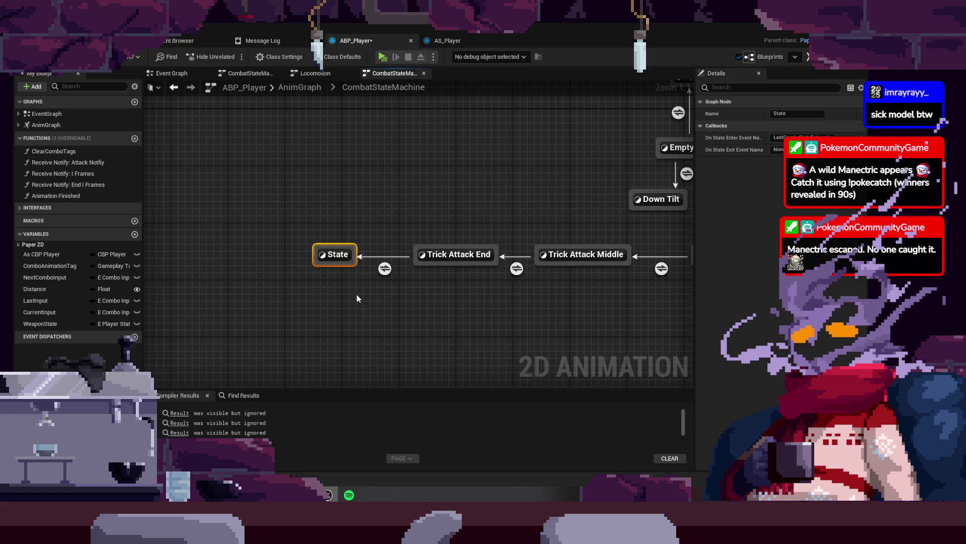
key(Delete)
click(468, 255)
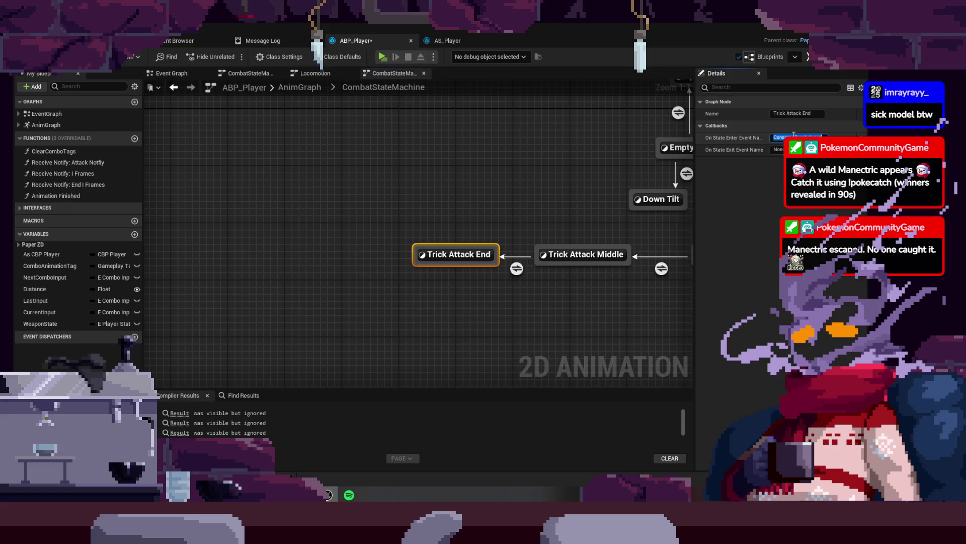
click(443, 184)
key(ctrl+s)
- Review the Trick Attack End, Light Attack End and Attack End states
drag(418, 207, 274, 183)
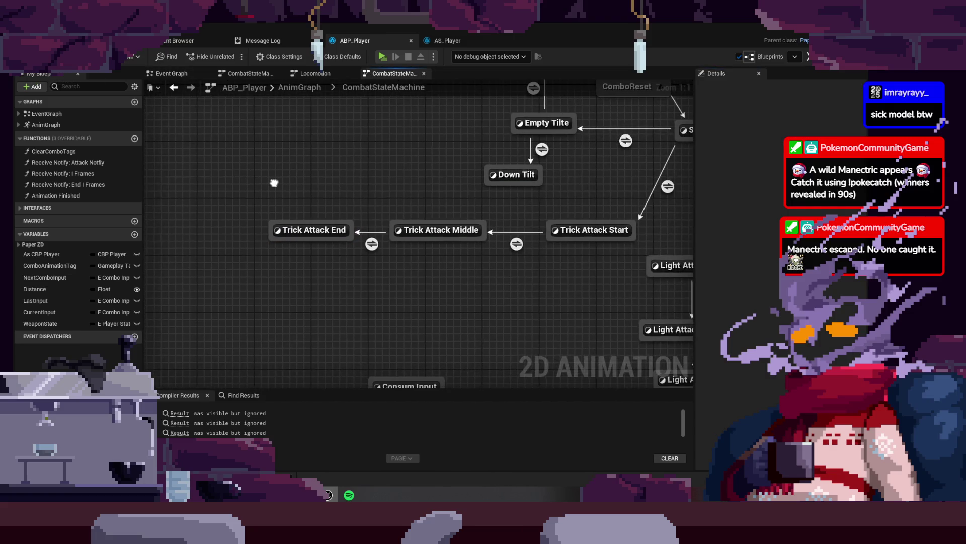
click(312, 229)
drag(615, 331, 382, 236)
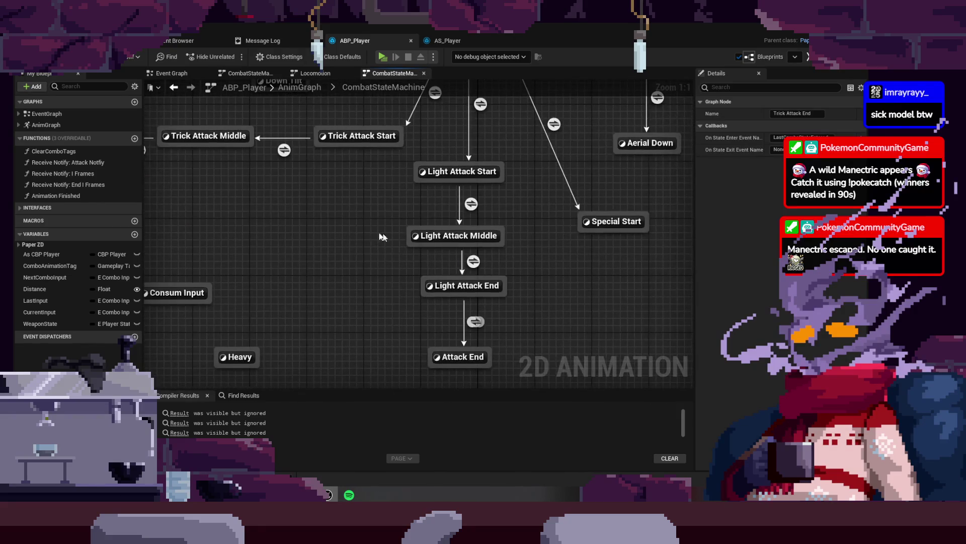
click(502, 287)
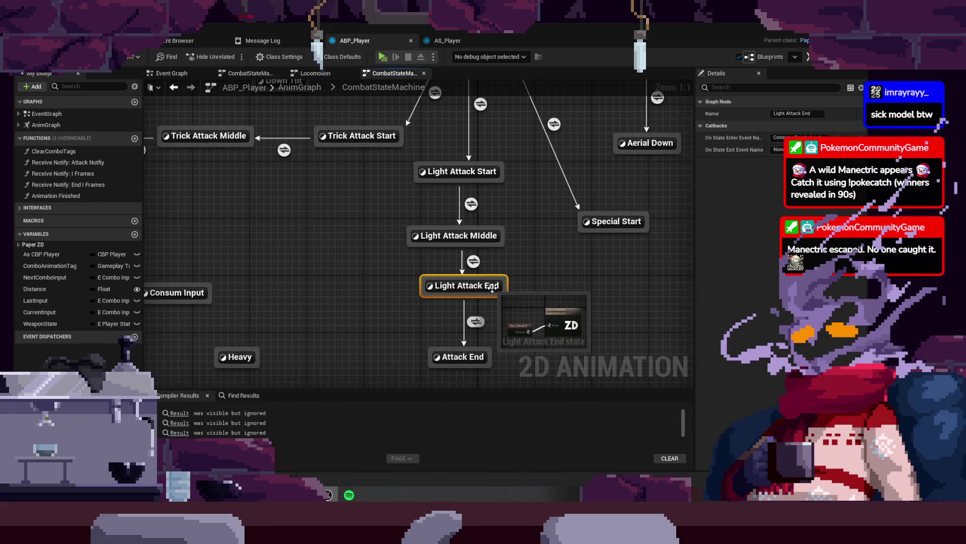
drag(587, 288, 530, 280)
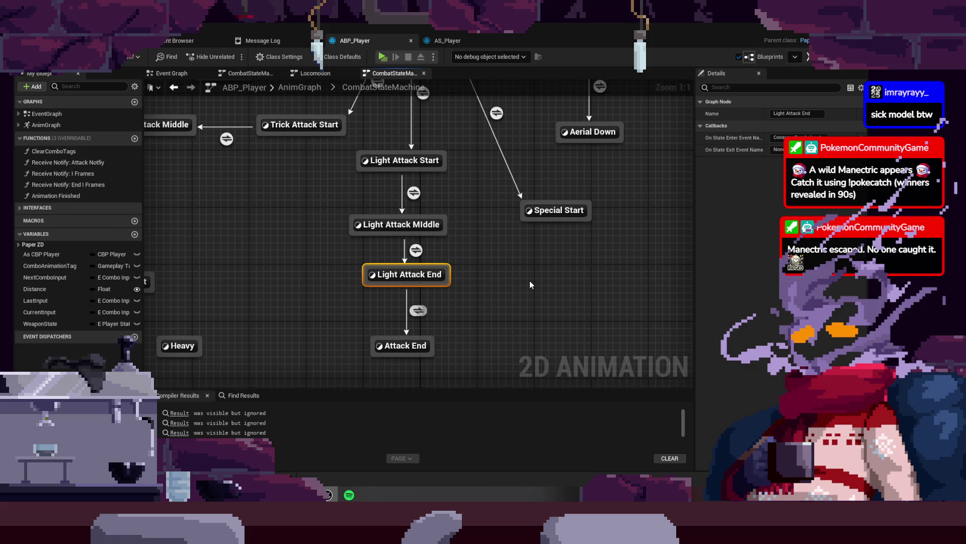
click(425, 342)
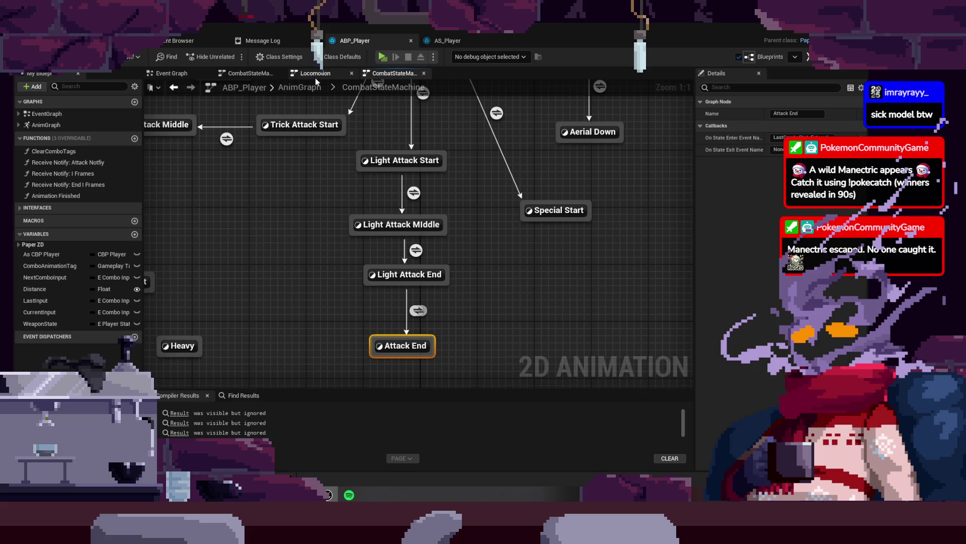
- Review the LastComboStateEntered and combo events in the event graph
click(174, 74)
scroll(284, 295, up, 3)
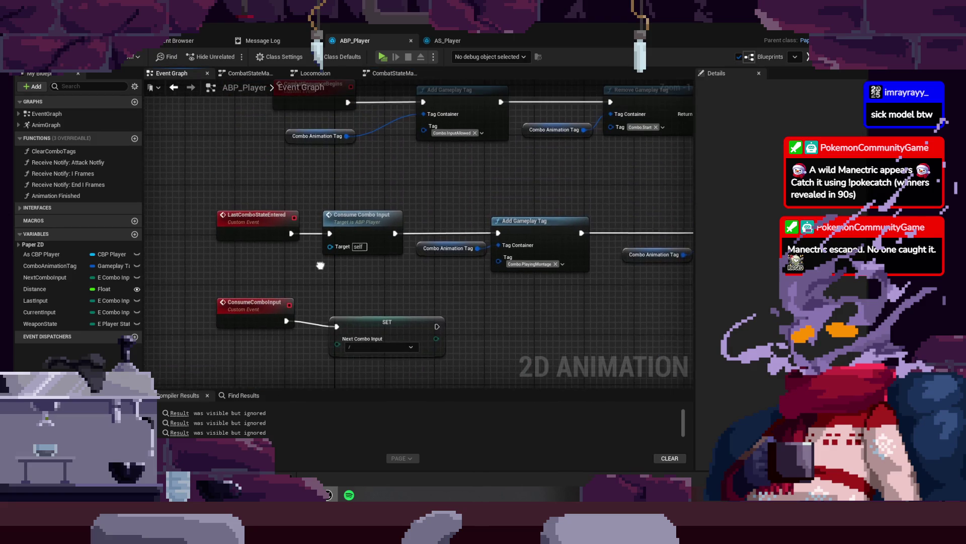
mouse_move(515, 307)
mouse_down()
mouse_move(385, 290)
mouse_move(500, 296)
mouse_up()
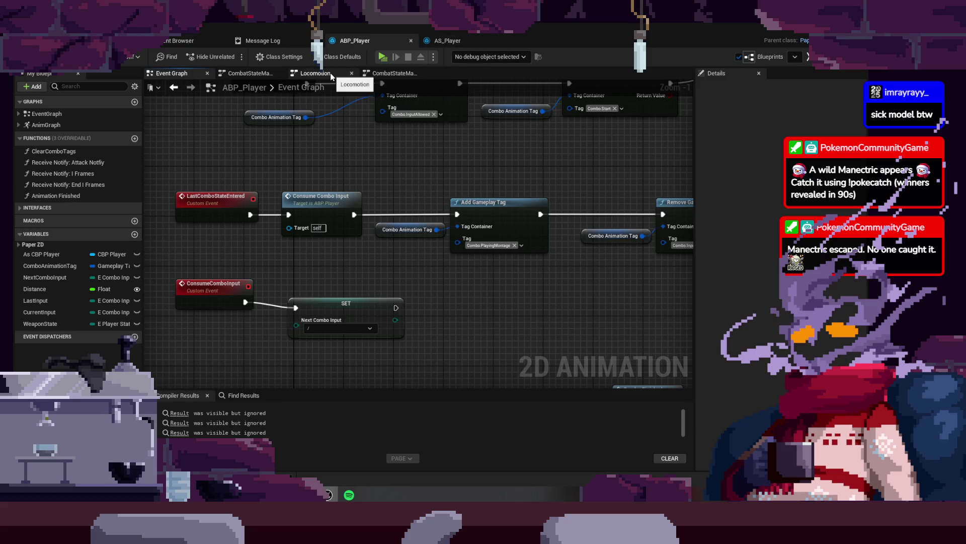
click(394, 73)
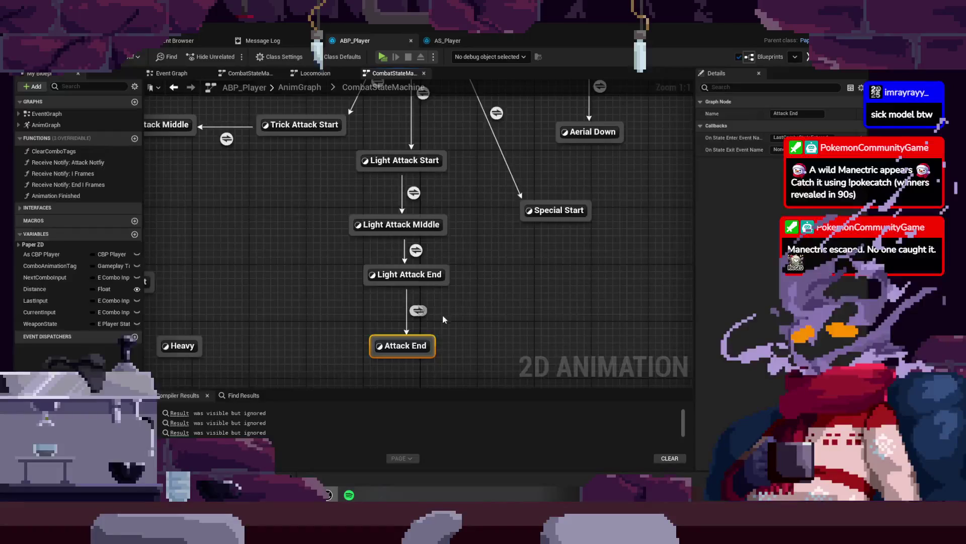
- Change Light Attack End's state event option and check its transition into Attack End
click(437, 280)
click(808, 159)
click(590, 270)
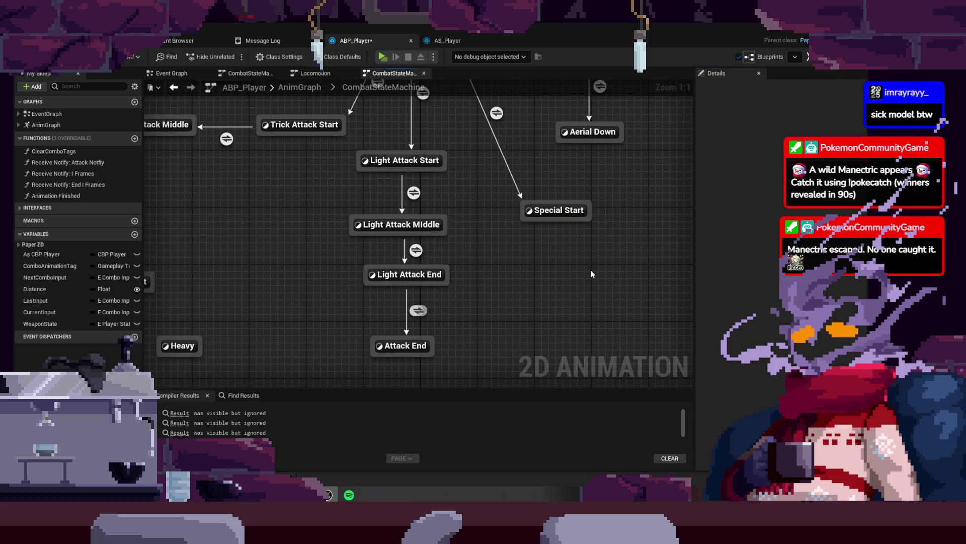
click(419, 311)
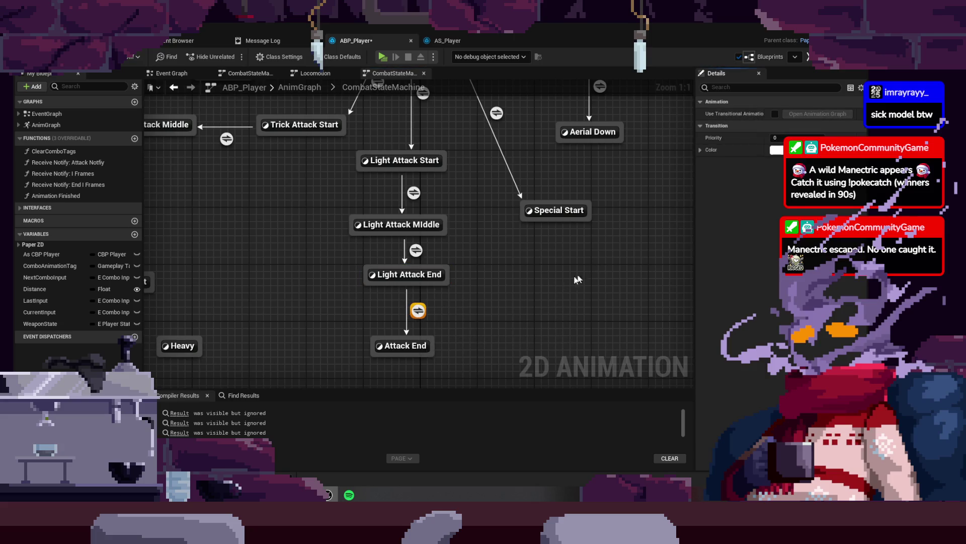
double_click(421, 345)
- Connect a Play C_Attack_4 node to Attack End's Result and save ABP_Player
drag(383, 239, 262, 250)
text(at)
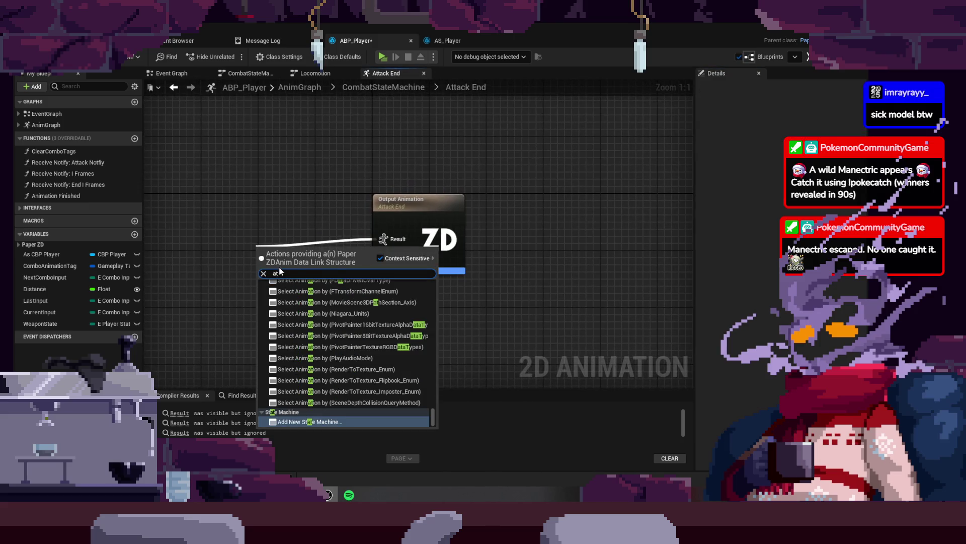
key(BackSpace)
key(BackSpace)
text(E)
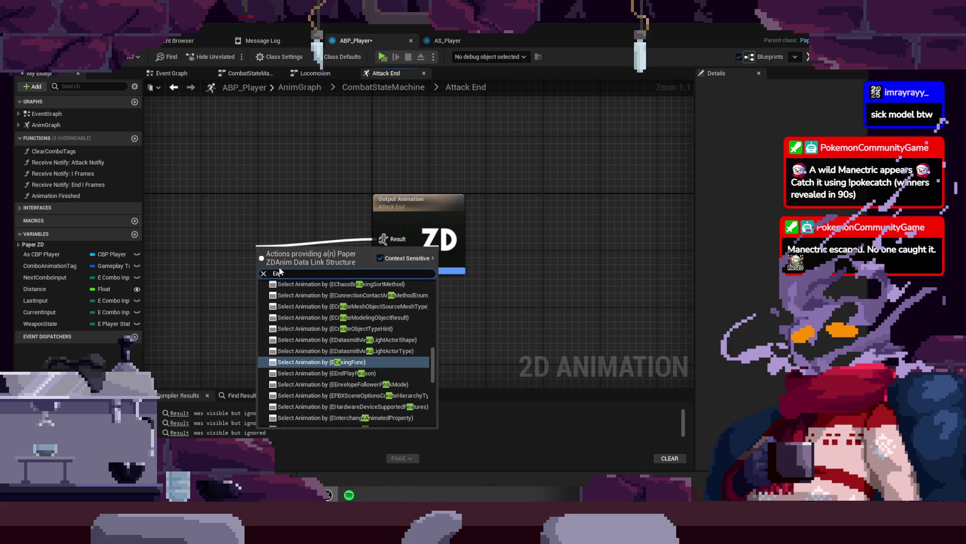
text(_a)
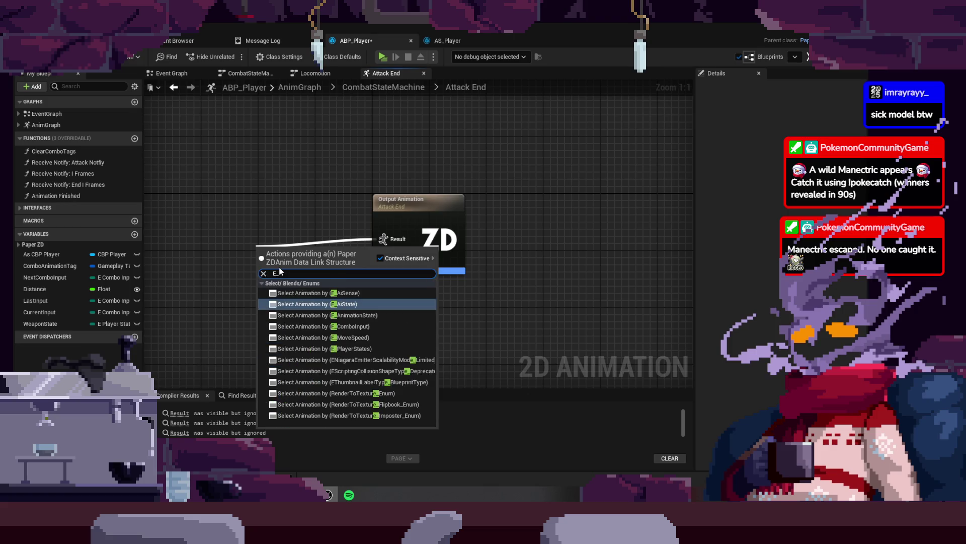
key(BackSpace)
key(BackSpace)
key(BackSpace)
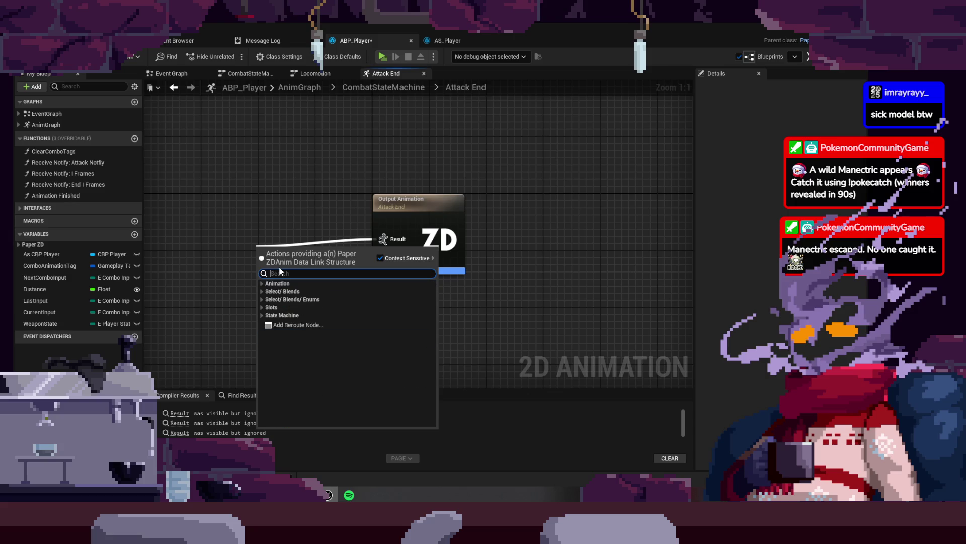
text(er)
key(BackSpace)
key(BackSpace)
text(ca)
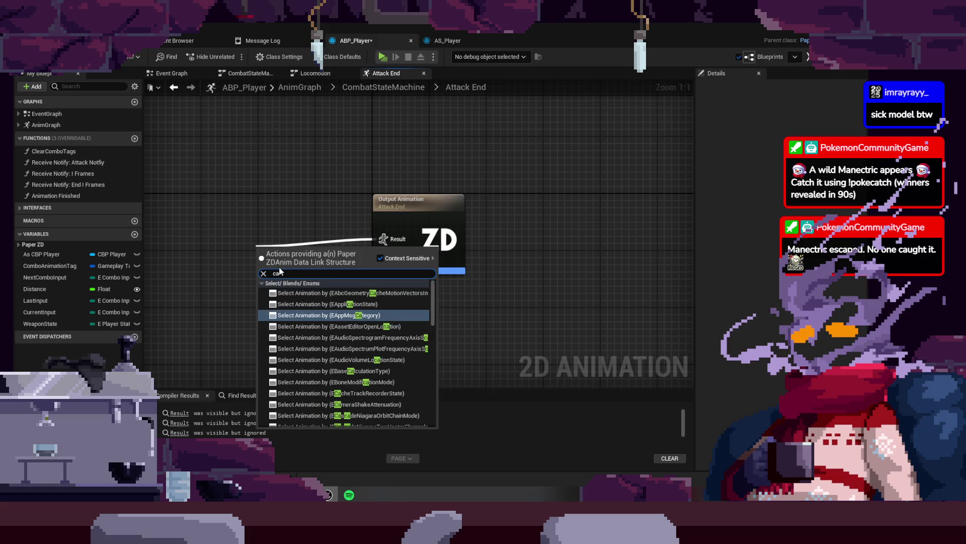
key(Down)
key(Down)
key(Down)
key(Return)
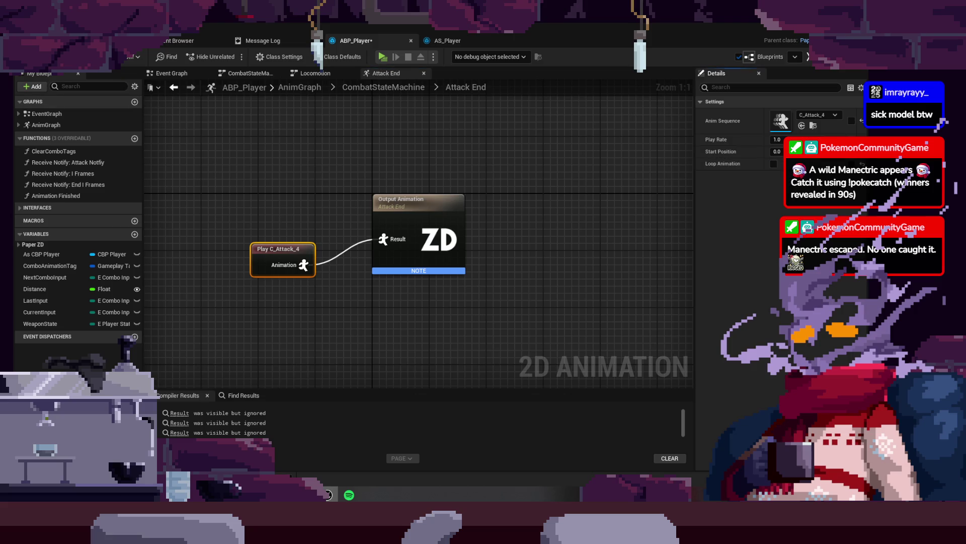
key(ctrl+s)
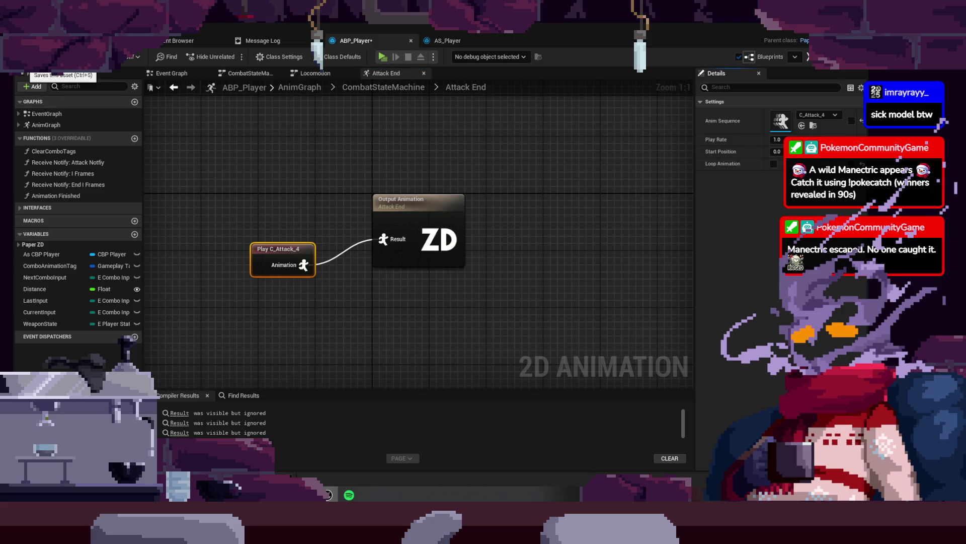
- Open the Light Attack End to Attack End transition rule from CombatStateMachine
click(381, 88)
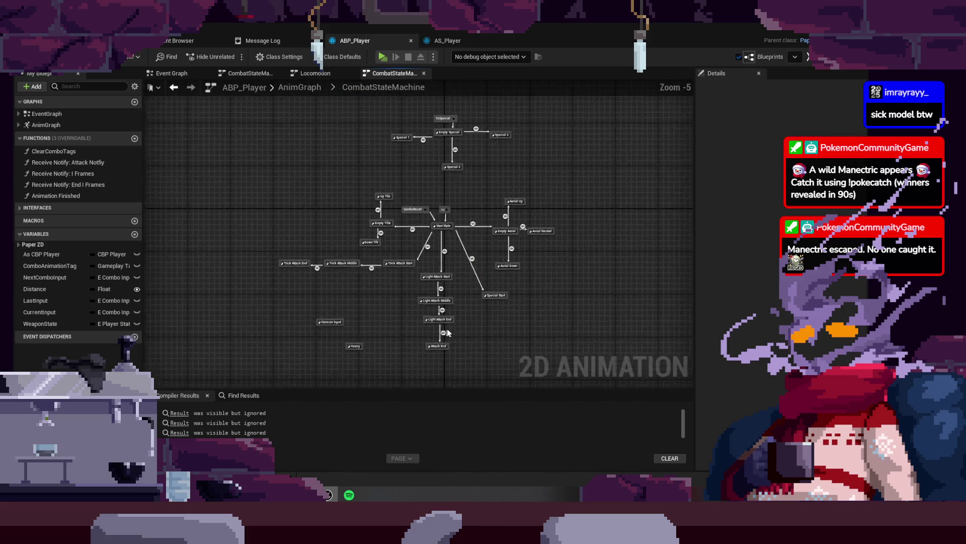
click(431, 290)
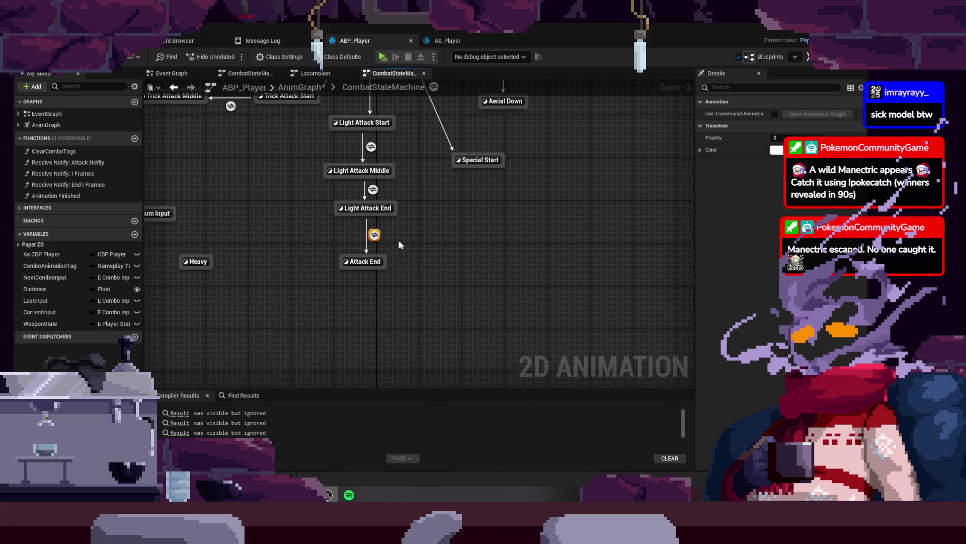
double_click(376, 235)
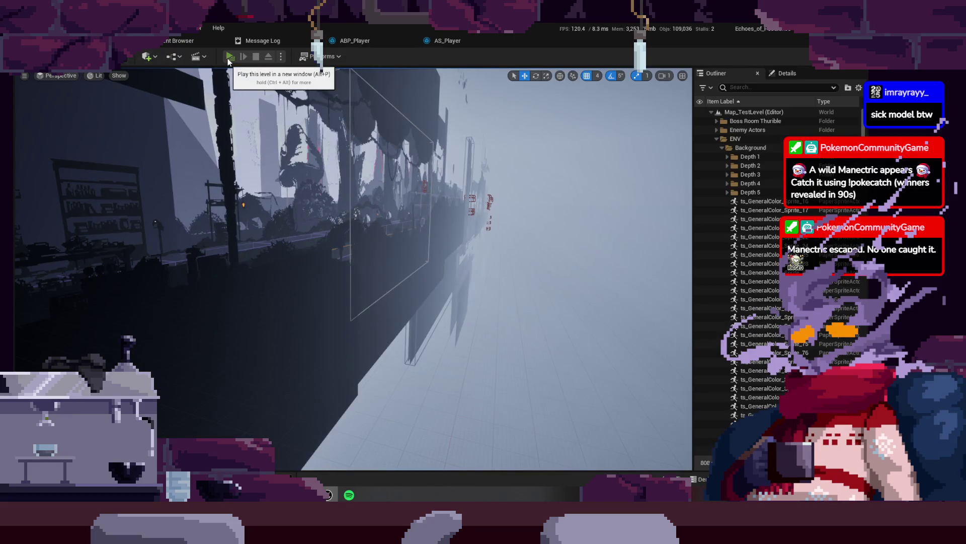
click(230, 57)
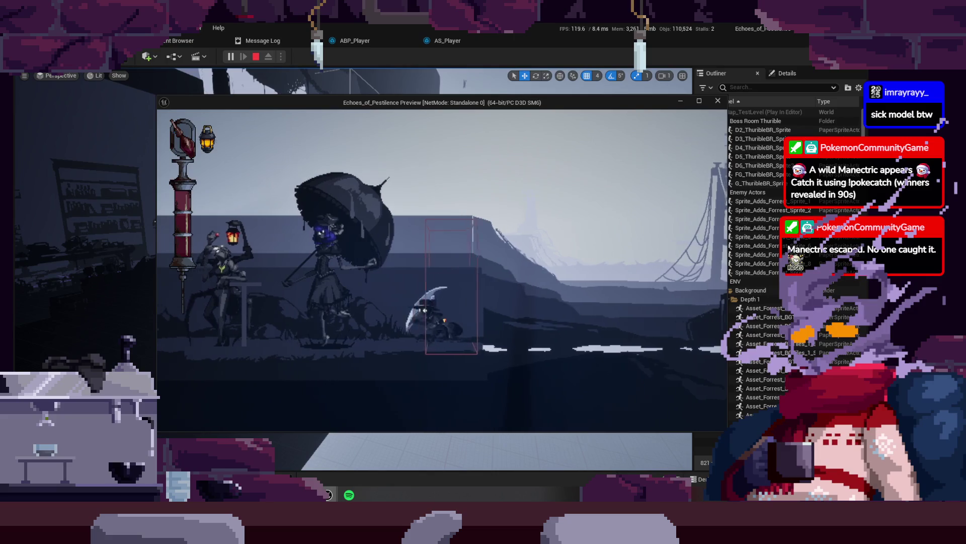
key(a)
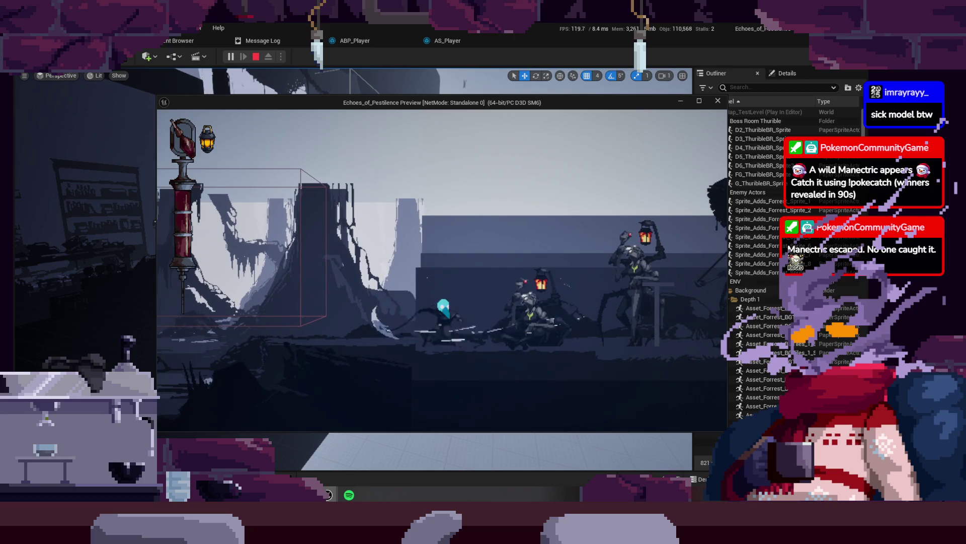
key(d)
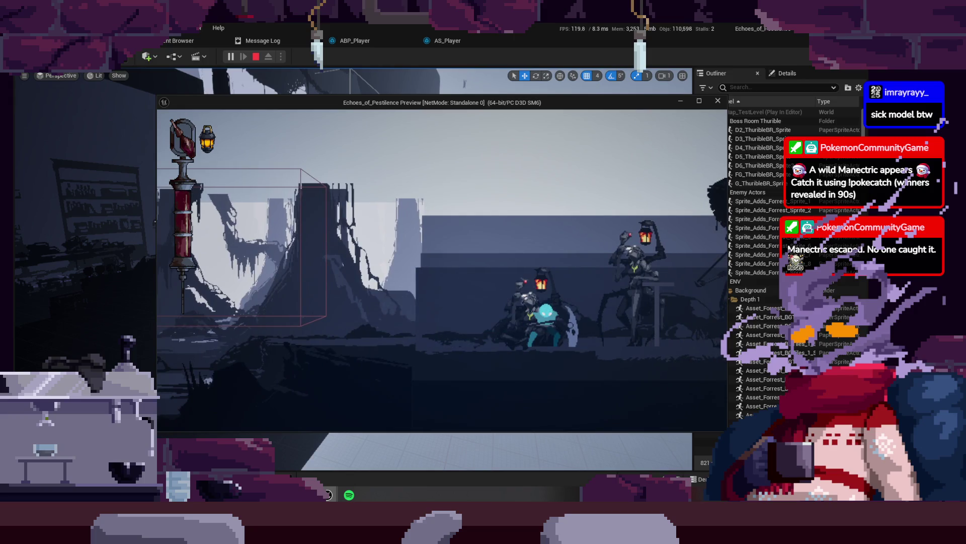
key(a)
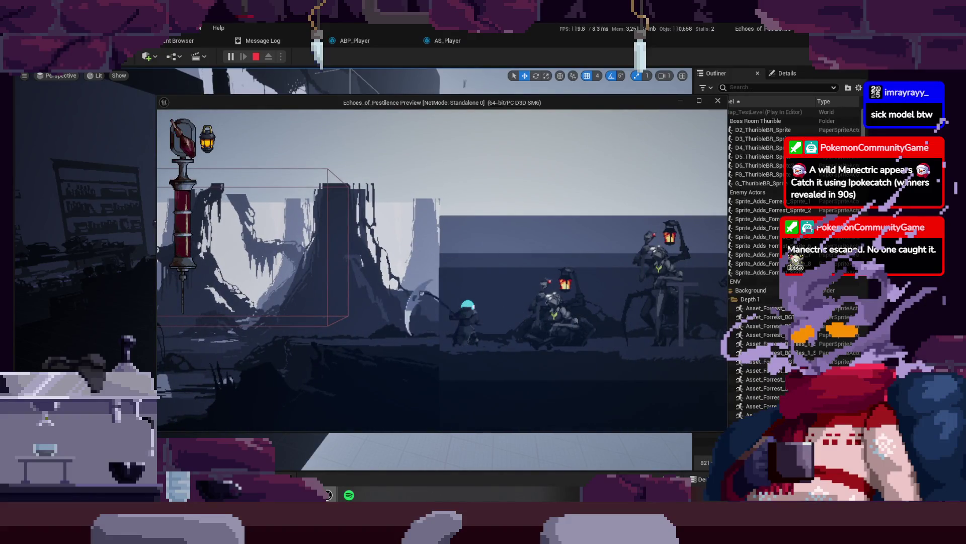
key(d)
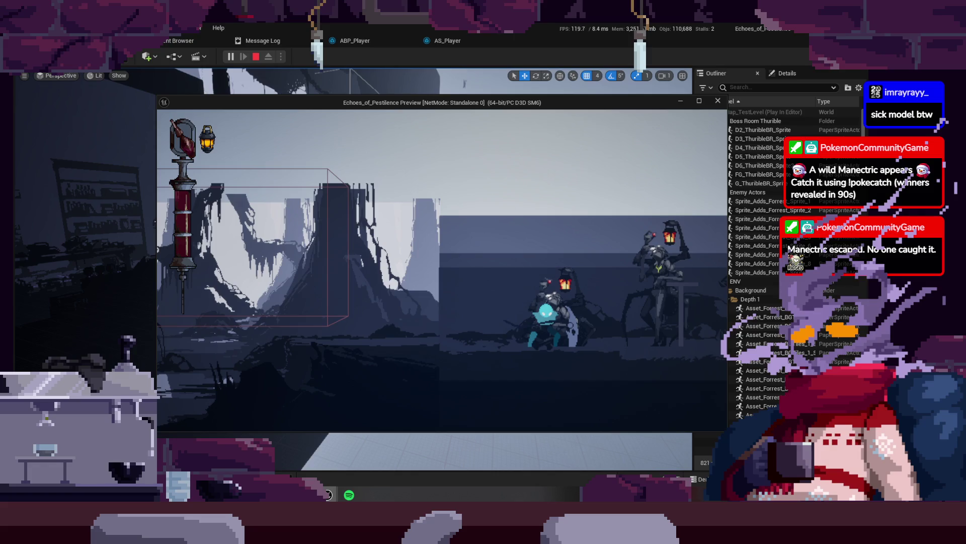
key(Escape)
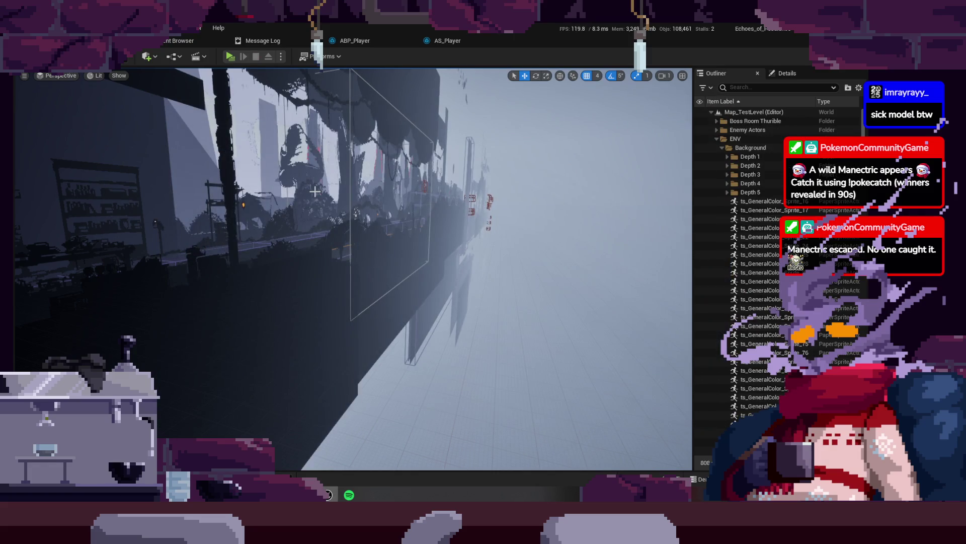
- Set Attack End's On State Enter Event Name to None, then start another level play test
click(453, 41)
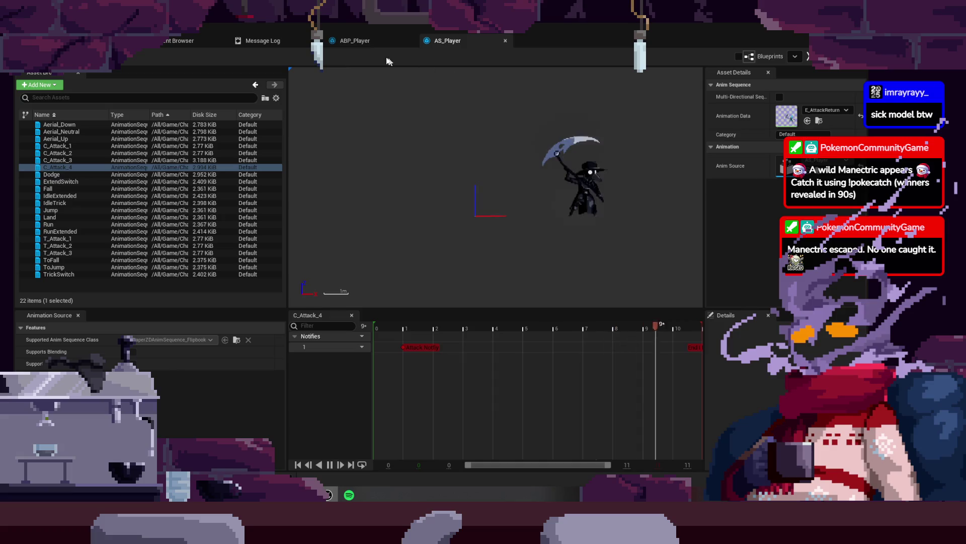
click(374, 45)
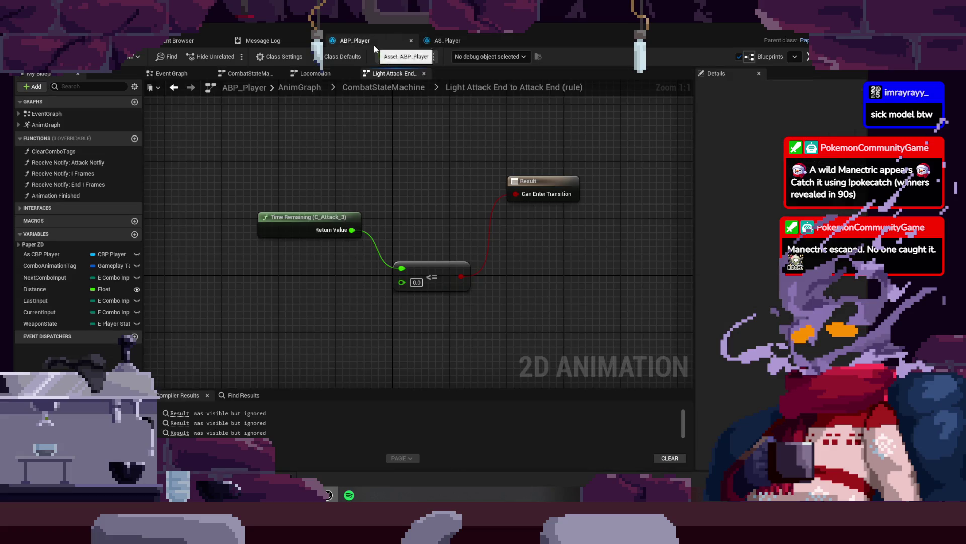
click(386, 91)
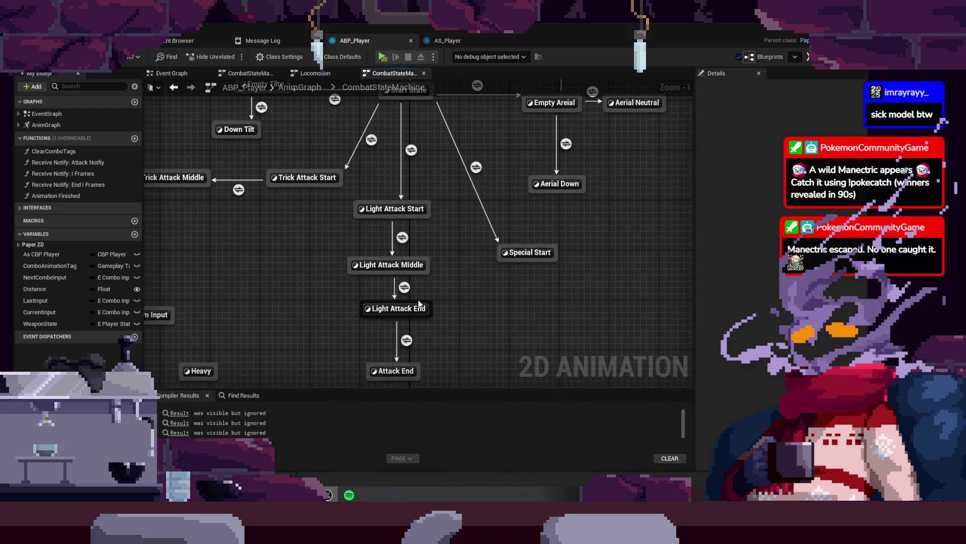
click(426, 309)
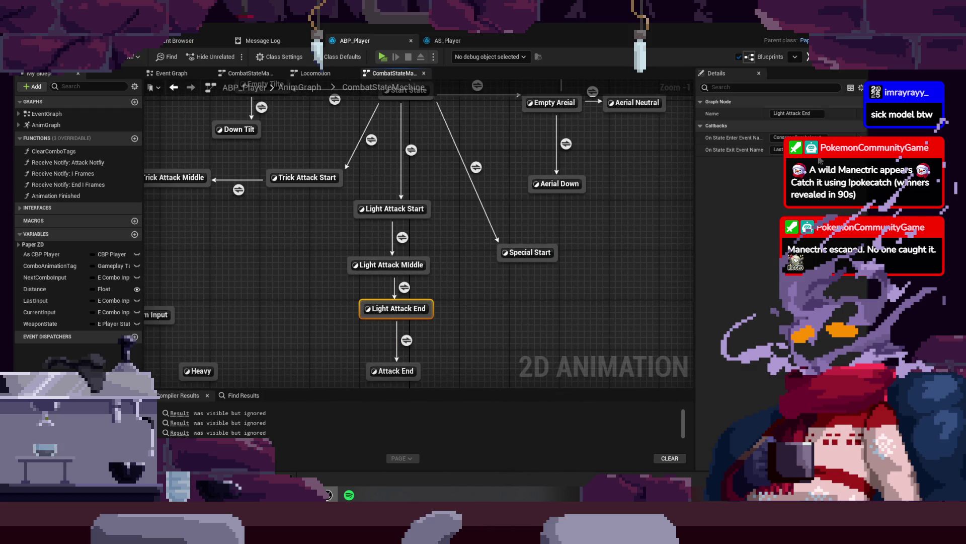
click(383, 371)
click(800, 138)
click(779, 150)
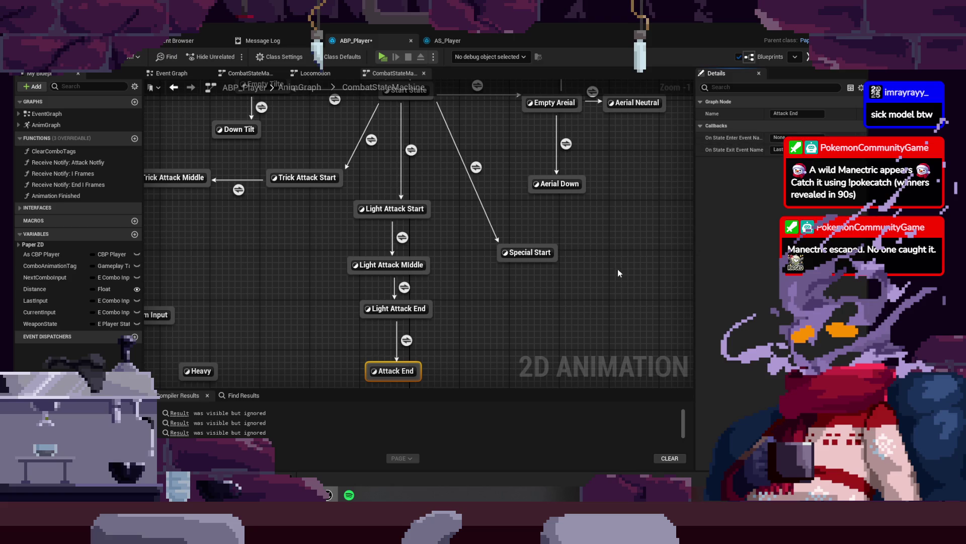
click(208, 102)
click(126, 40)
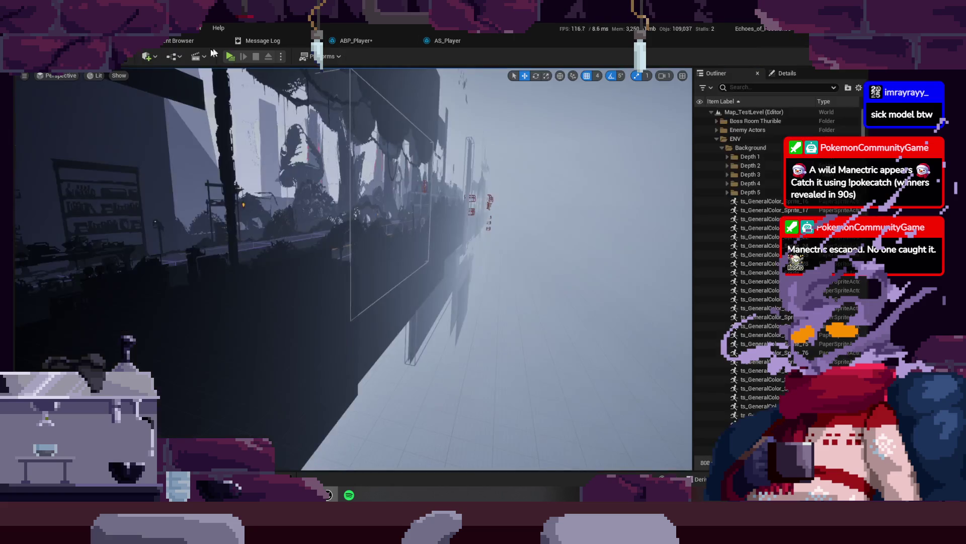
click(233, 56)
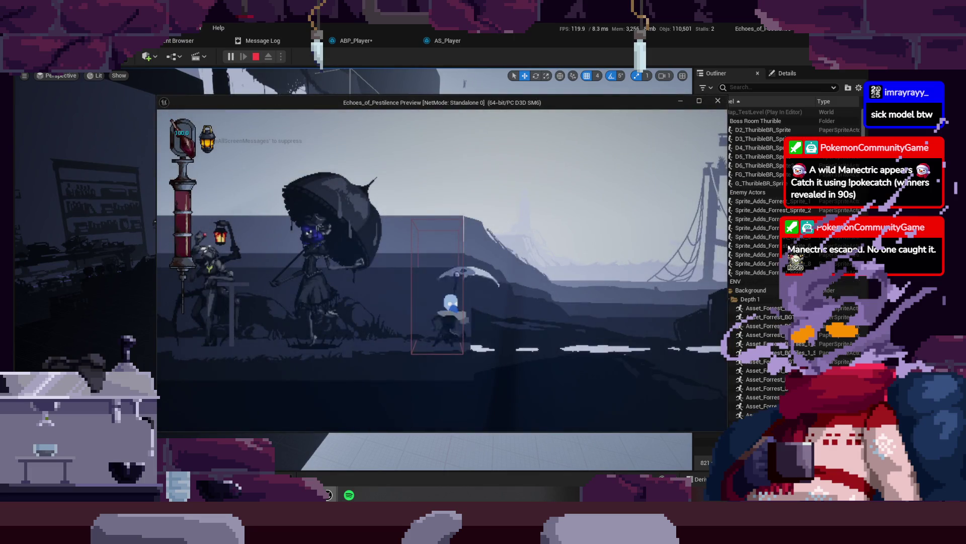
- Run the character left through shop, forest and ruins into the room transition, then right, and stop
key(d)
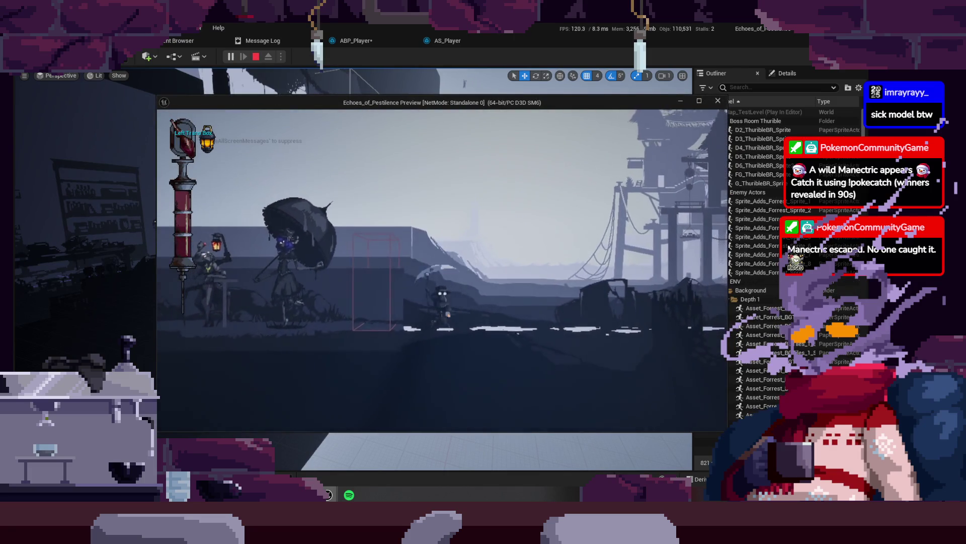
key(a)
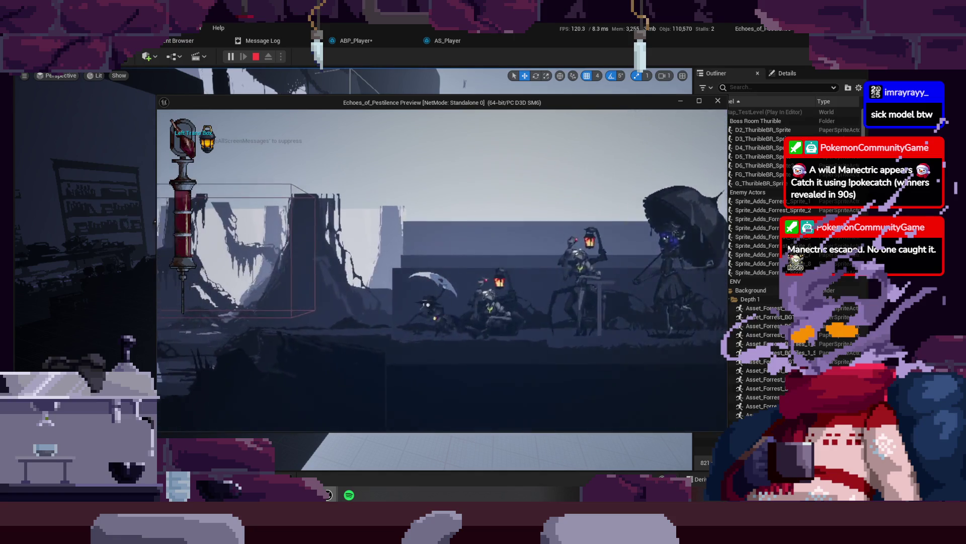
key(a)
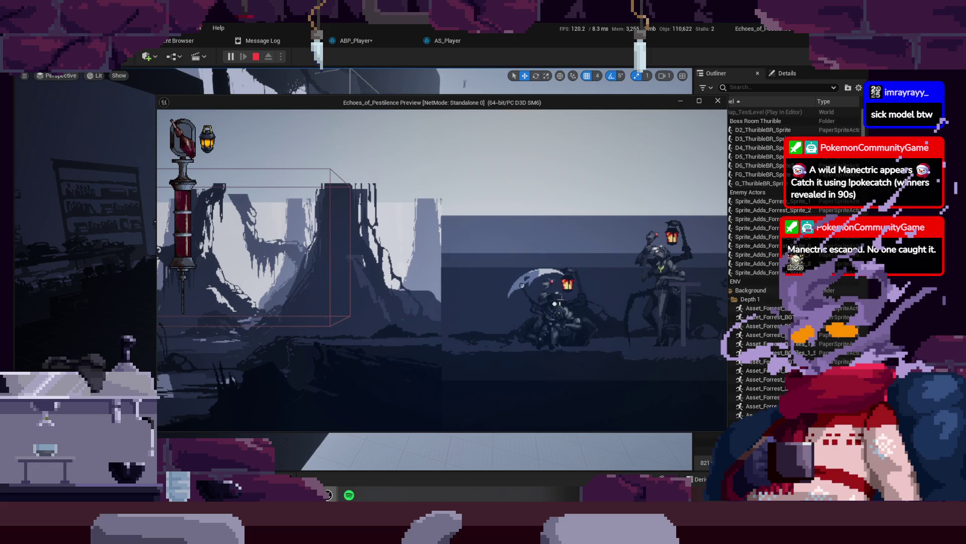
key(a)
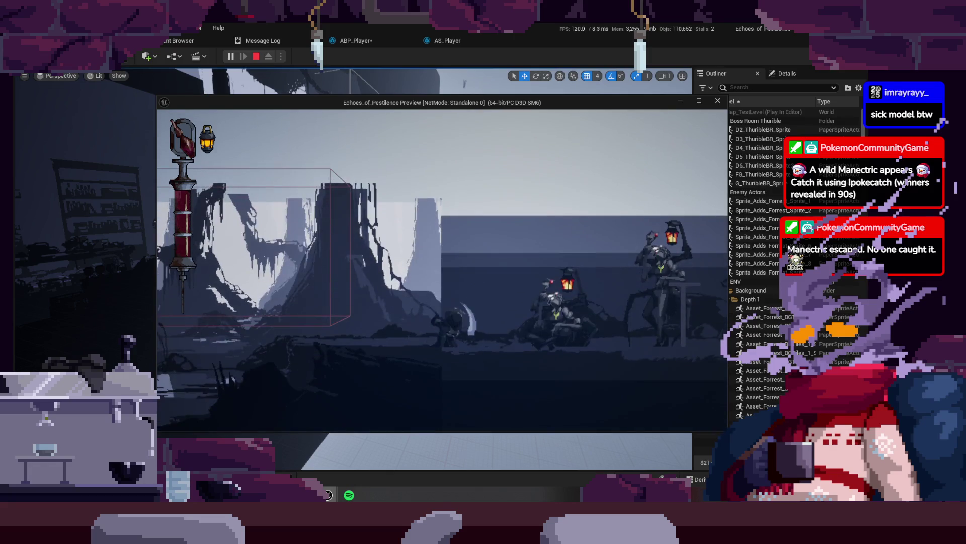
key(d)
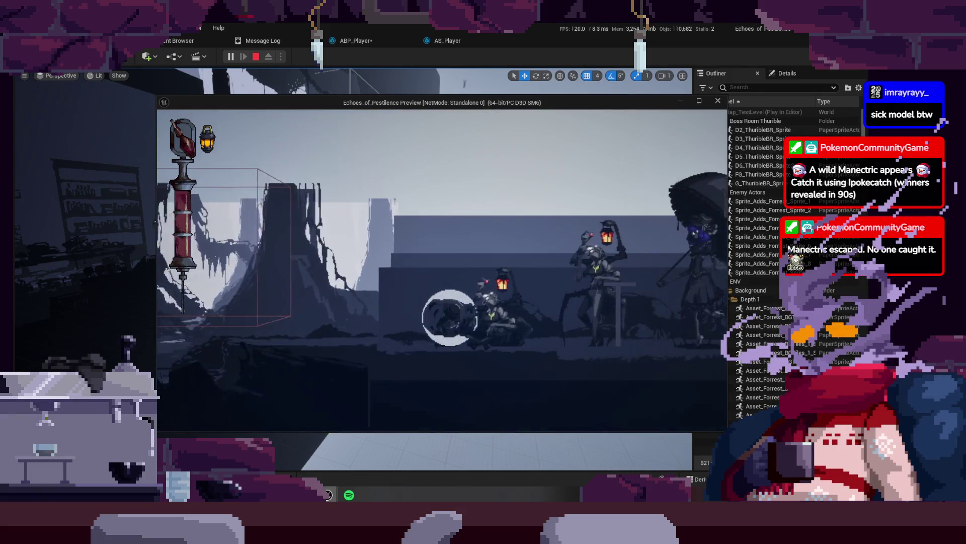
key(a)
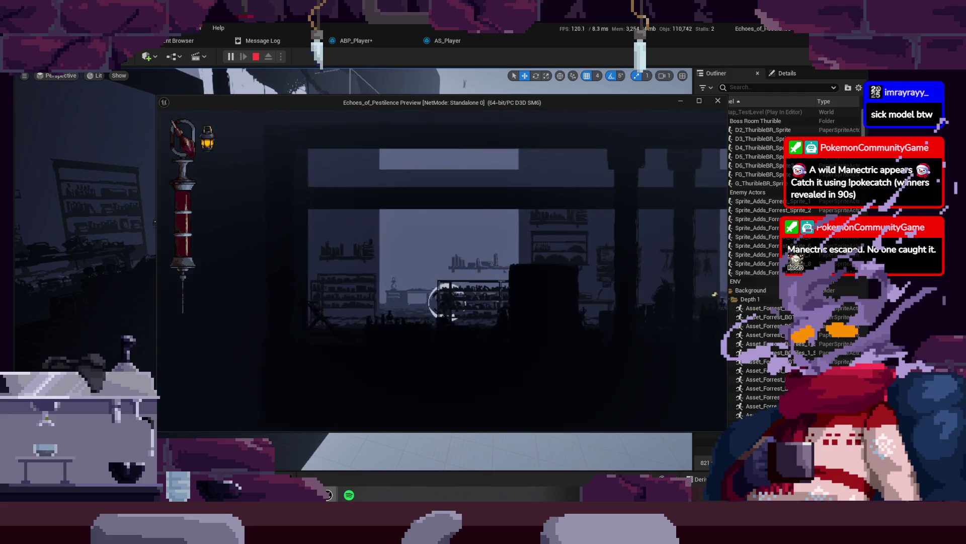
key(a)
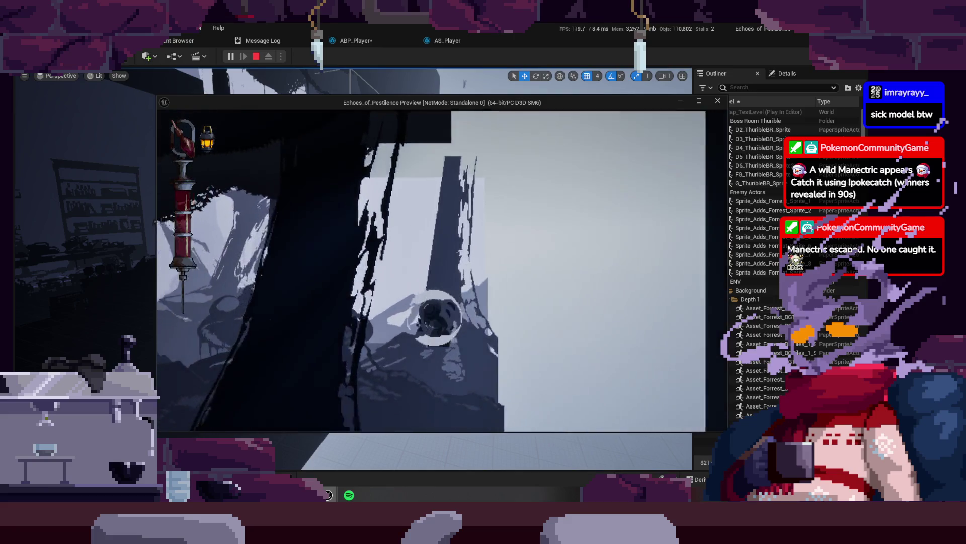
key(a)
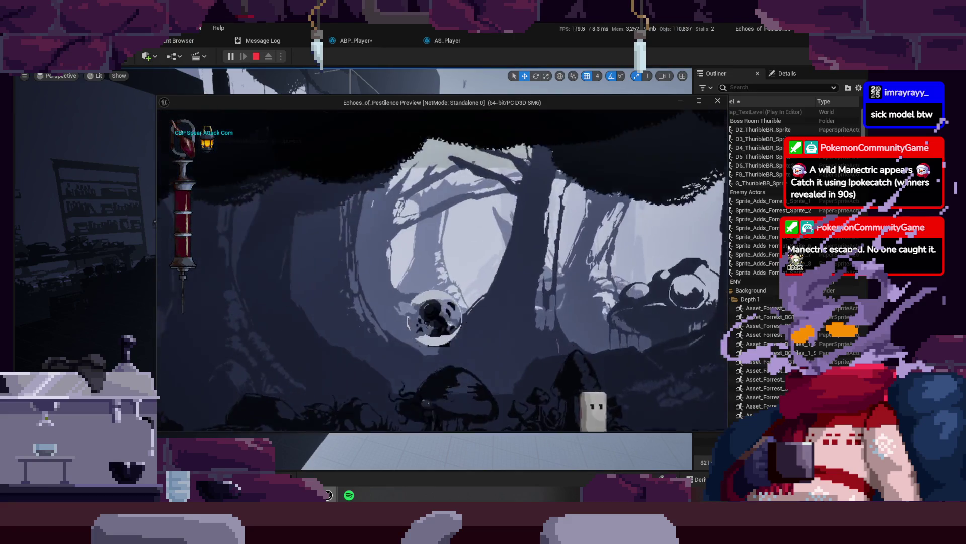
key(a)
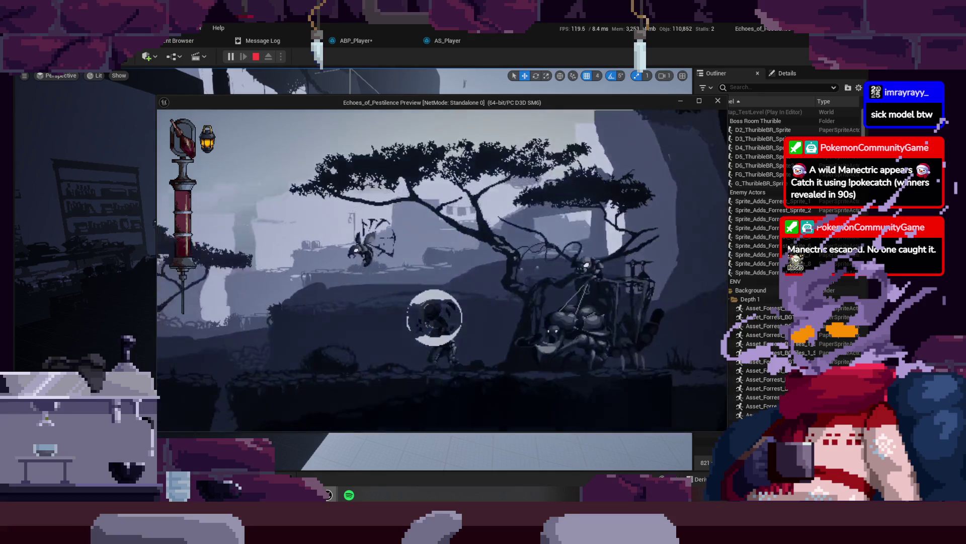
key(a)
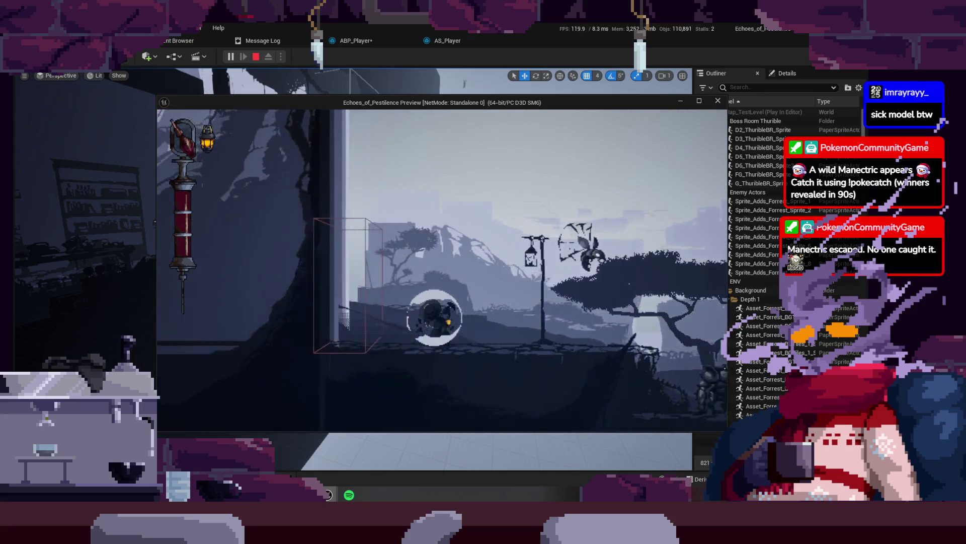
key(a)
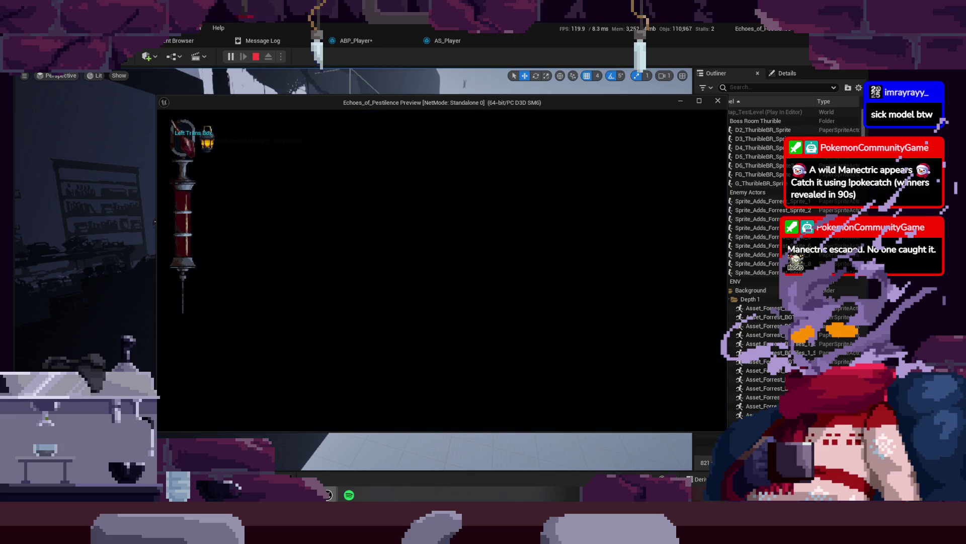
key(d)
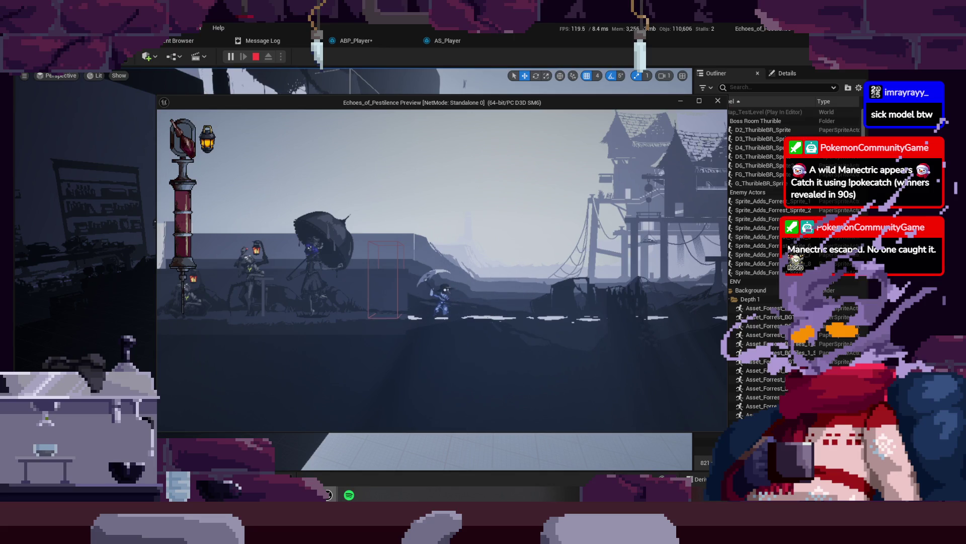
key(Escape)
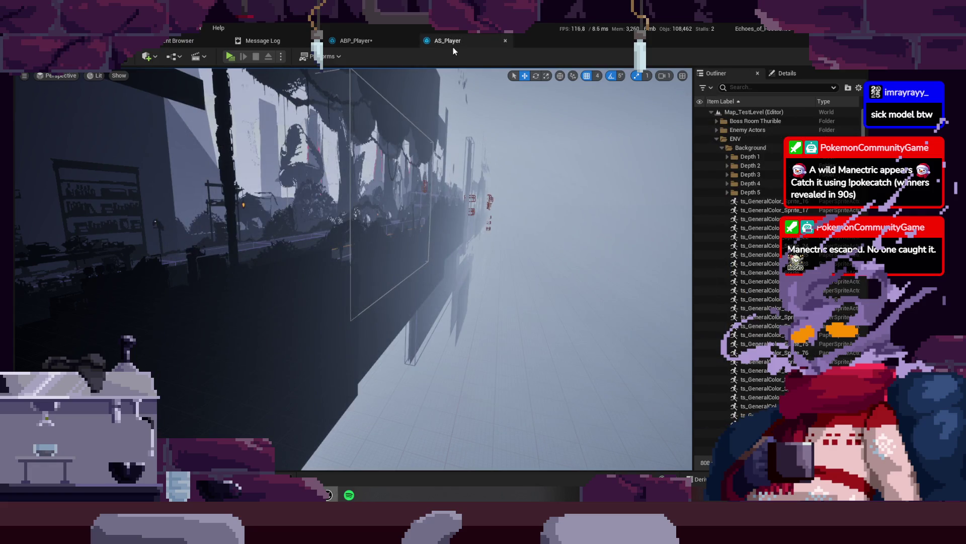
- Open the Light Attack End to Attack End rule and move its Time Remaining node aside
click(453, 47)
click(370, 44)
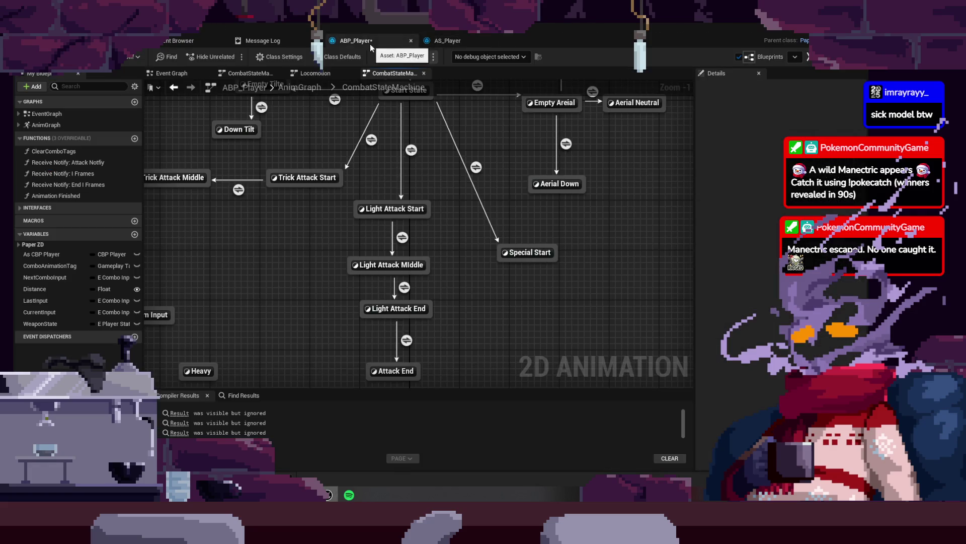
click(405, 370)
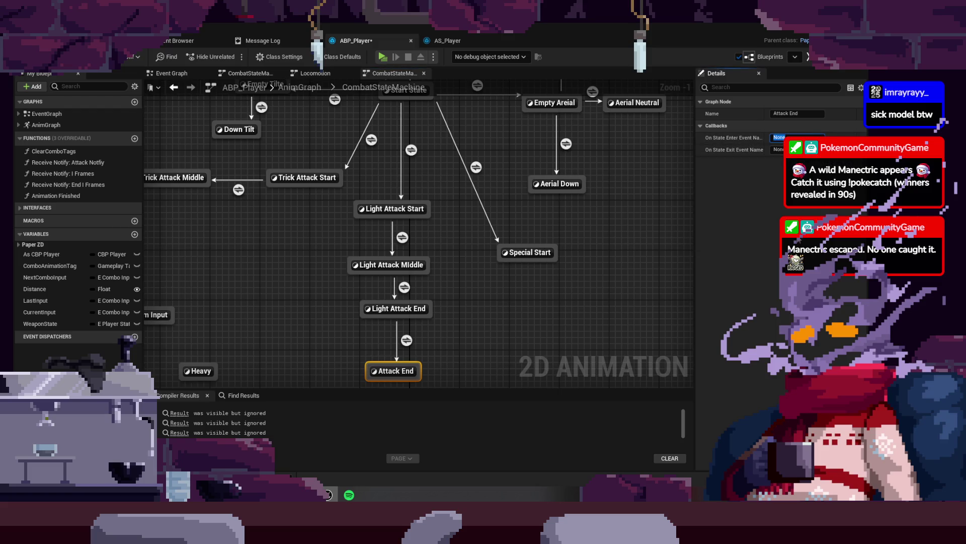
drag(481, 333, 451, 252)
click(392, 228)
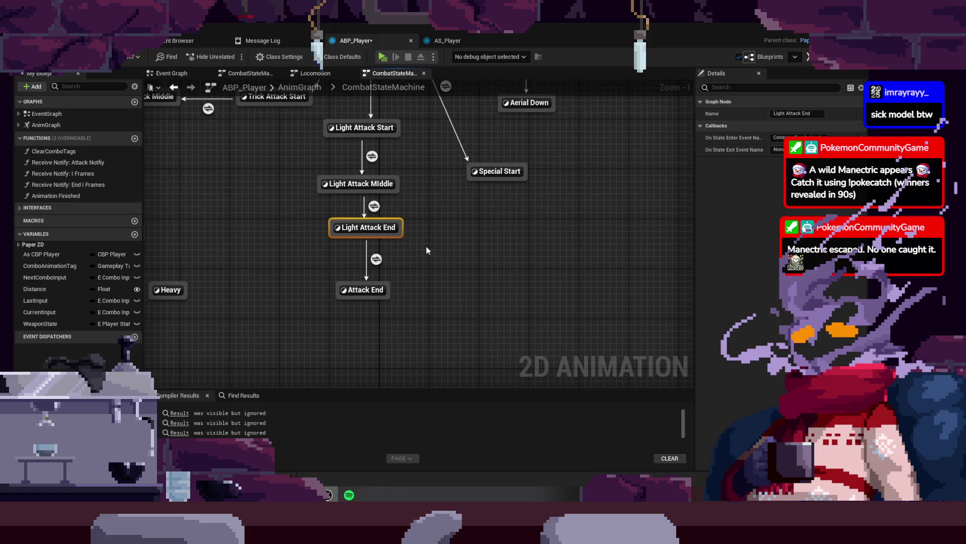
mouse_move(378, 262)
double_click(376, 262)
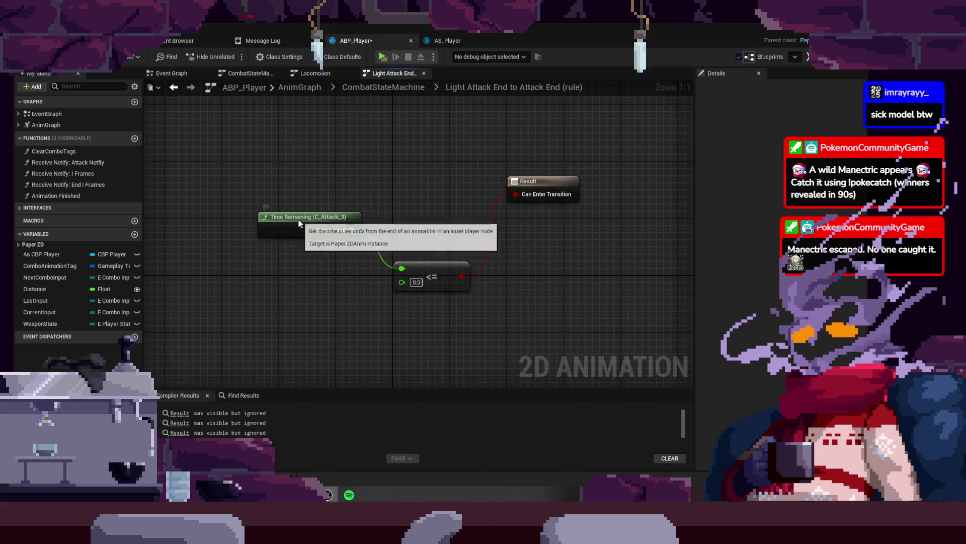
drag(296, 225, 264, 260)
right_click(274, 205)
click(292, 191)
- Copy the Next Combo Input, == and AND nodes from Light Attack Middle's rule into Light Attack End's rule
click(369, 88)
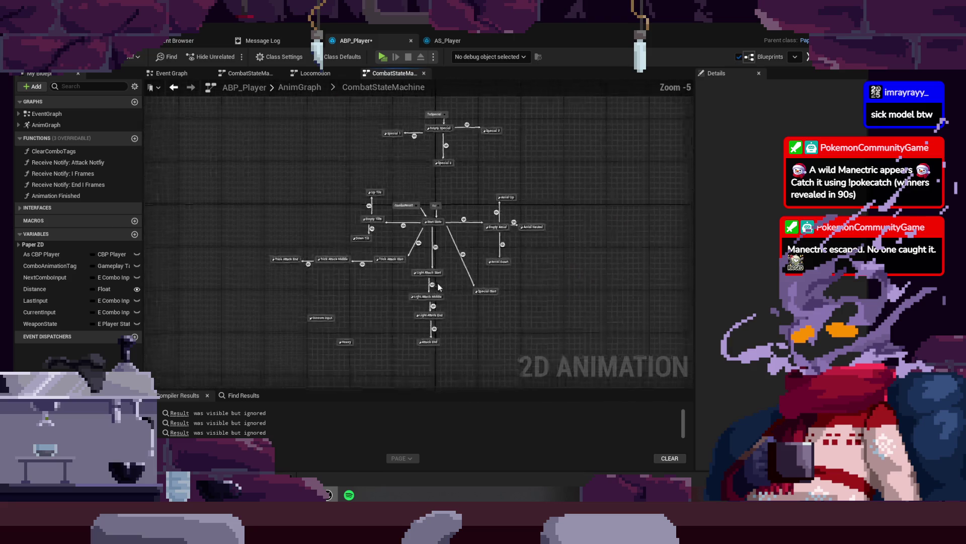
double_click(443, 311)
drag(217, 144, 486, 201)
click(383, 91)
scroll(410, 348, up, 5)
double_click(473, 257)
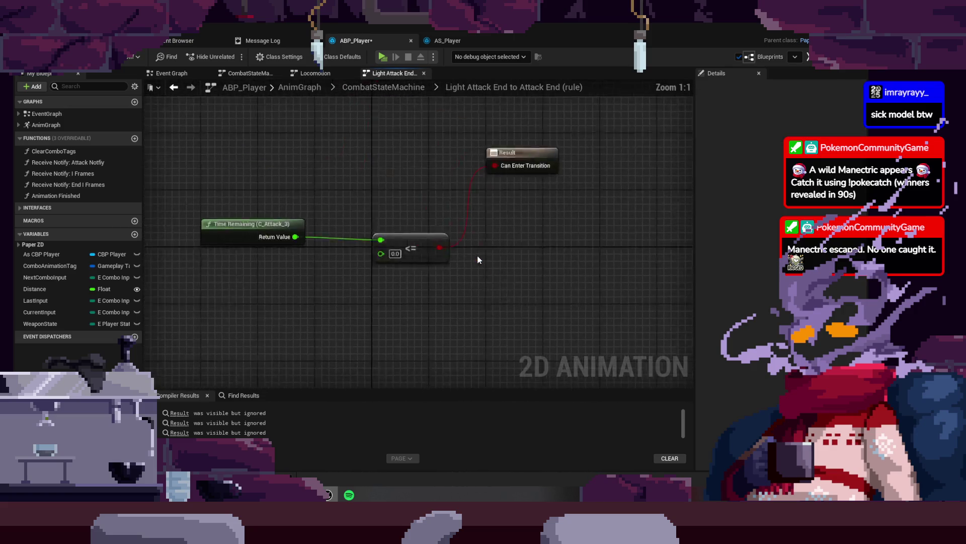
key(ctrl+v)
- Wire the <= result into the AND node, change the compared combo input value, and play-test
drag(599, 277, 314, 224)
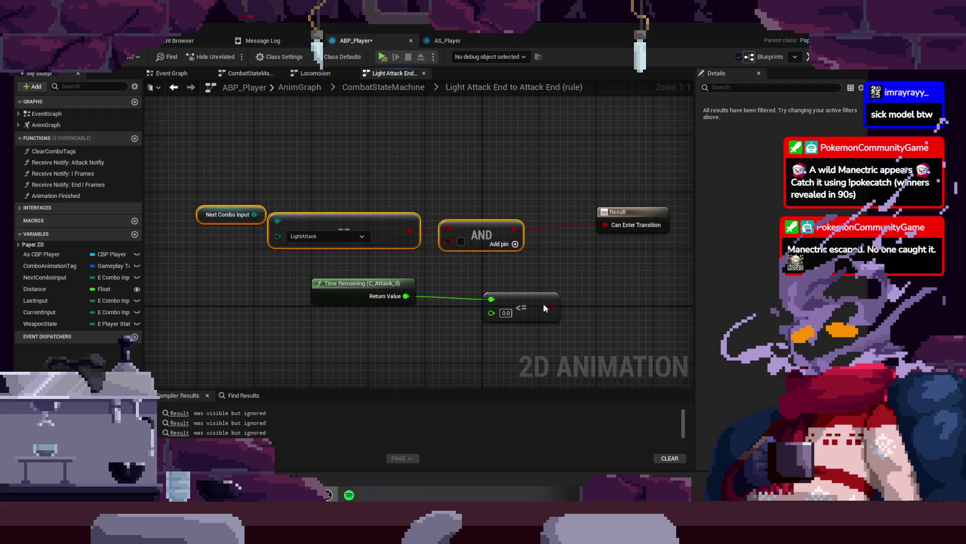
mouse_move(551, 307)
mouse_down()
mouse_move(496, 249)
mouse_move(449, 241)
mouse_move(530, 244)
mouse_up()
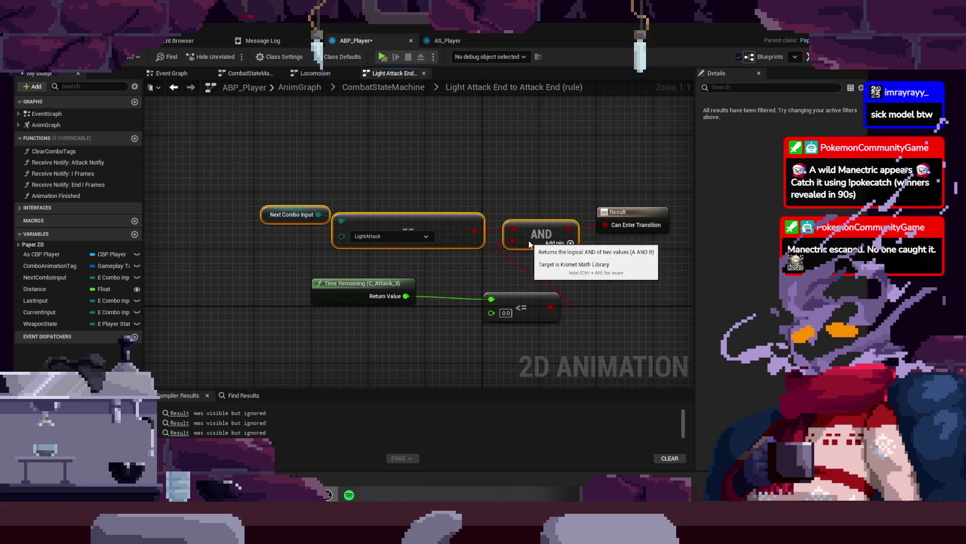
click(446, 205)
drag(262, 216, 240, 223)
click(404, 236)
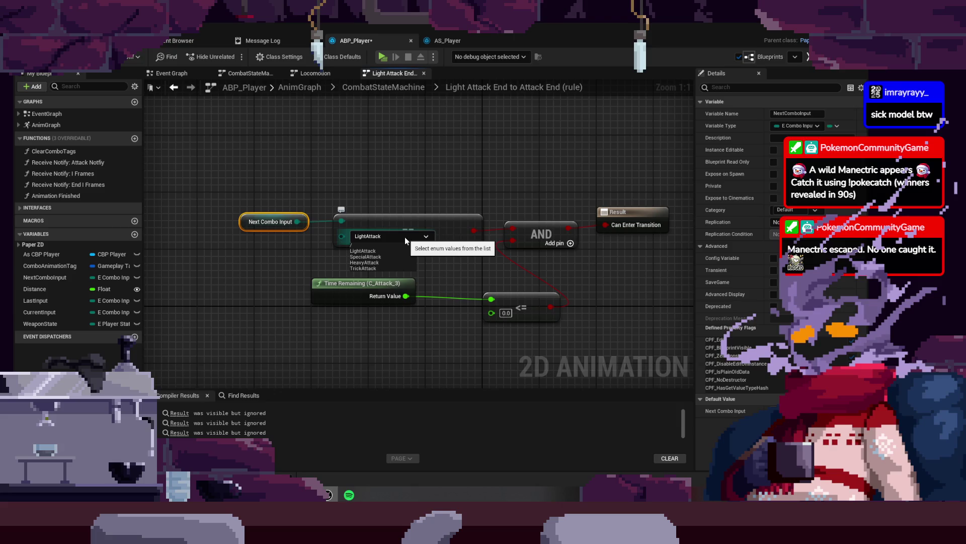
click(389, 244)
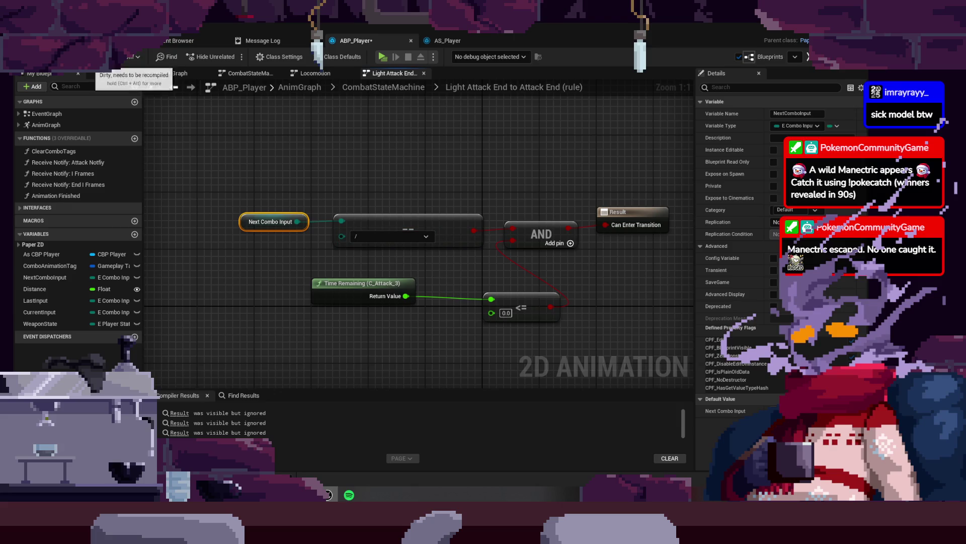
key(alt+p)
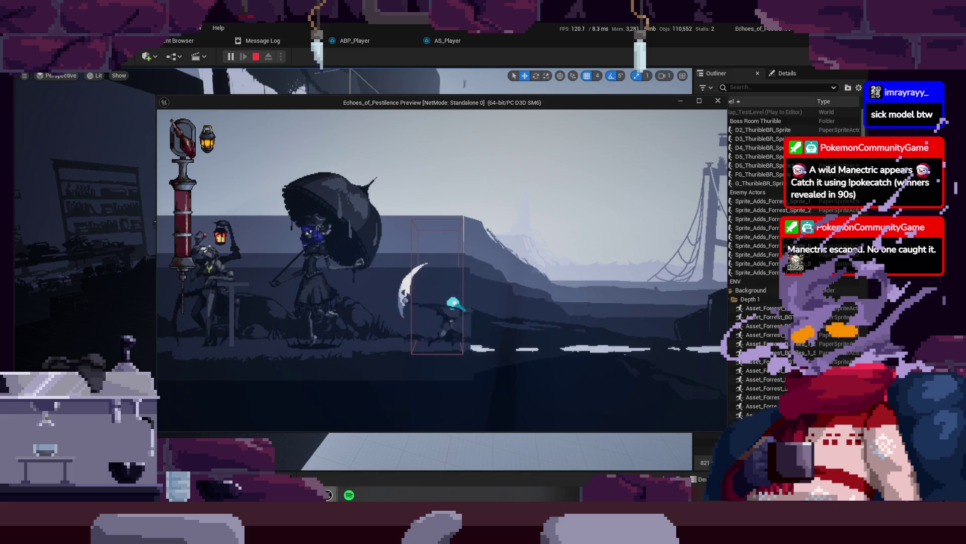
- Test the revised dash and scythe attacks in play, then stop the session
key(a)
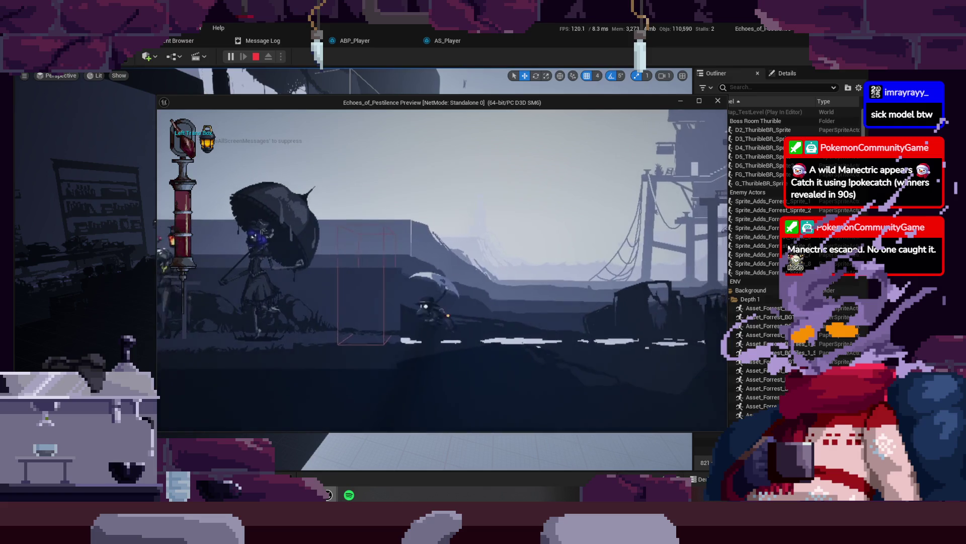
key(a)
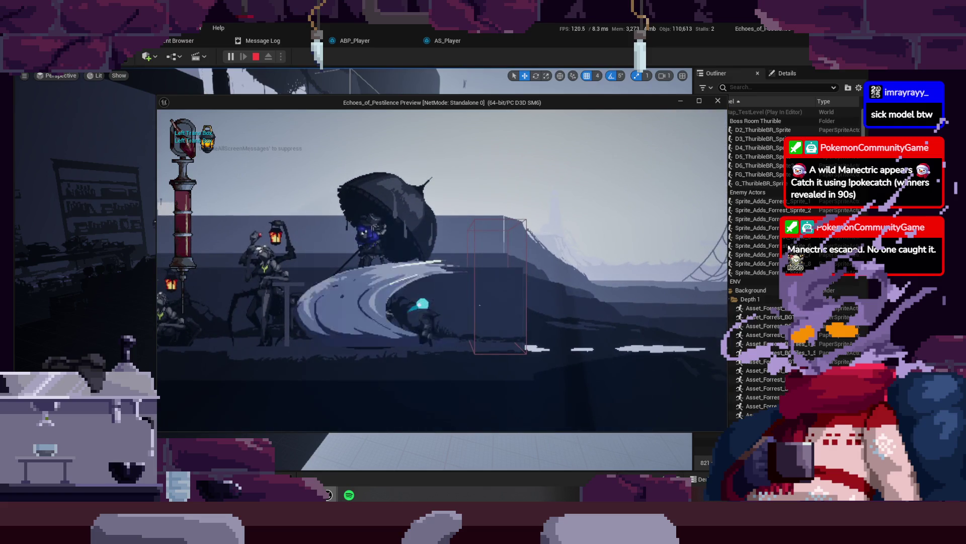
key(a)
key(d)
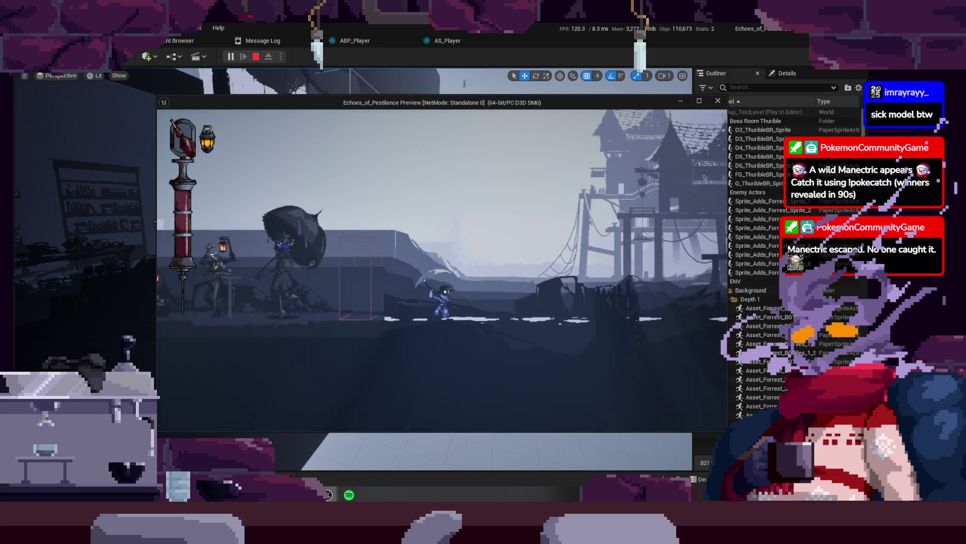
key(Escape)
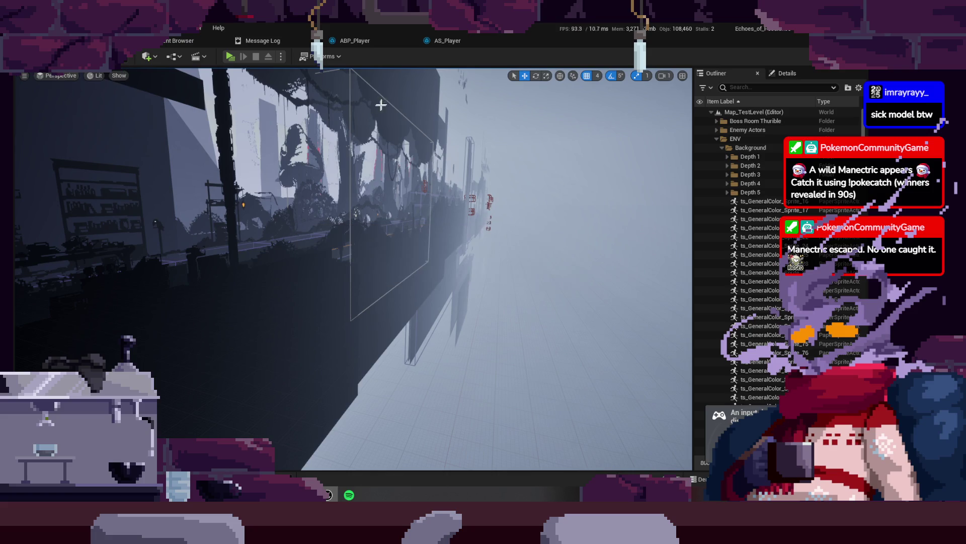
- Save and close the AS_Player and ABP_Player editors, save all, and switch to Aseprite
click(463, 45)
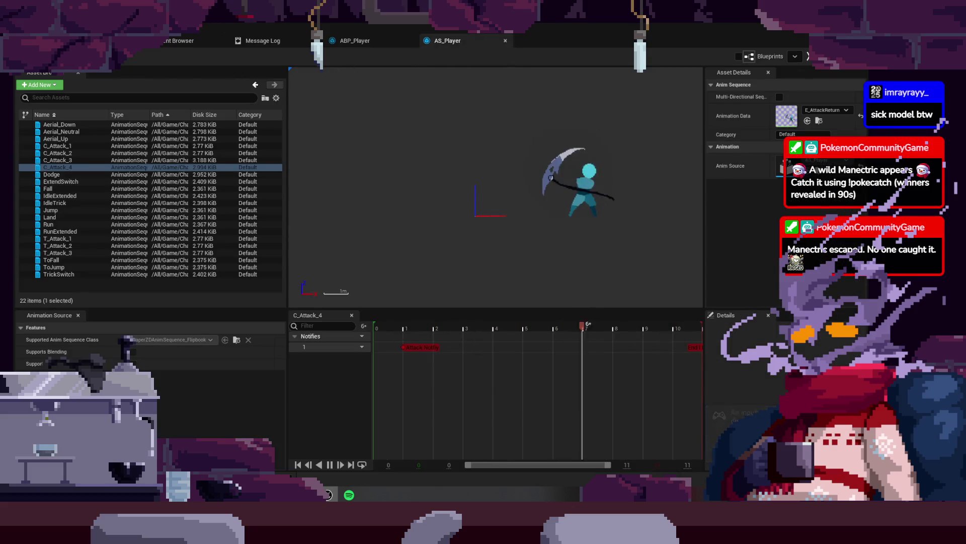
click(506, 40)
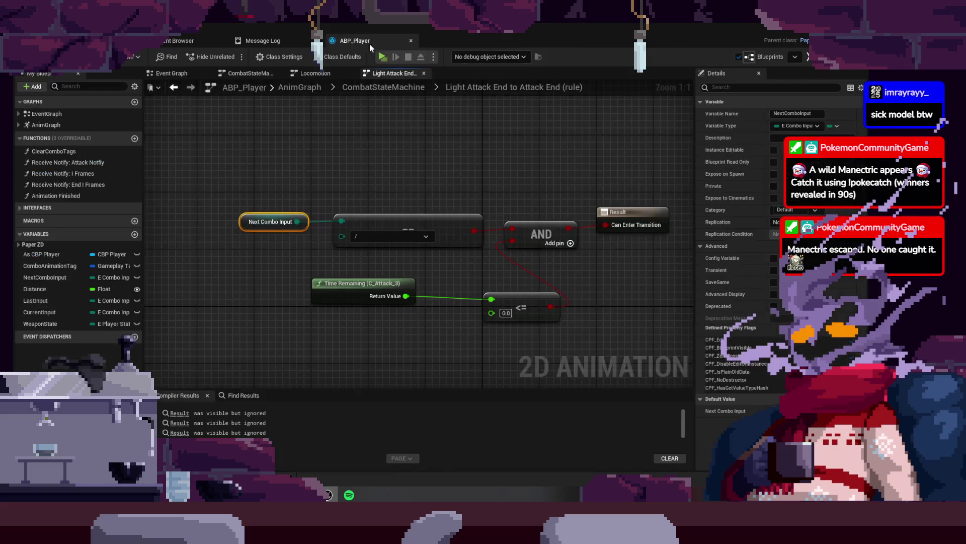
key(ctrl+s)
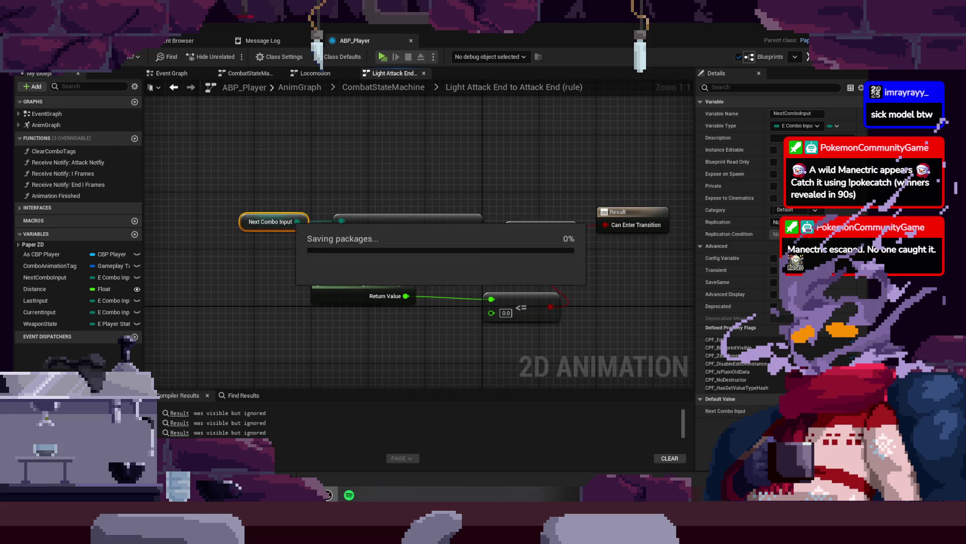
click(411, 41)
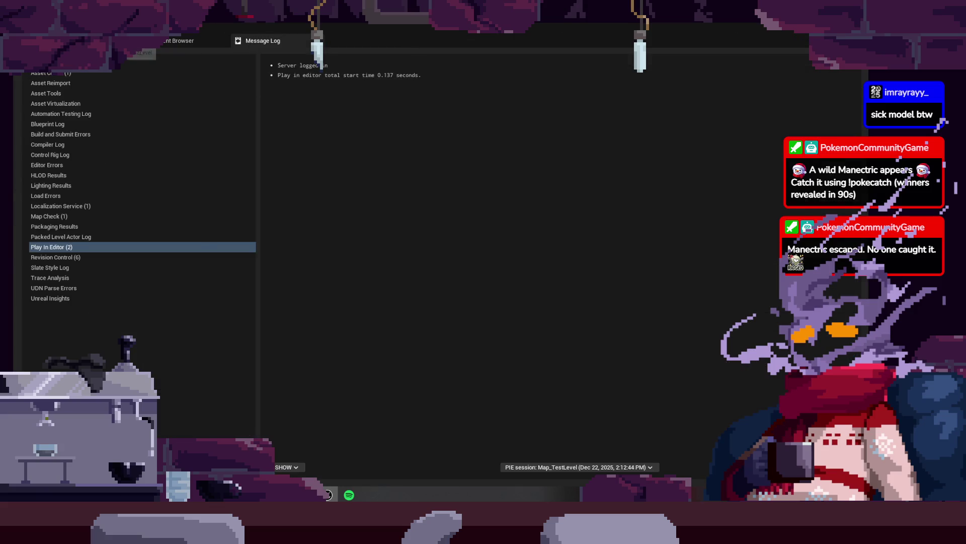
click(144, 53)
key(ctrl+s)
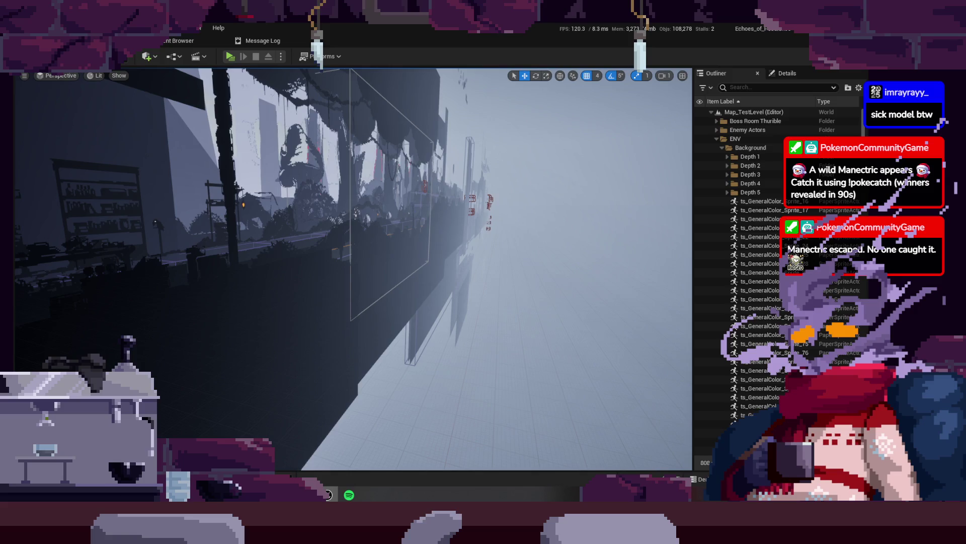
key(alt+Tab)
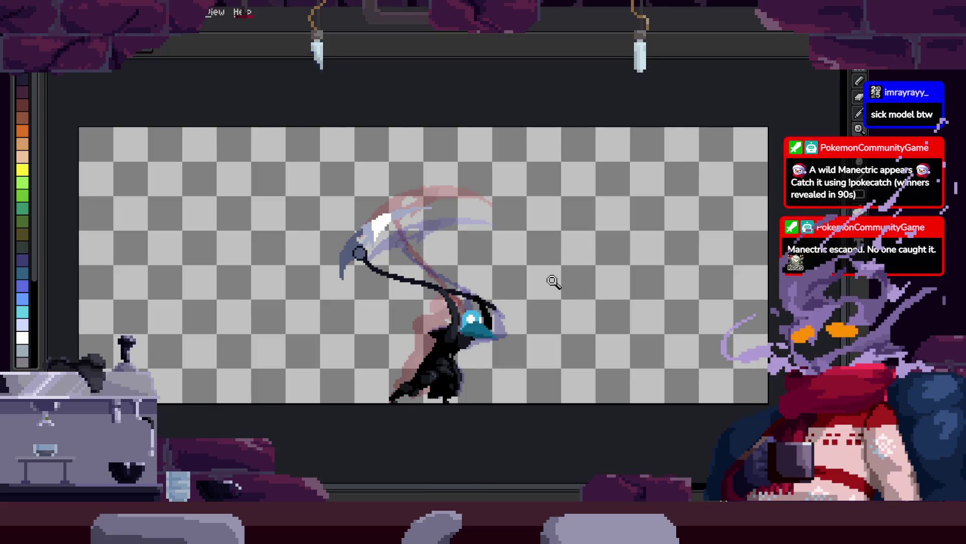
- Play the scythe attack animation across its frames, briefly hiding the timeline
scroll(553, 282, up, 3)
scroll(438, 330, down, 5)
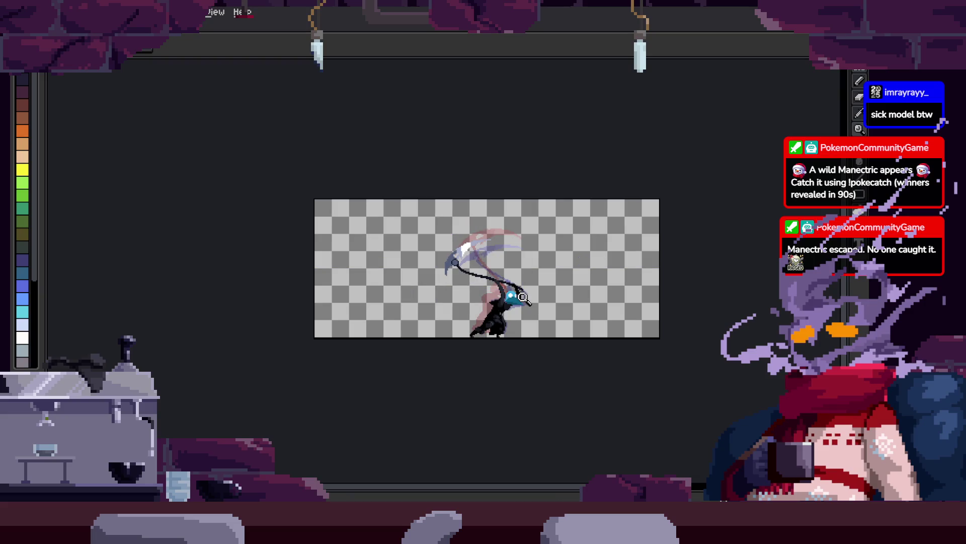
scroll(524, 328, up, 2)
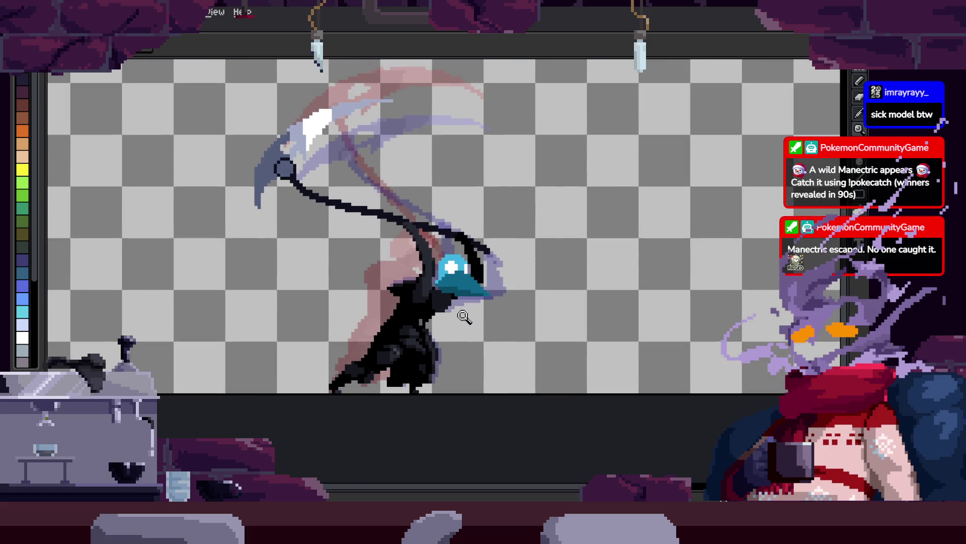
scroll(534, 312, up, 3)
scroll(526, 323, down, 1)
key(Return)
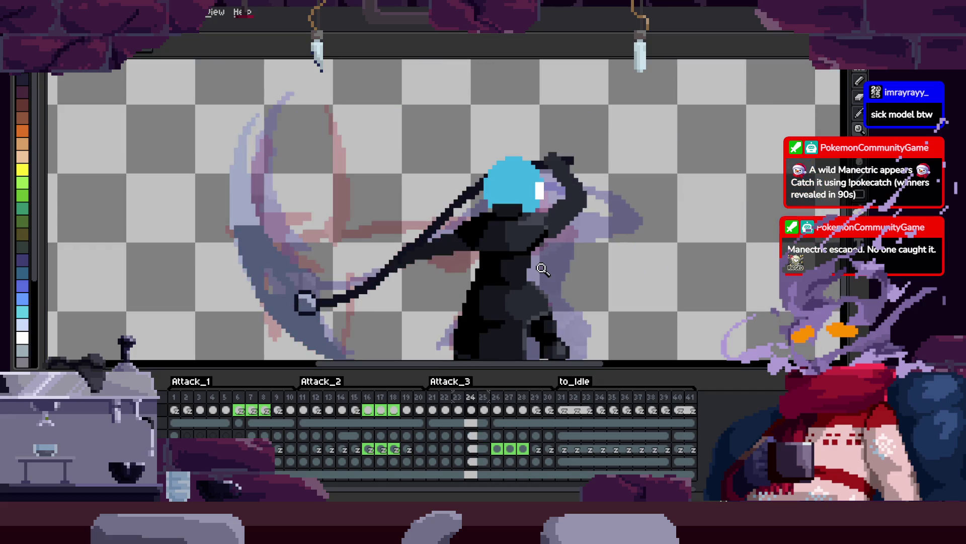
key(Tab)
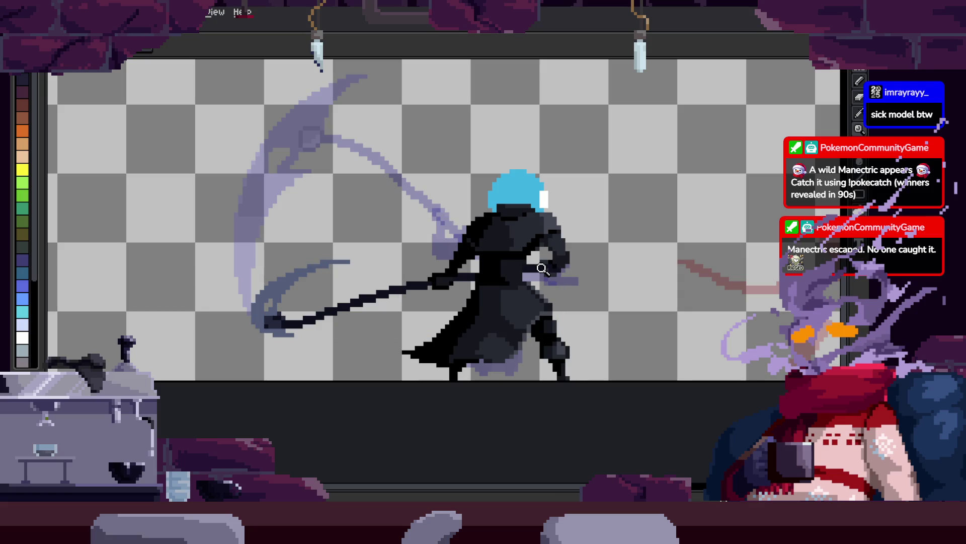
key(Tab)
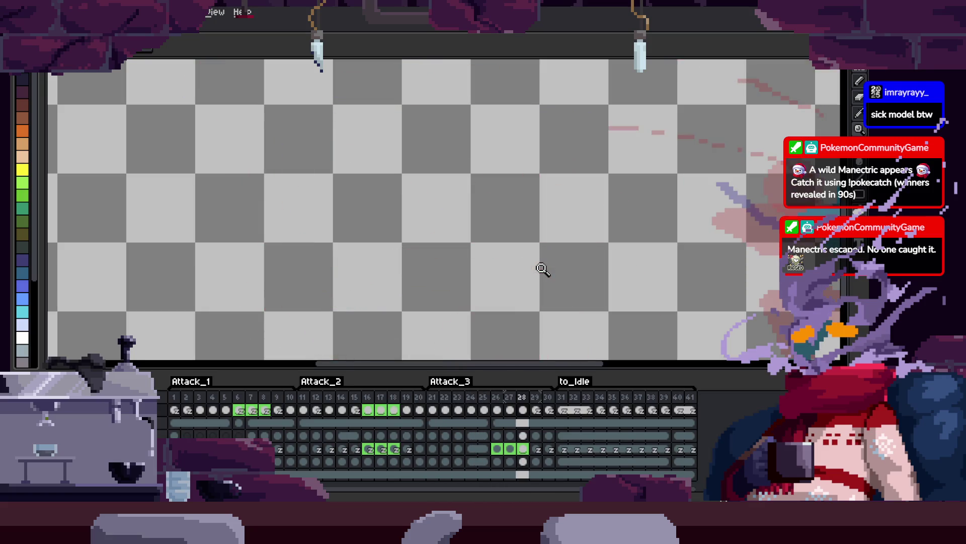
scroll(560, 225, down, 2)
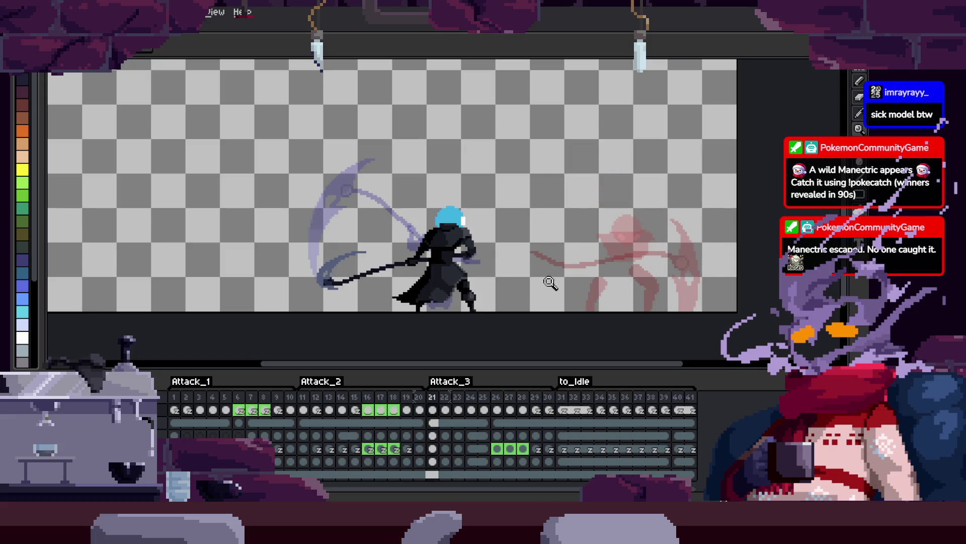
- Switch to the Pencil and open the floating animation preview with F7
key(b)
scroll(516, 271, up, 3)
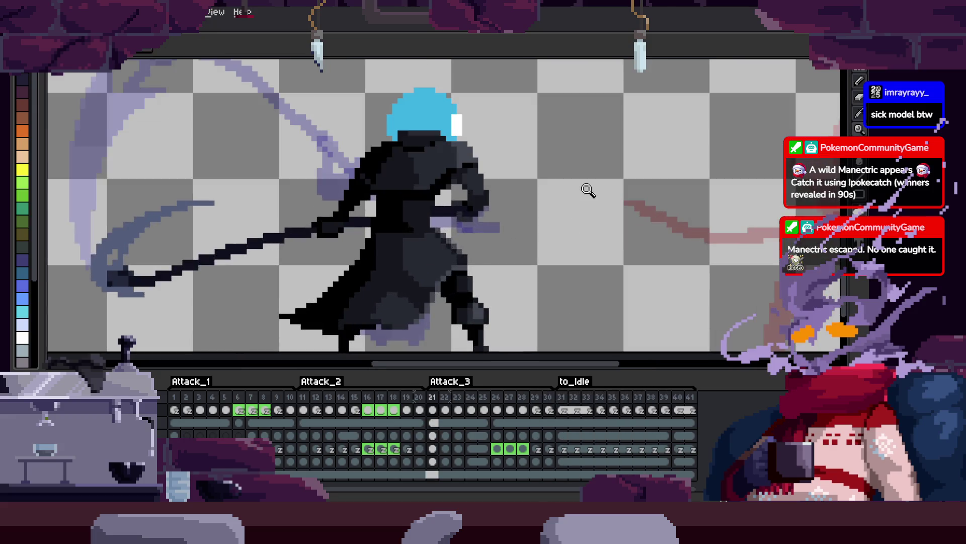
key(F7)
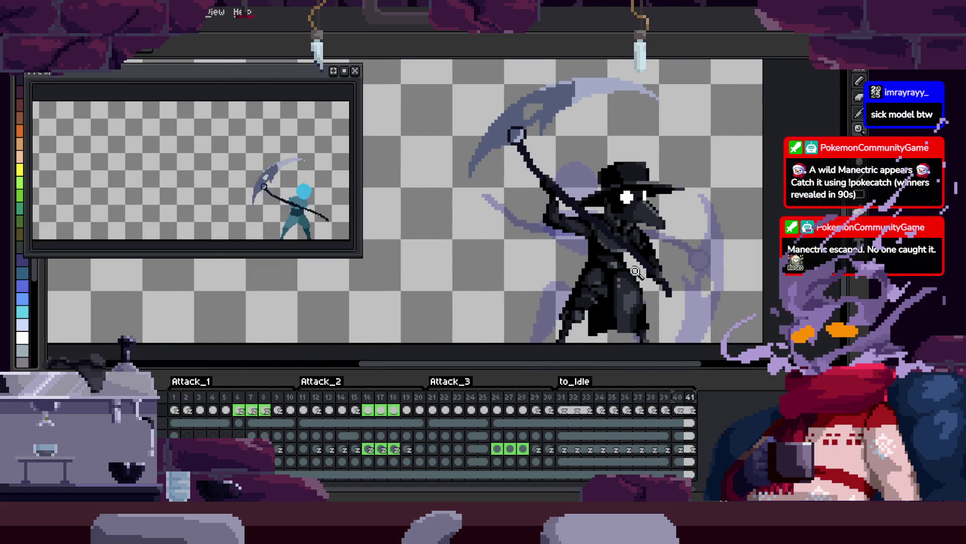
- Zoom in and out on the playing attack animation while hiding the timeline for more canvas room
scroll(654, 275, down, 1)
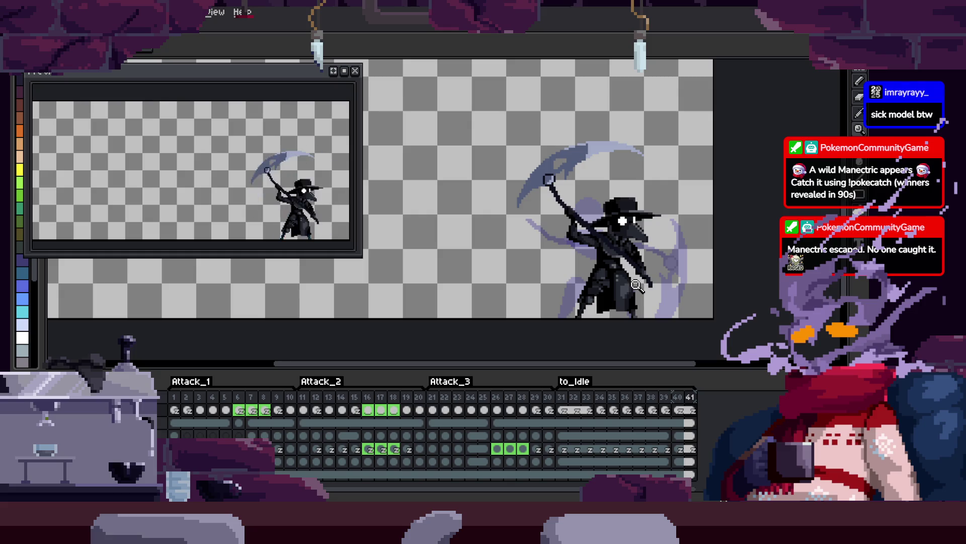
scroll(654, 272, up, 3)
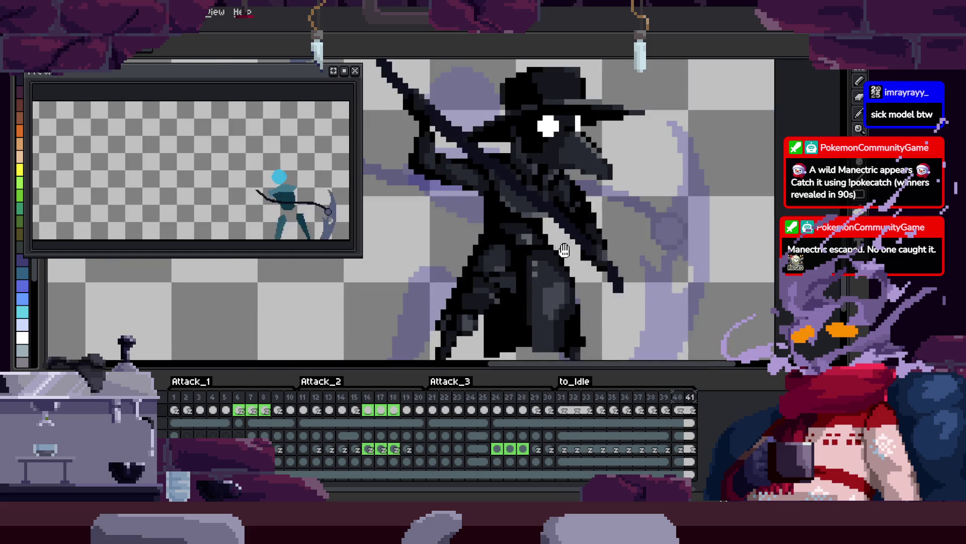
scroll(599, 267, down, 2)
key(Tab)
key(Tab)
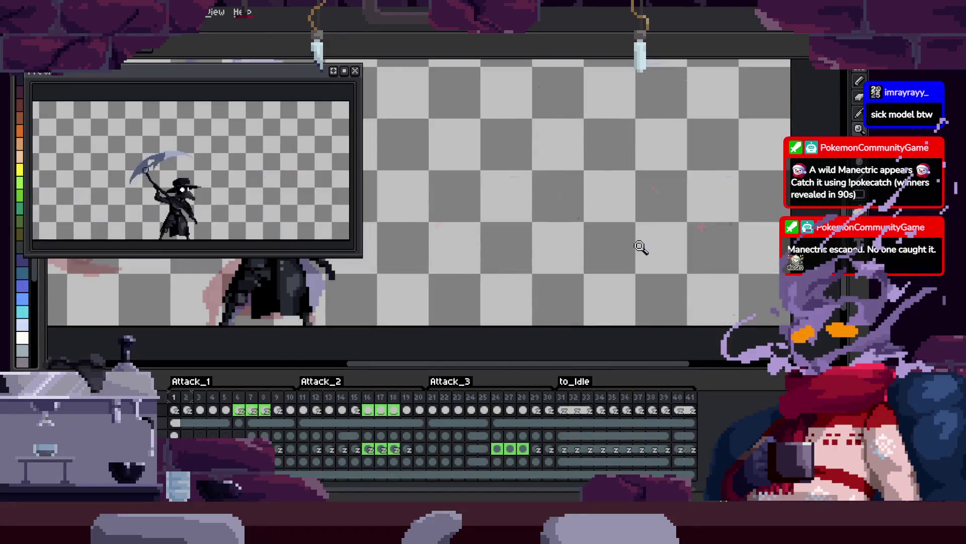
scroll(612, 226, down, 2)
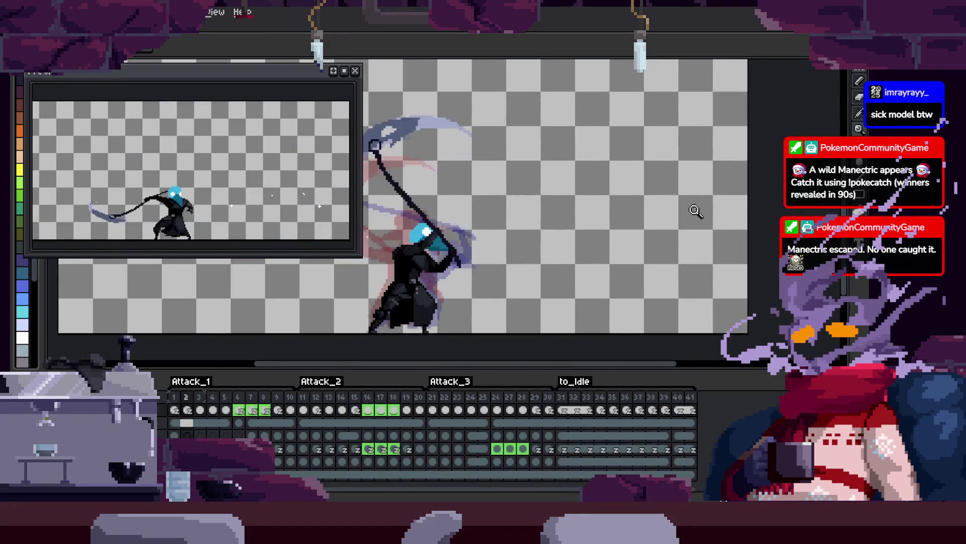
scroll(560, 222, up, 4)
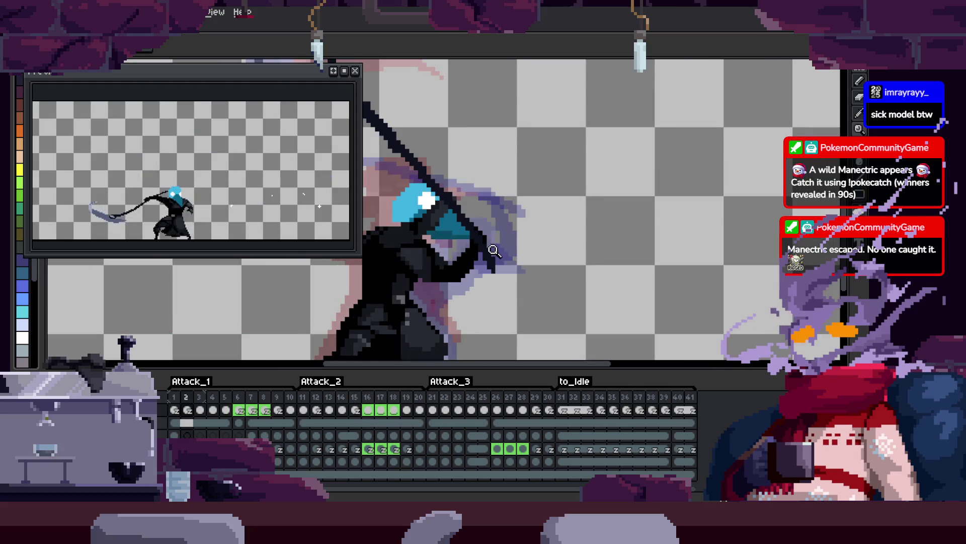
key(Tab)
scroll(549, 222, down, 1)
- Recentre the character and show the timeline on frame 27 over the dark grey background
key(Tab)
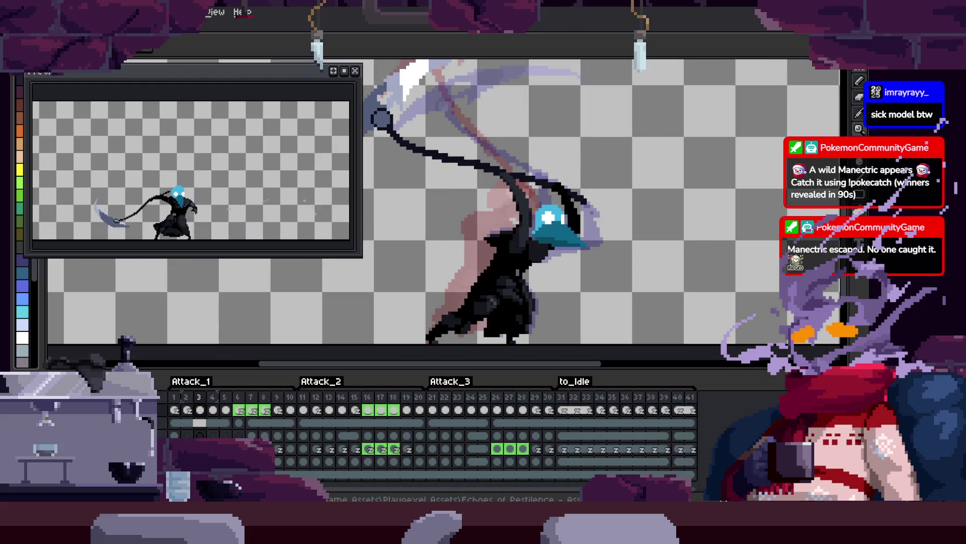
key(Tab)
scroll(280, 349, down, 1)
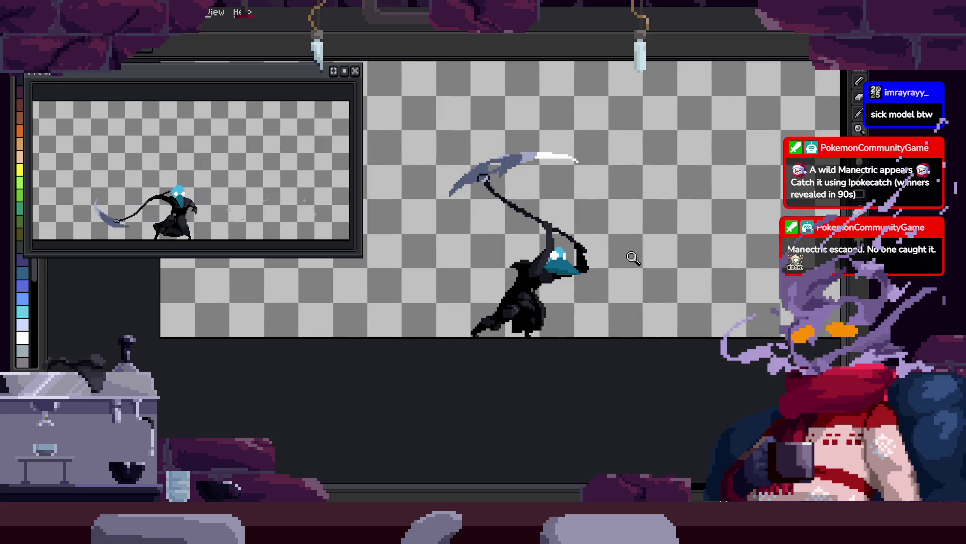
drag(626, 259, 596, 277)
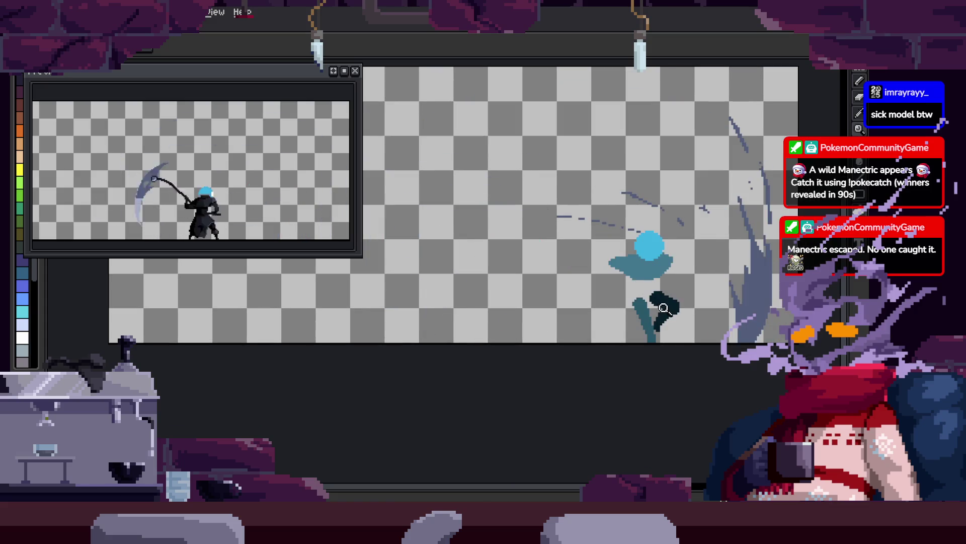
key(Tab)
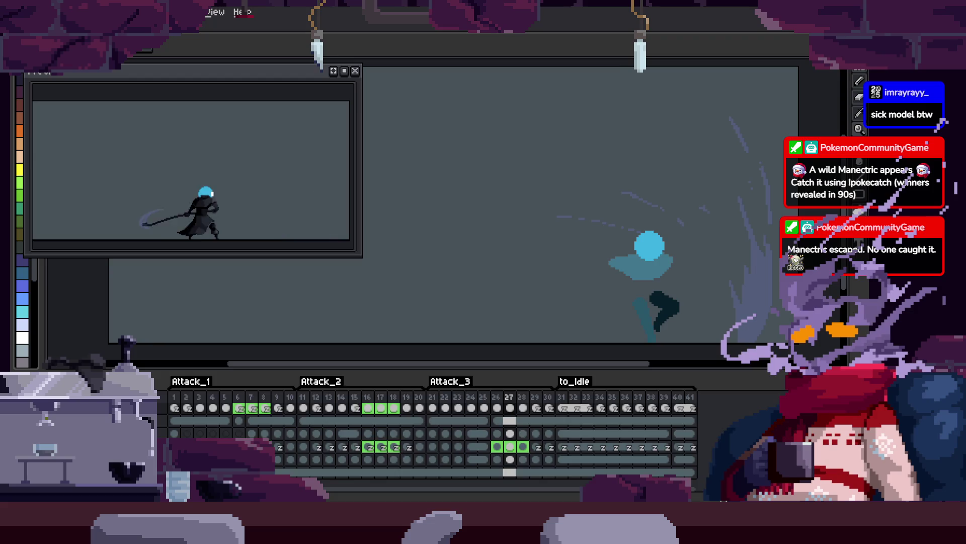
- Zoom in on the blue sketch figure and enable onion skinning with F3
key(Tab)
click(648, 265)
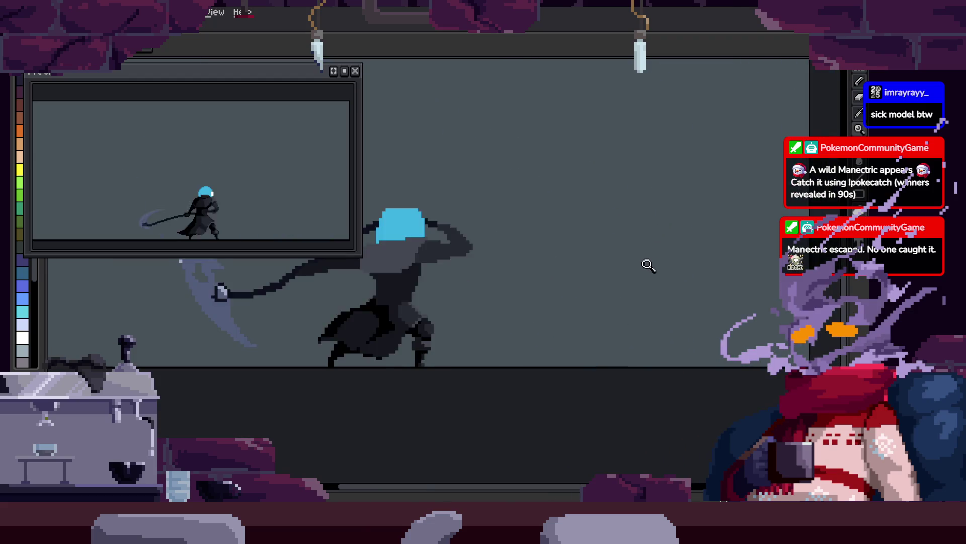
click(549, 297)
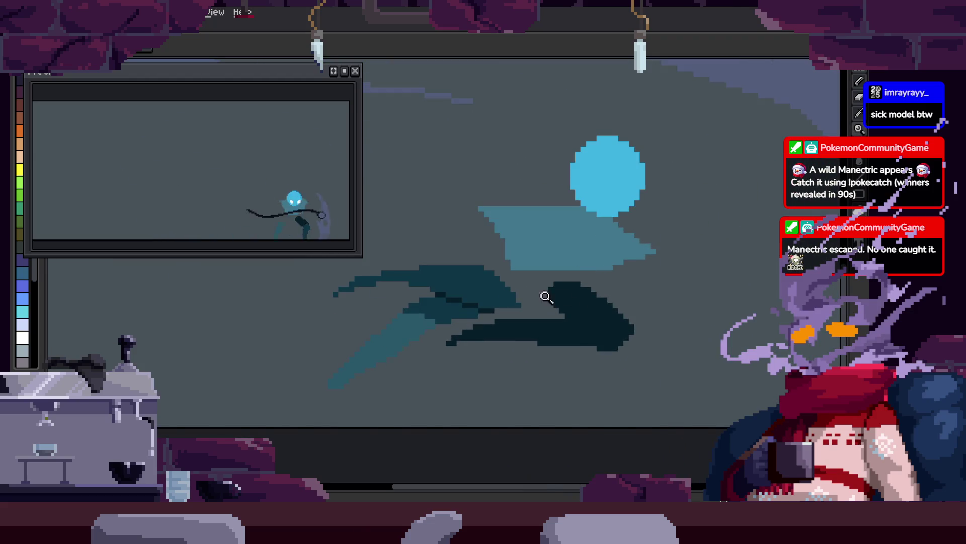
key(Tab)
key(F3)
key(Tab)
scroll(555, 298, down, 2)
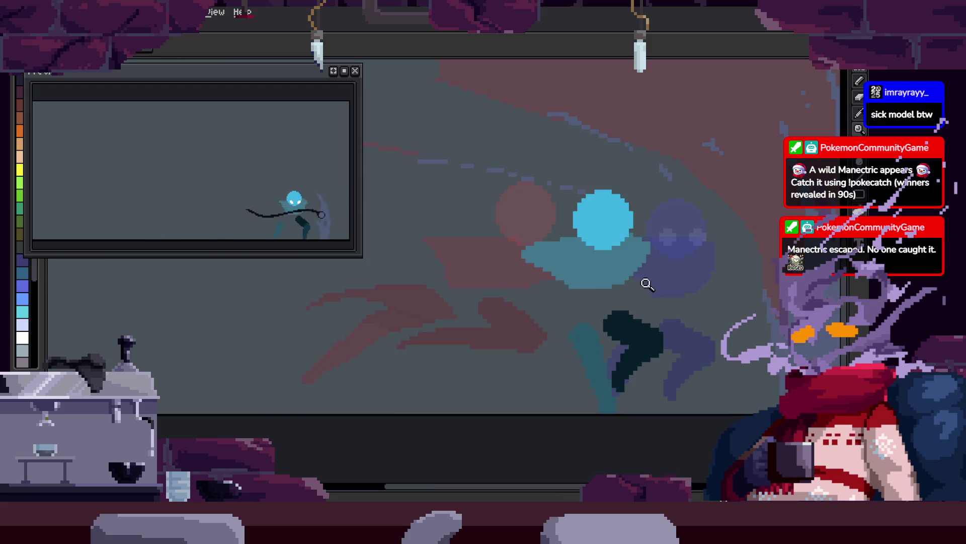
scroll(629, 297, down, 1)
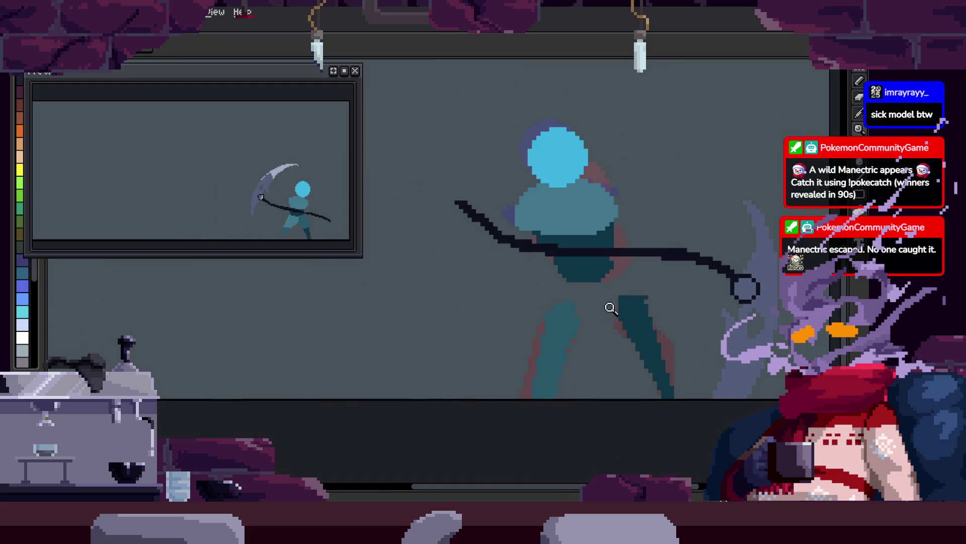
- Outline the figure's leg as a freehand lasso selection
key(b)
scroll(494, 398, up, 3)
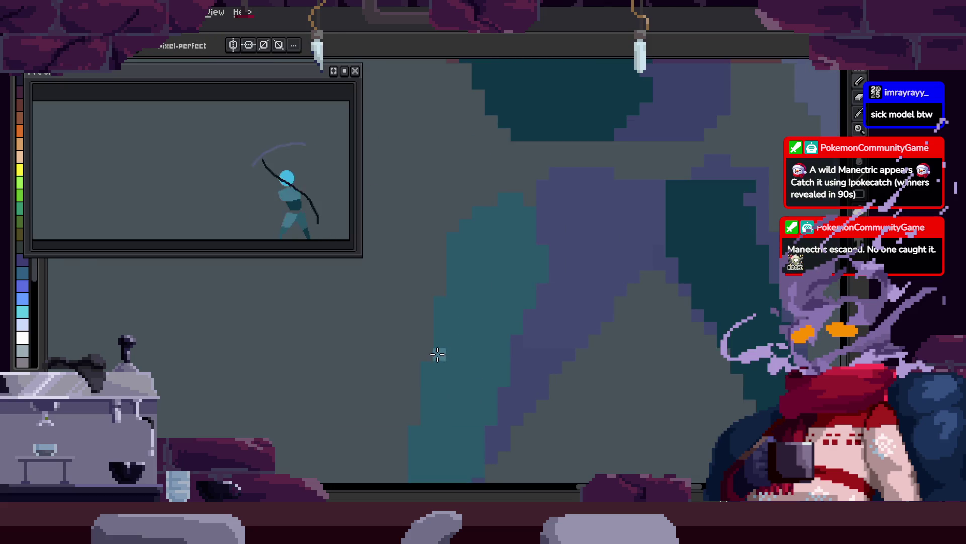
key(z)
scroll(579, 308, down, 2)
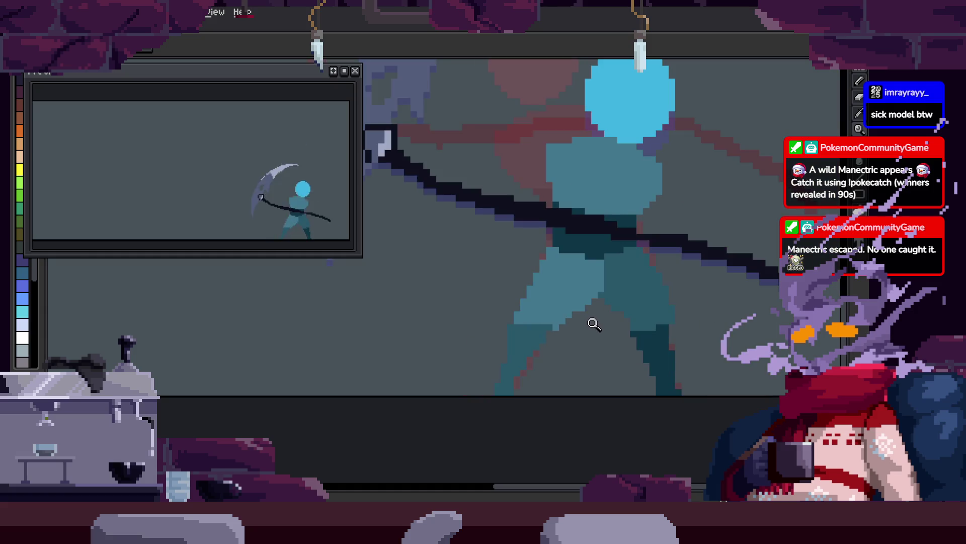
key(q)
mouse_move(518, 327)
mouse_down()
mouse_move(539, 393)
mouse_move(589, 305)
mouse_up()
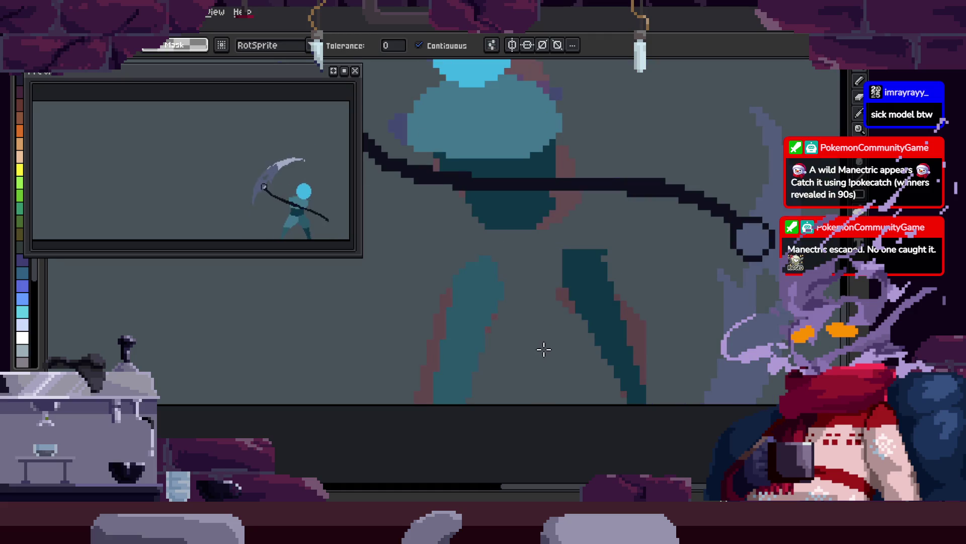
- Zoom in on the legs and touch up their pixels with pencil, fill and eyedropper
key(b)
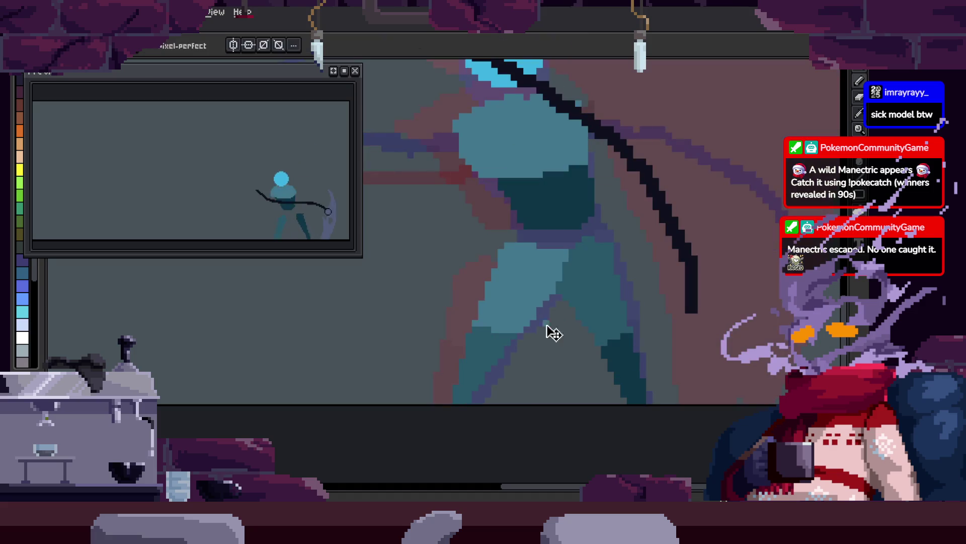
scroll(502, 292, down, 1)
key(z)
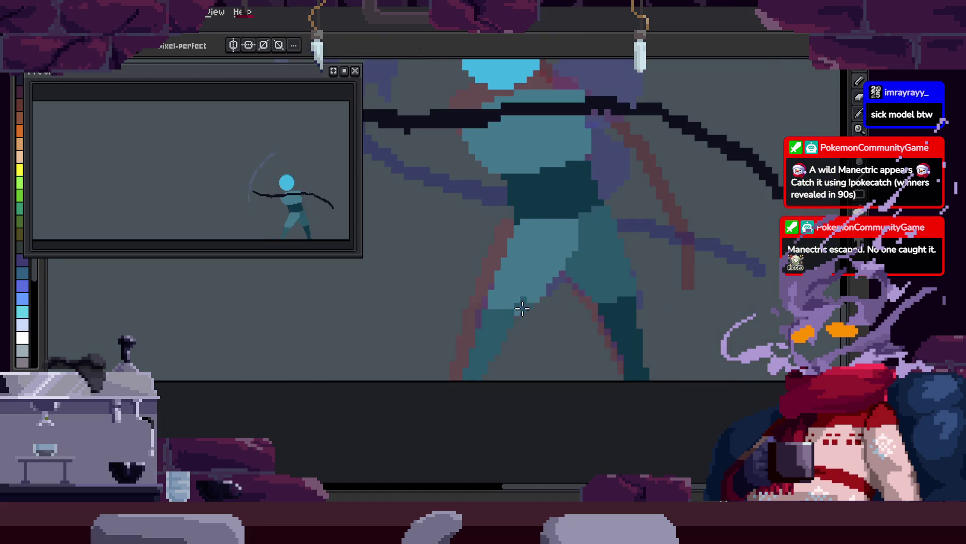
click(506, 318)
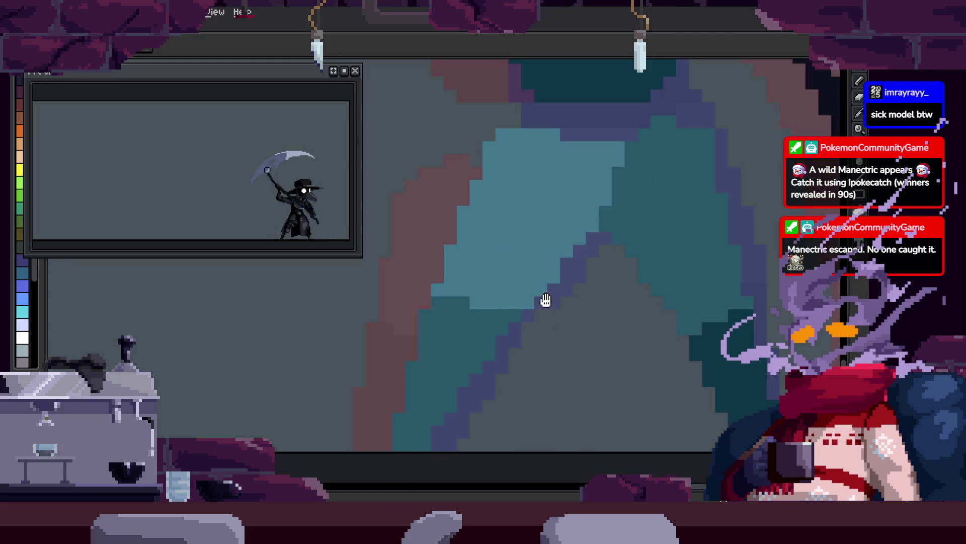
key(g)
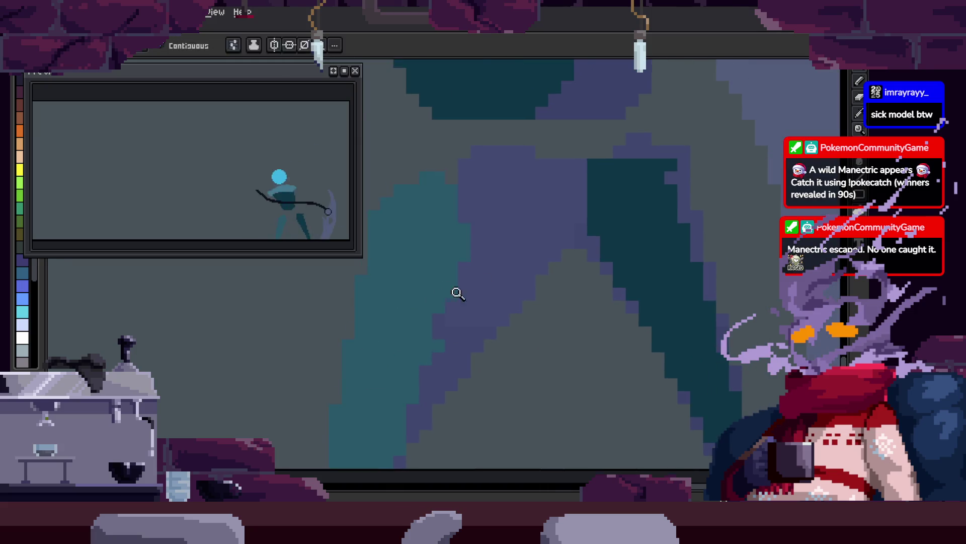
scroll(455, 290, down, 2)
key(b)
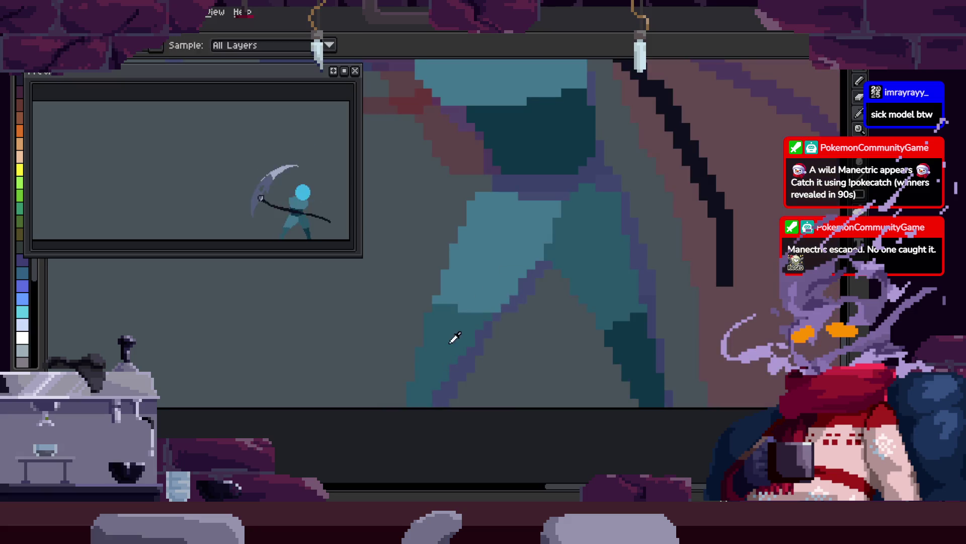
key(e)
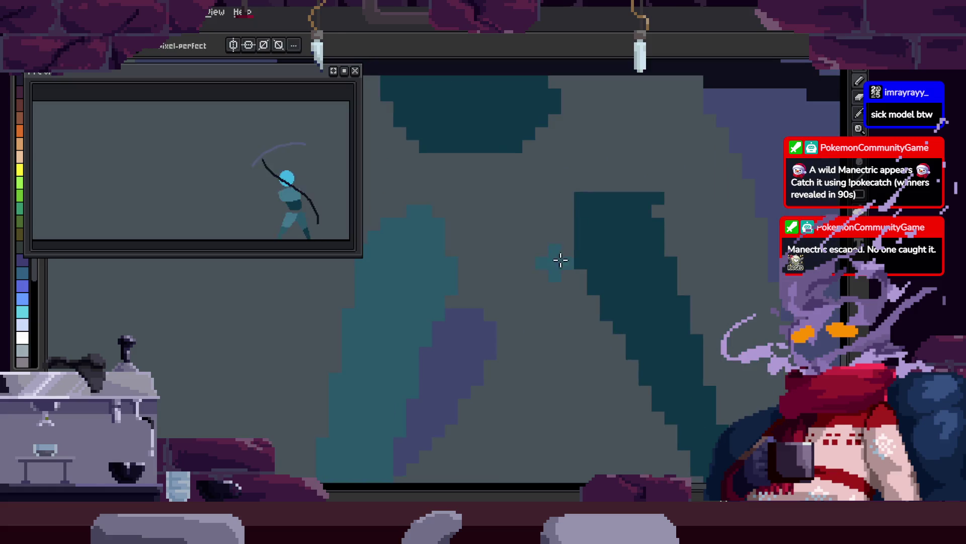
key(g)
key(b)
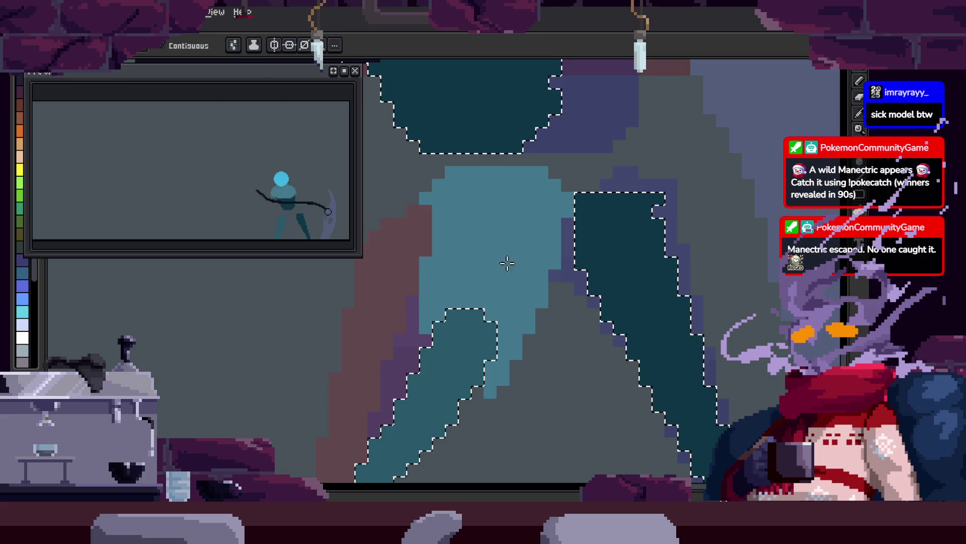
key(i)
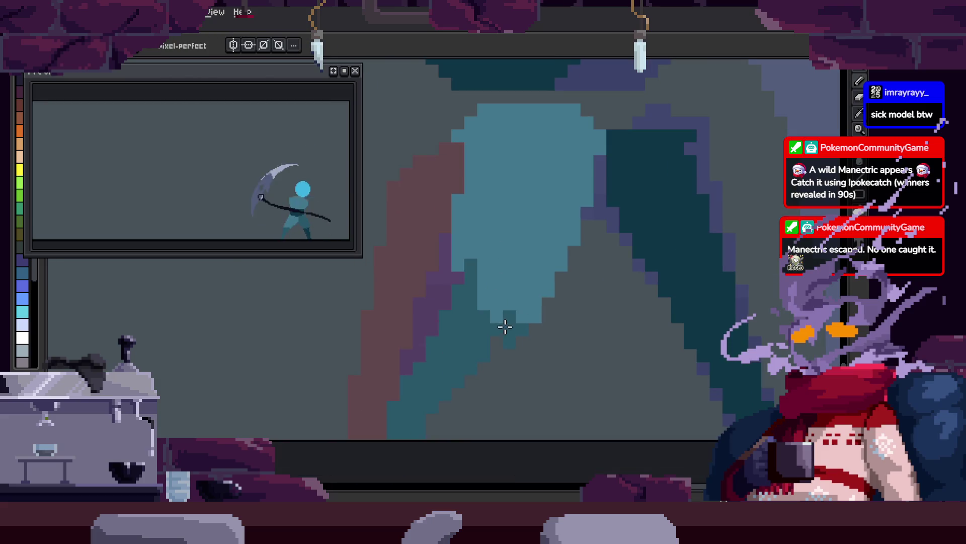
key(b)
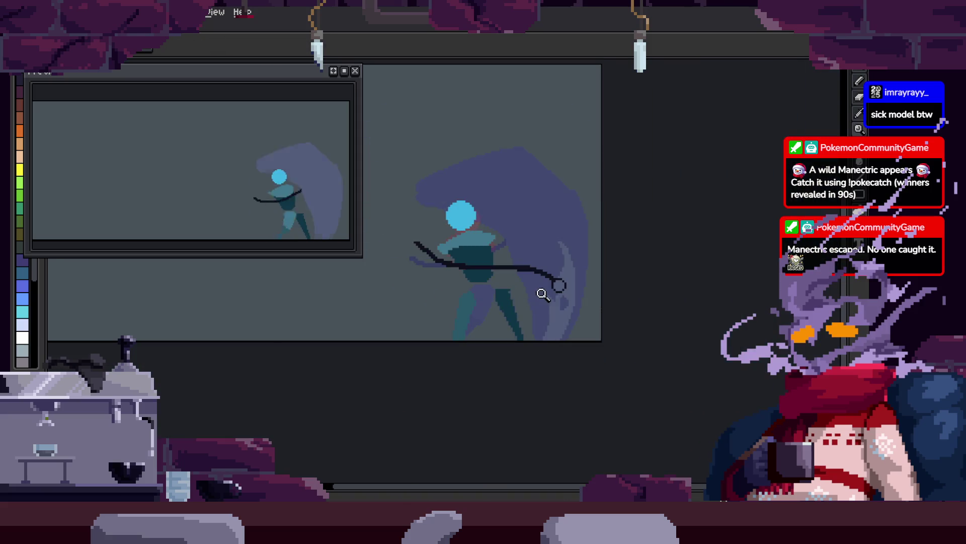
key(z)
scroll(555, 215, up, 1)
- Repaint the dark teal leg strip in mid teal
key(i)
key(w)
drag(681, 282, 604, 282)
click(604, 283)
key(b)
mouse_move(538, 269)
mouse_down()
mouse_move(615, 366)
mouse_move(641, 313)
mouse_up()
key(ctrl+d)
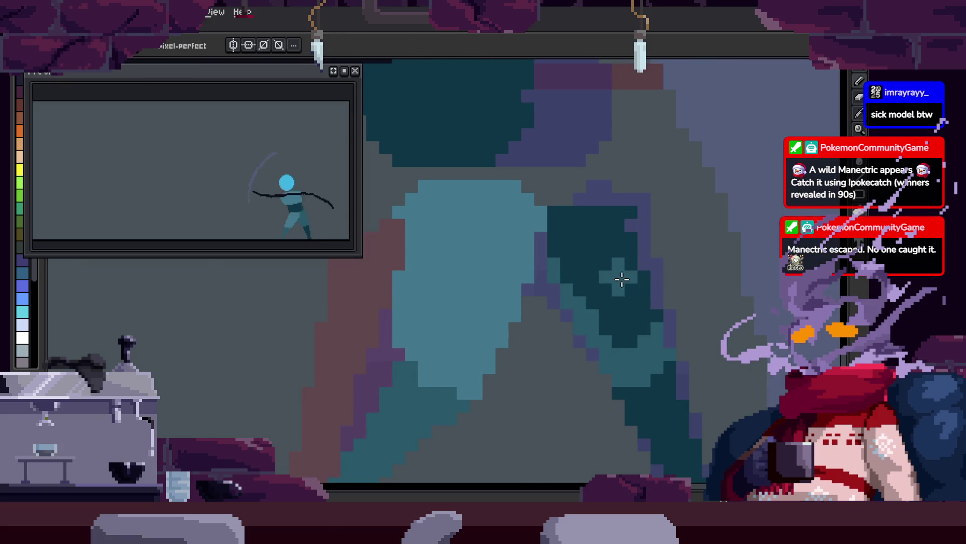
key(g)
click(570, 321)
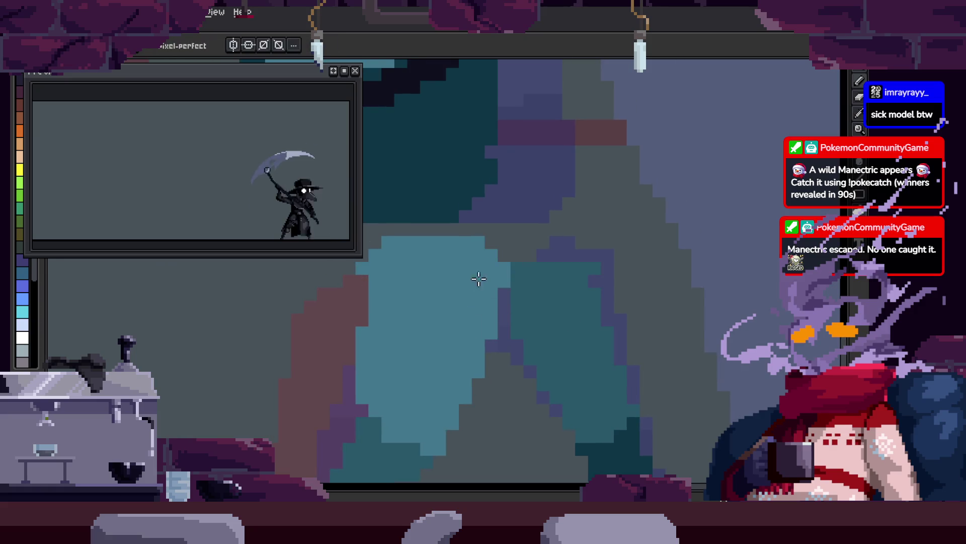
- Touch up torso pixels with the pencil, then zoom out to check the figure
scroll(604, 299, down, 4)
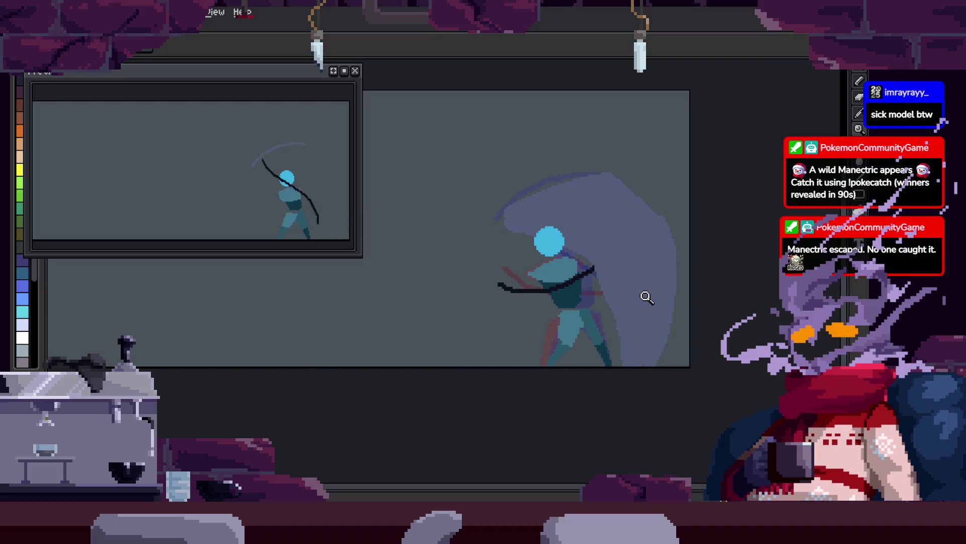
scroll(579, 326, up, 5)
key(b)
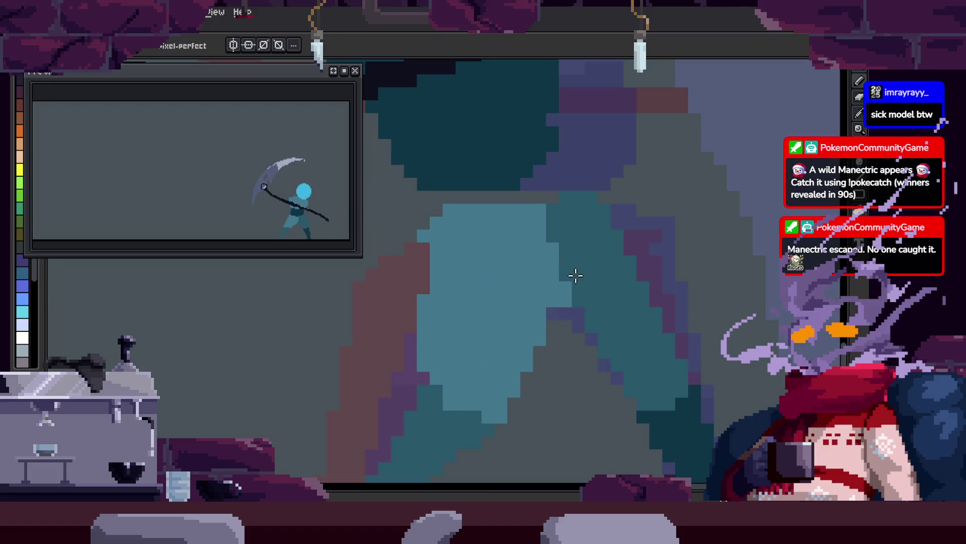
key(z)
scroll(490, 307, down, 2)
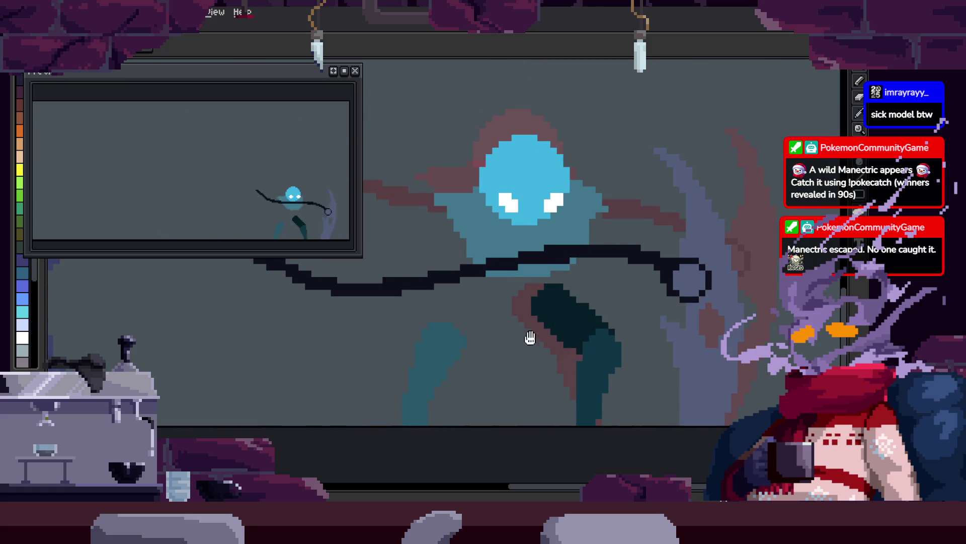
- Select the figure's same-coloured body regions with the magic wand, then deselect
click(479, 281)
key(w)
click(473, 285)
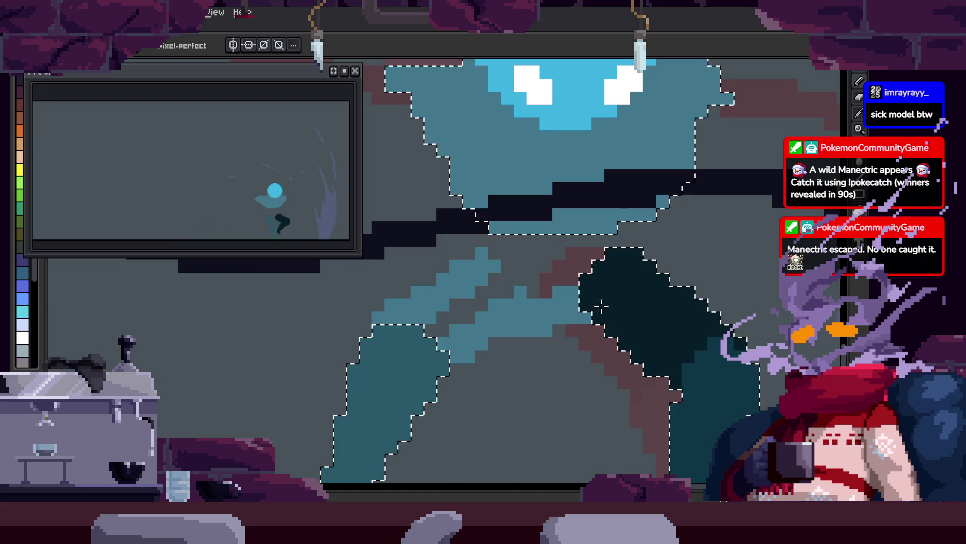
key(ctrl+d)
scroll(563, 302, up, 2)
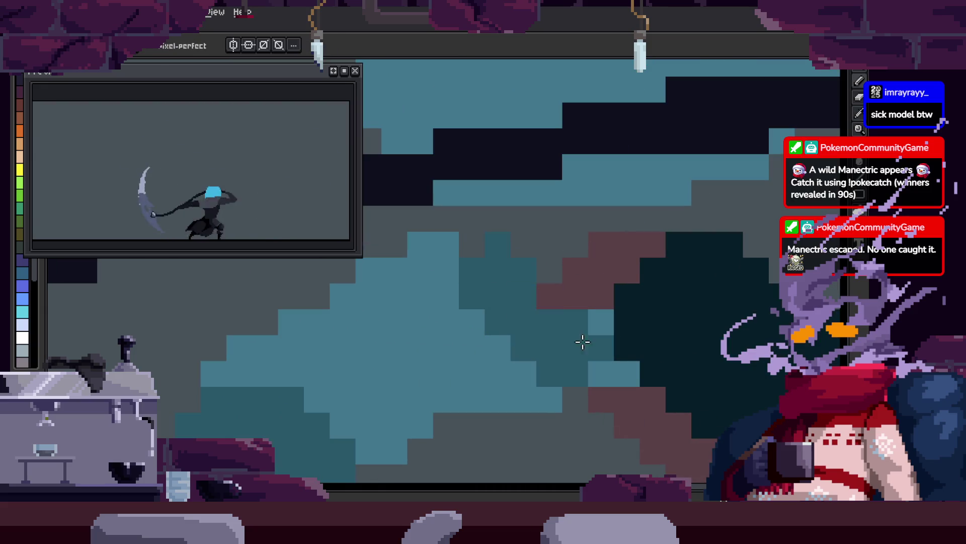
key(z)
scroll(582, 317, down, 3)
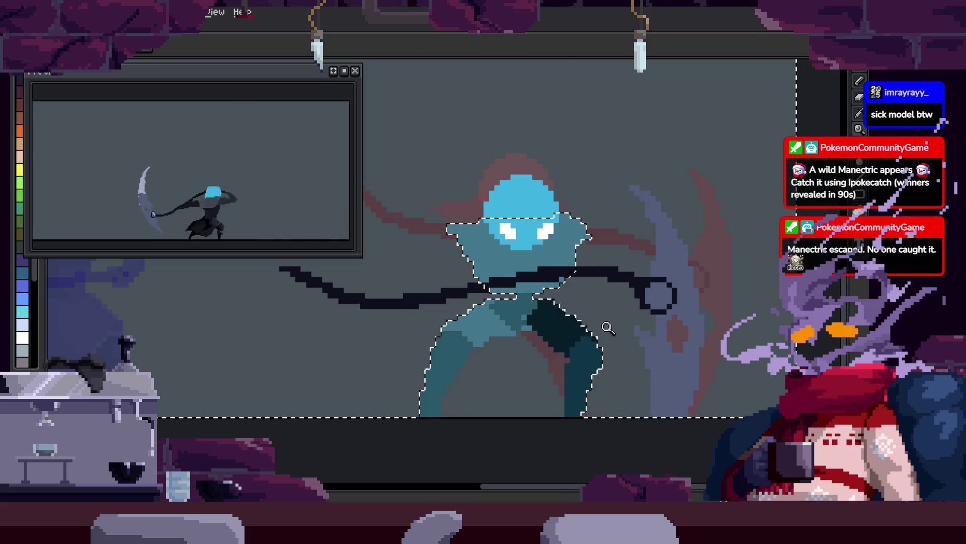
scroll(519, 341, up, 2)
scroll(519, 341, up, 2)
- Touch up body pixels with the pencil, zooming out to view the whole figure
key(b)
scroll(452, 291, down, 2)
key(z)
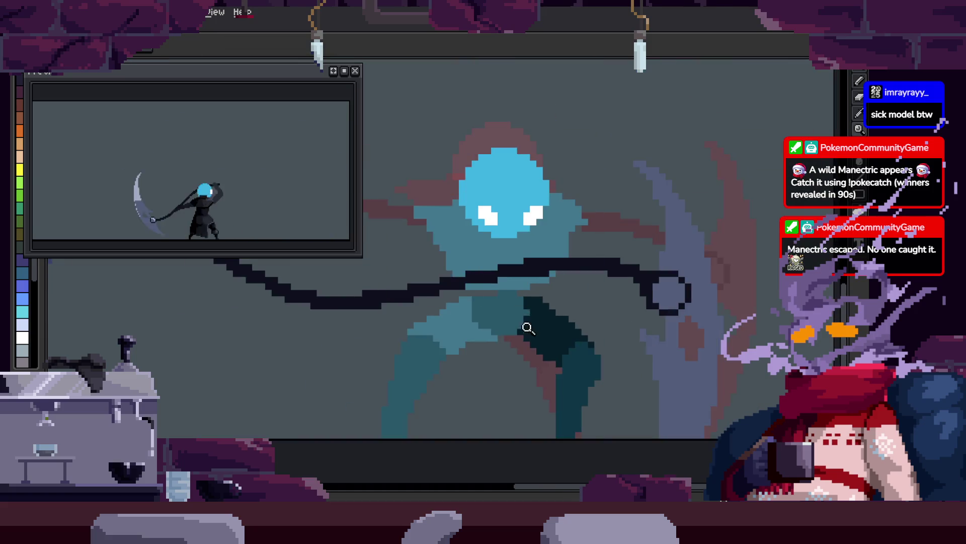
scroll(548, 288, down, 1)
scroll(518, 302, up, 2)
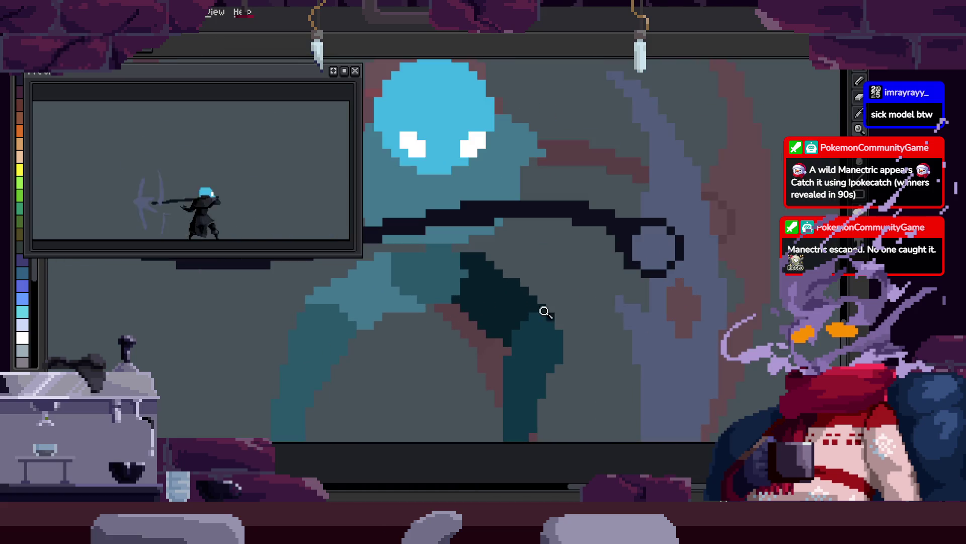
scroll(478, 267, up, 2)
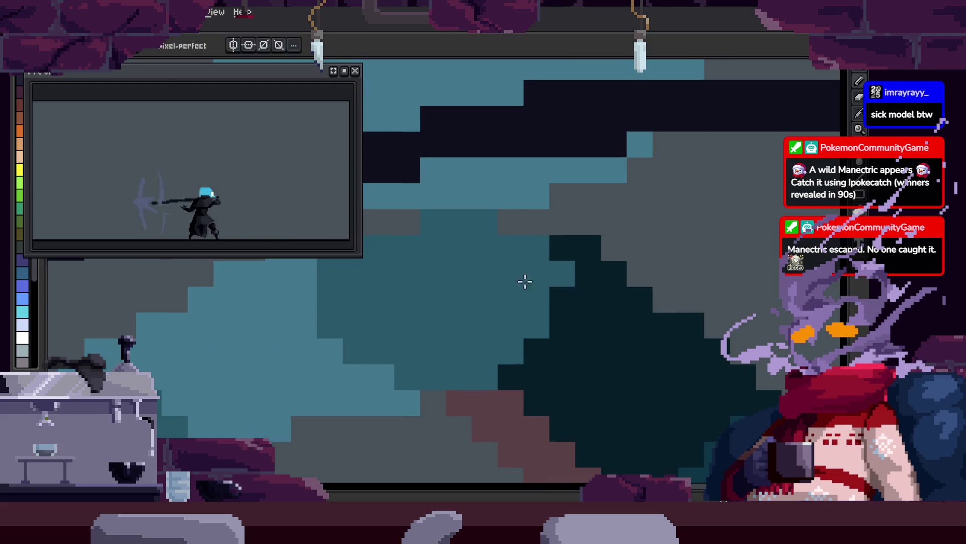
scroll(524, 284, down, 3)
scroll(512, 273, up, 1)
scroll(526, 284, up, 1)
- Sample a colour from the canvas and keep refining the figure's pixels
key(i)
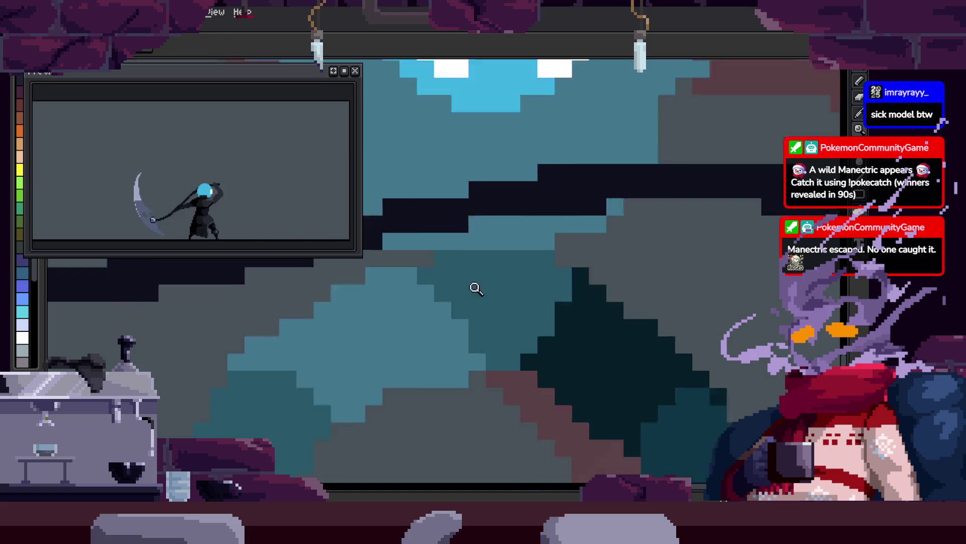
key(b)
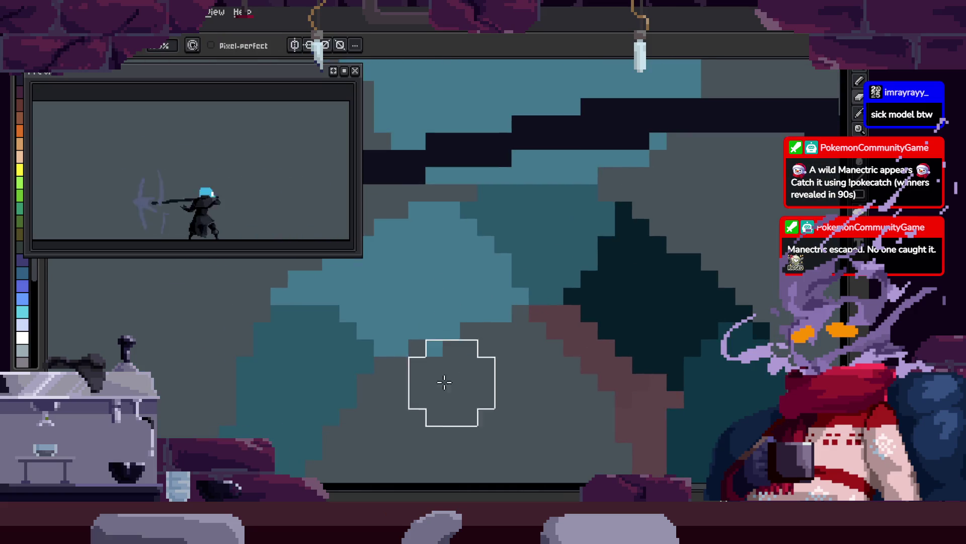
key(z)
scroll(453, 381, down, 2)
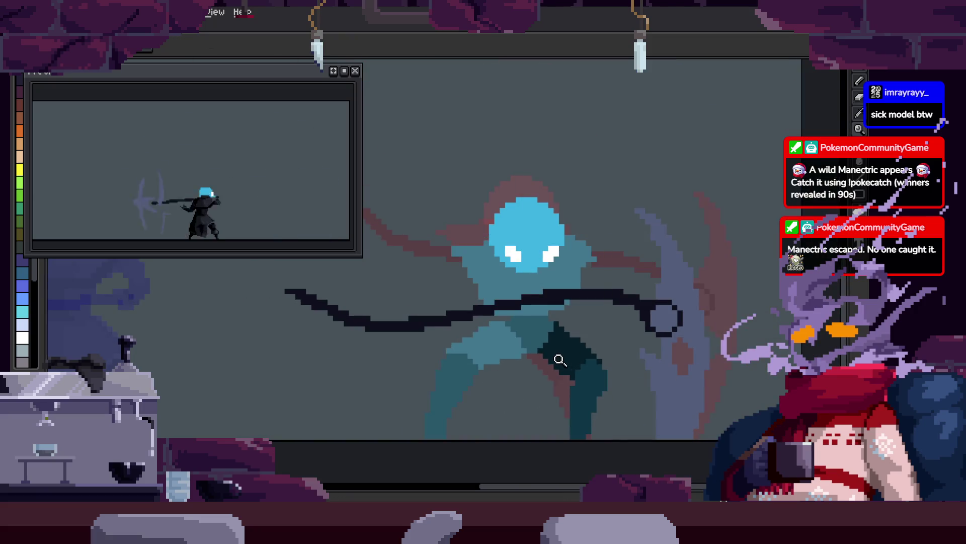
scroll(561, 359, down, 1)
scroll(464, 334, up, 2)
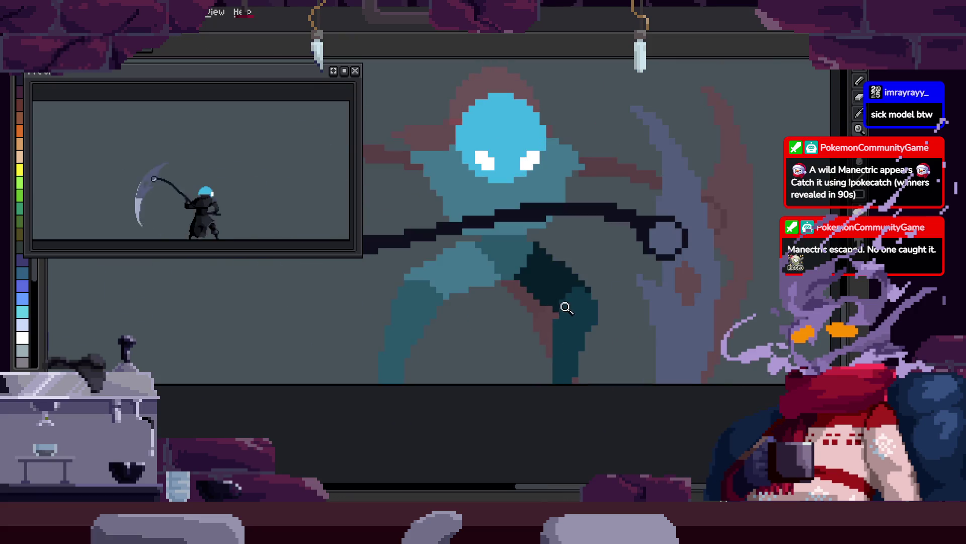
scroll(513, 227, up, 1)
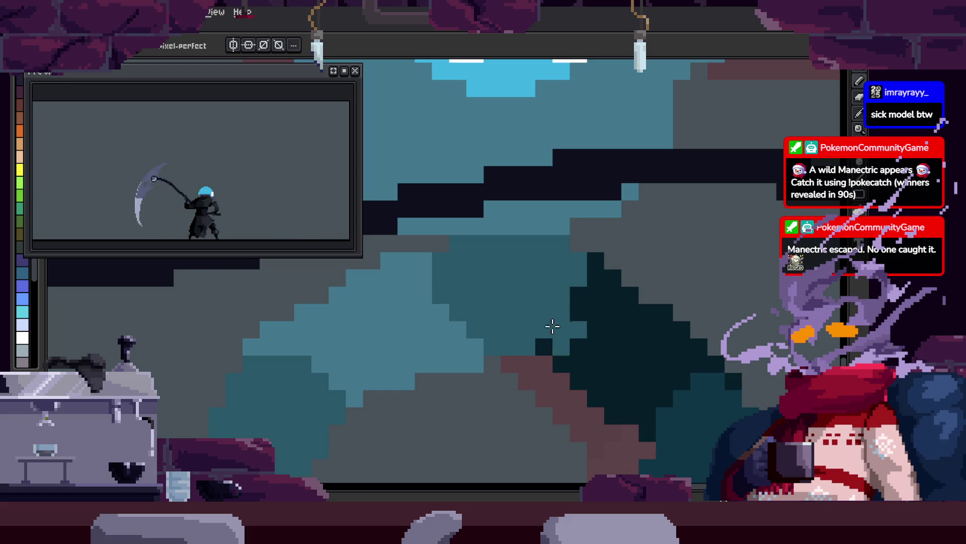
key(z)
scroll(479, 330, down, 2)
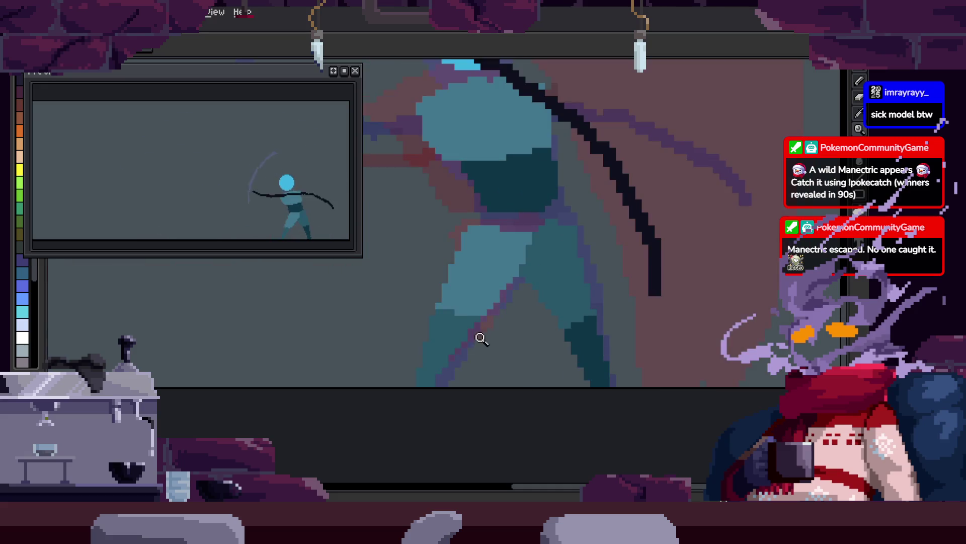
scroll(603, 281, down, 1)
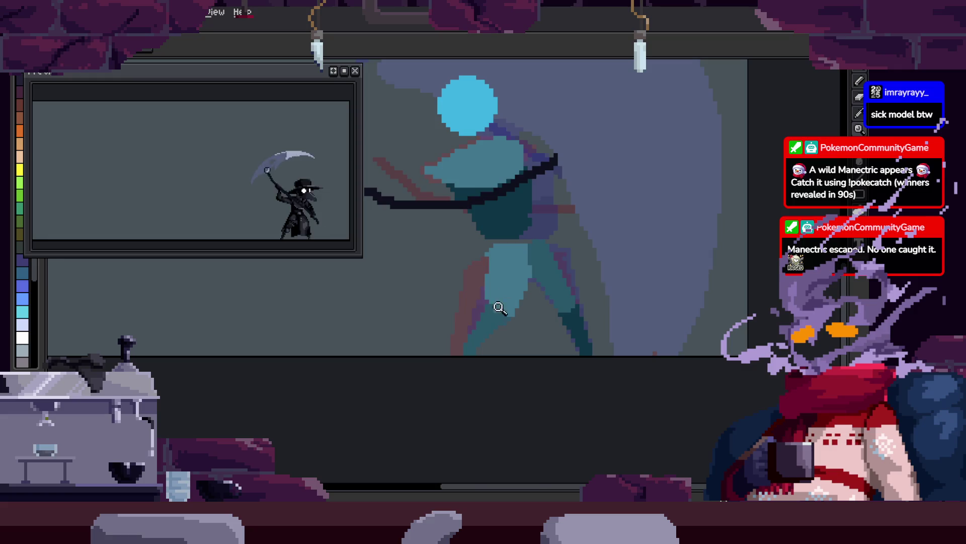
- Select the light-blue leg region and draw a teal stroke up from the leg's bottom
click(499, 308)
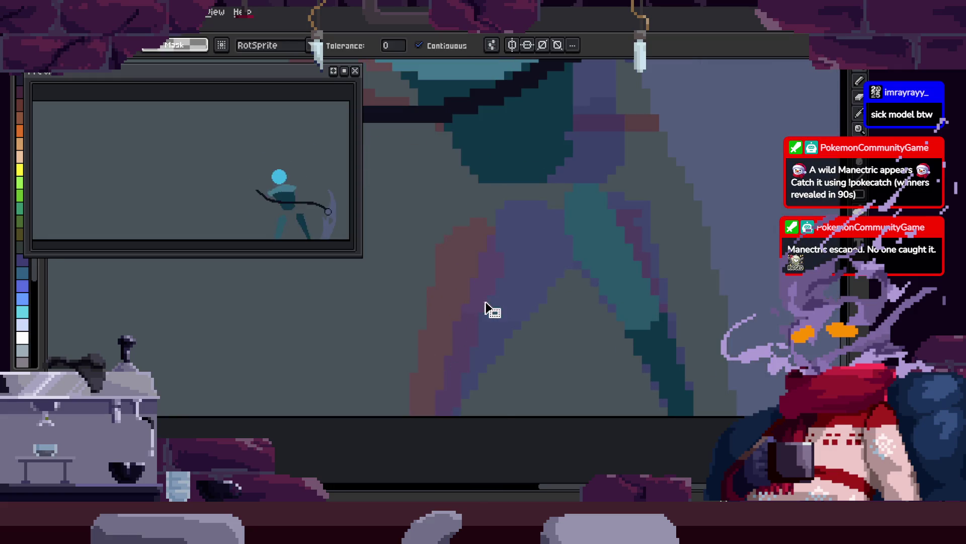
click(529, 279)
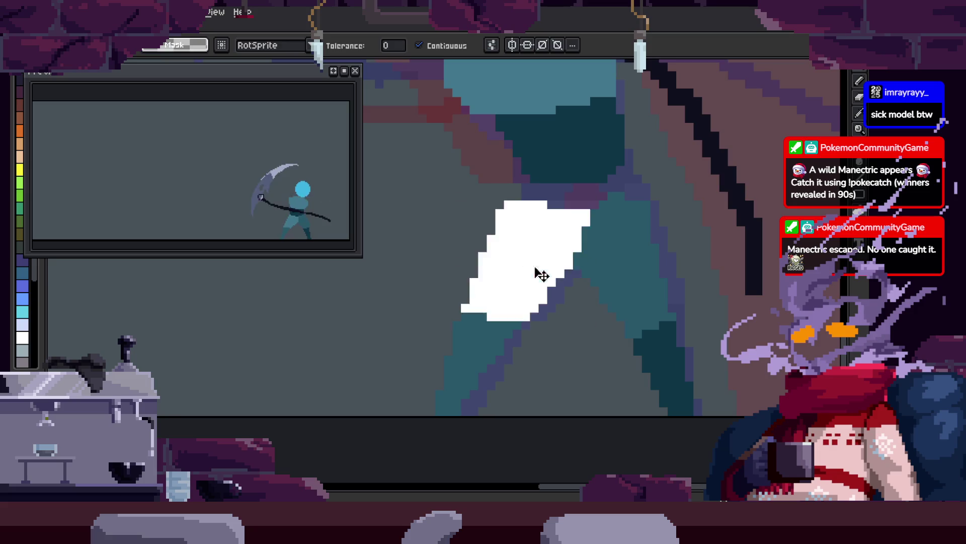
key(z)
scroll(565, 323, down, 2)
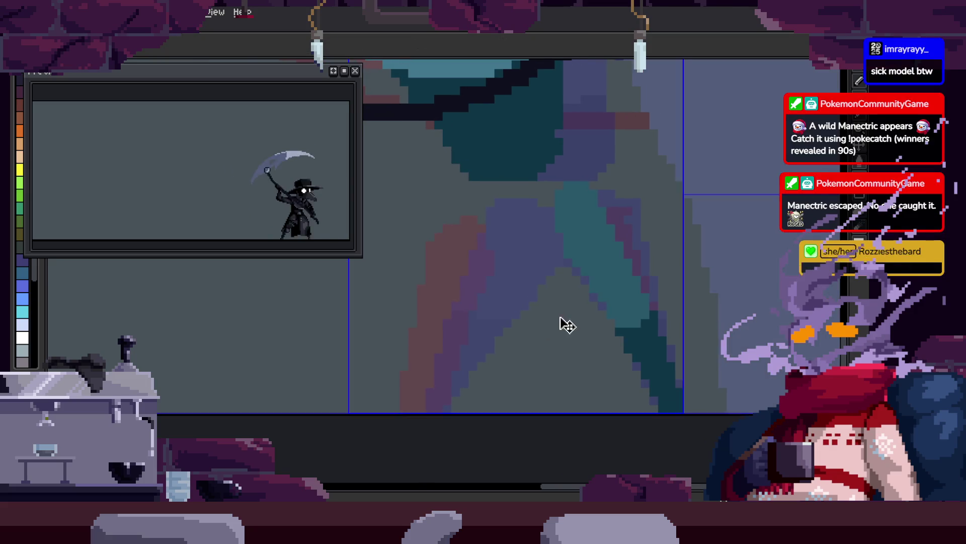
scroll(604, 344, up, 3)
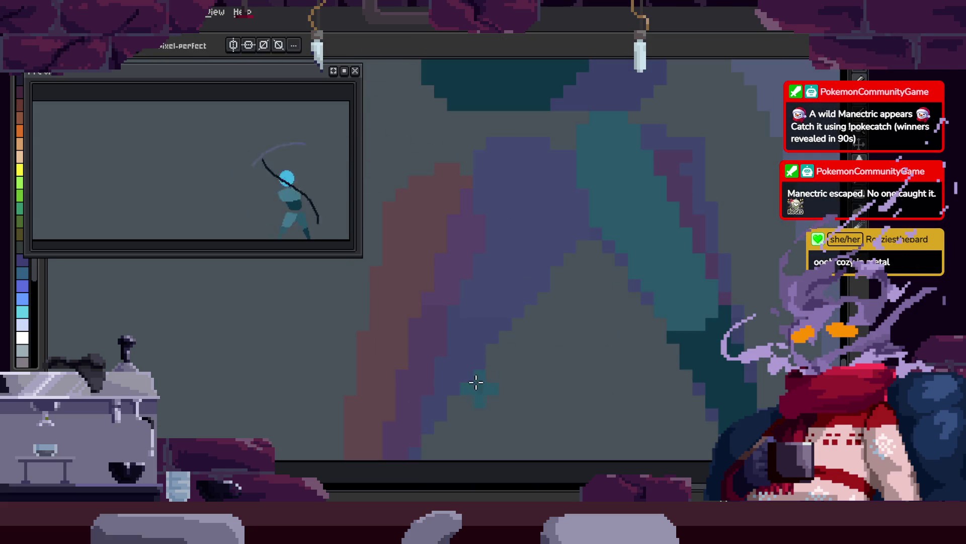
scroll(546, 300, down, 1)
key(b)
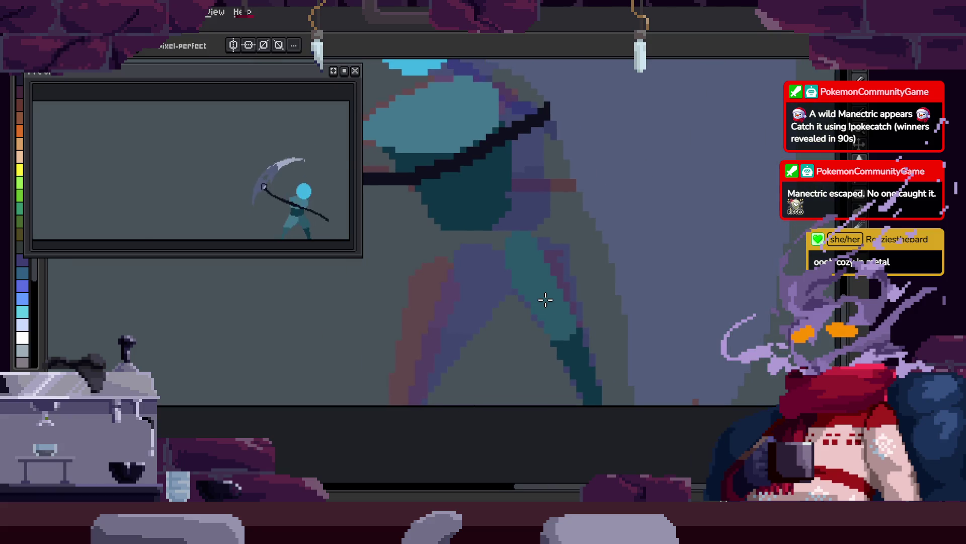
key(z)
click(489, 294)
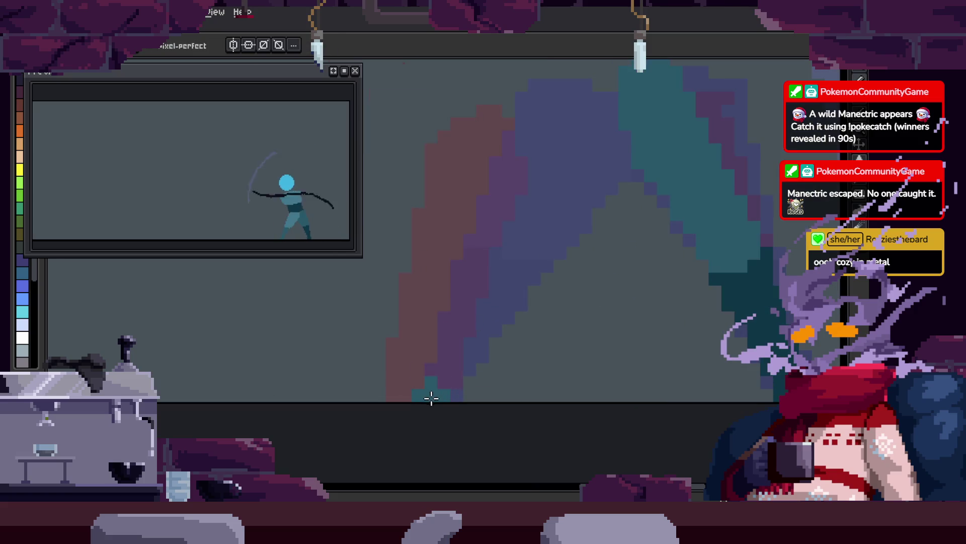
drag(444, 386, 424, 441)
drag(423, 438, 459, 291)
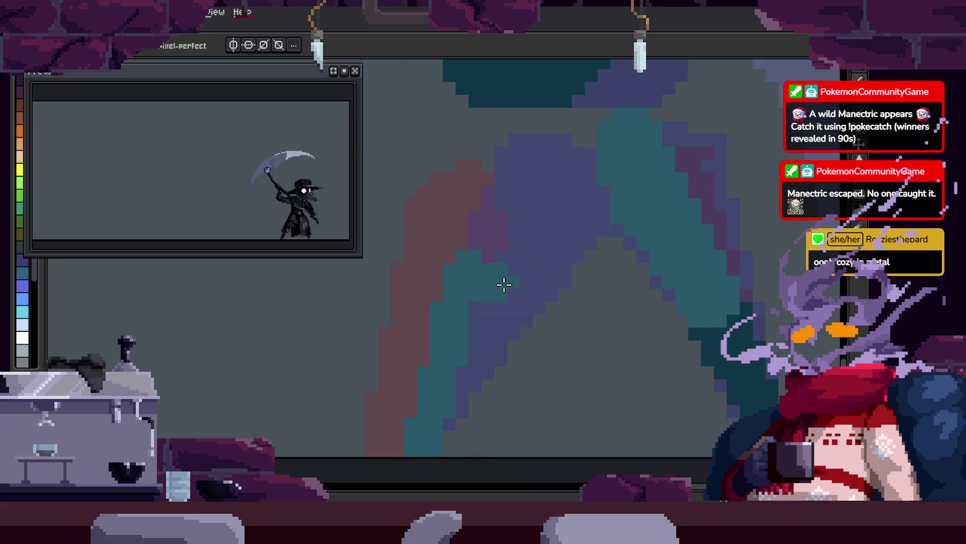
- Draw a light-teal line up the leg and select the purple gap between the legs
key(z)
scroll(500, 345, down, 2)
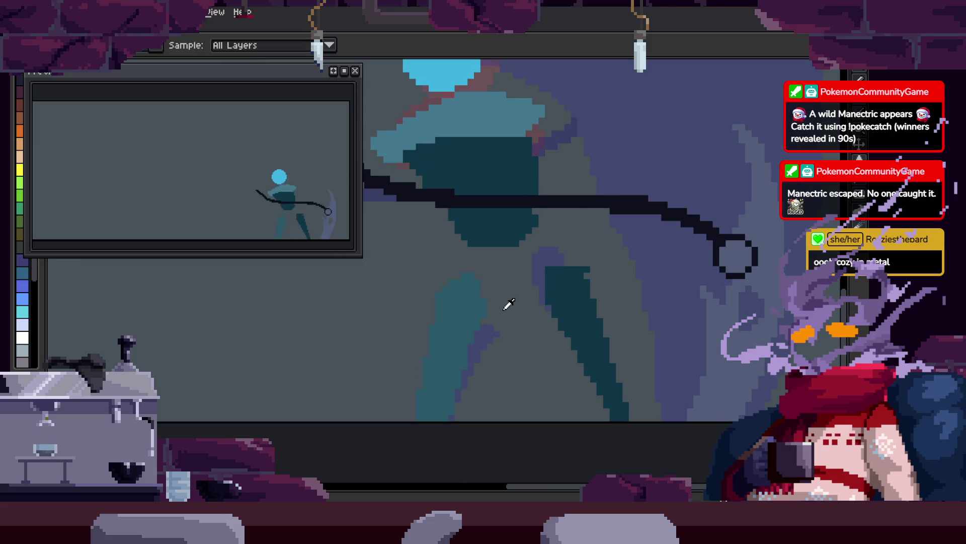
scroll(537, 287, up, 1)
click(502, 298)
mouse_move(447, 347)
mouse_down()
mouse_move(471, 199)
mouse_move(568, 207)
mouse_move(509, 328)
mouse_move(483, 358)
mouse_up()
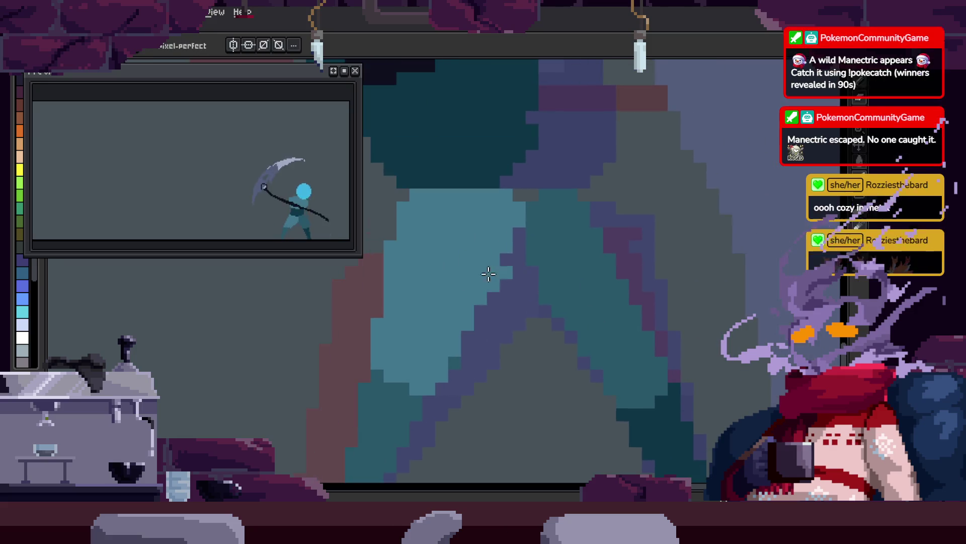
click(510, 291)
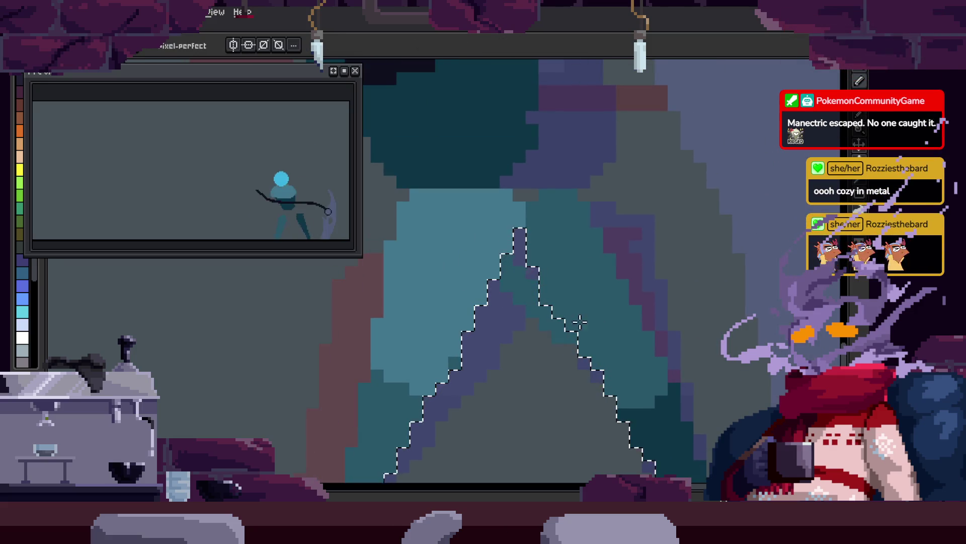
click(498, 282)
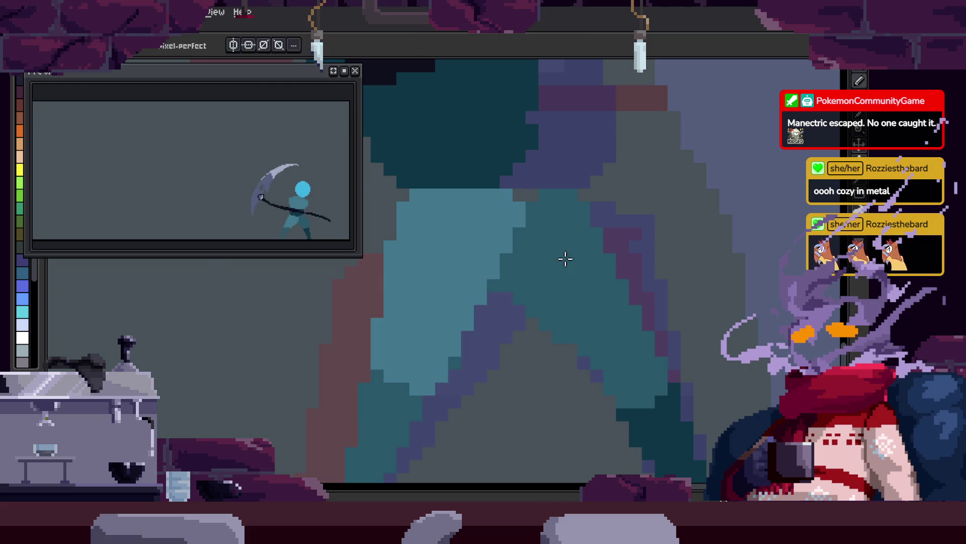
- Zoom in on the upper body and torso, sample a colour, and show the animation timeline
key(z)
click(582, 254)
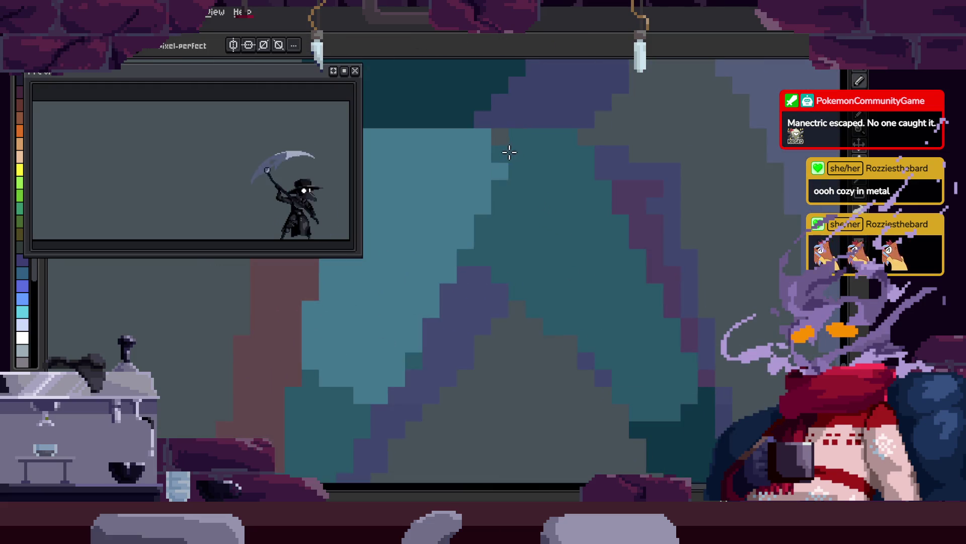
drag(495, 168, 543, 242)
scroll(521, 271, down, 3)
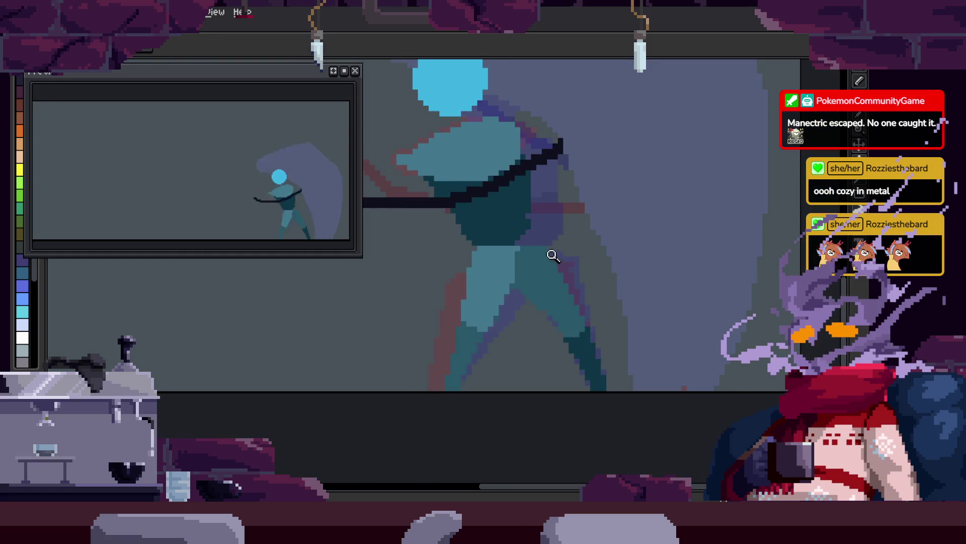
click(511, 245)
key(i)
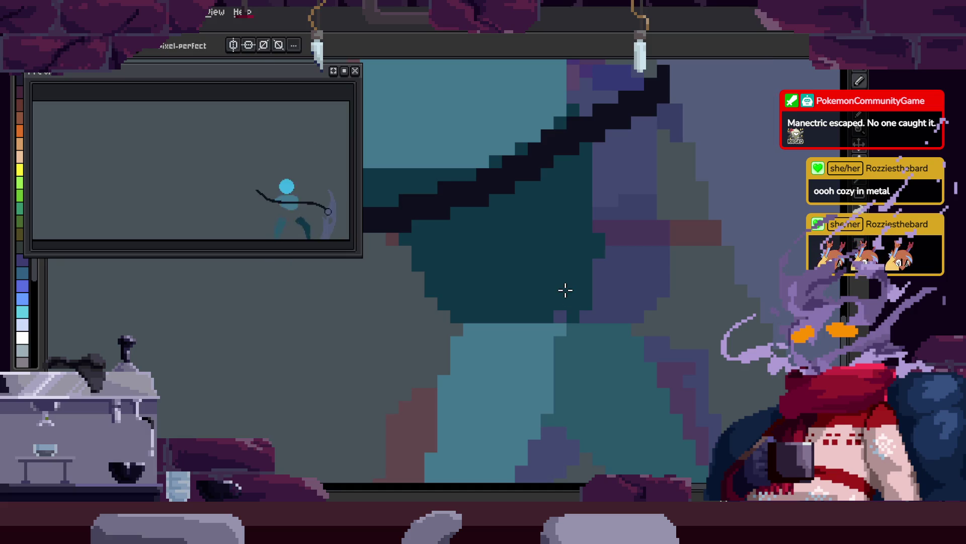
scroll(540, 226, up, 1)
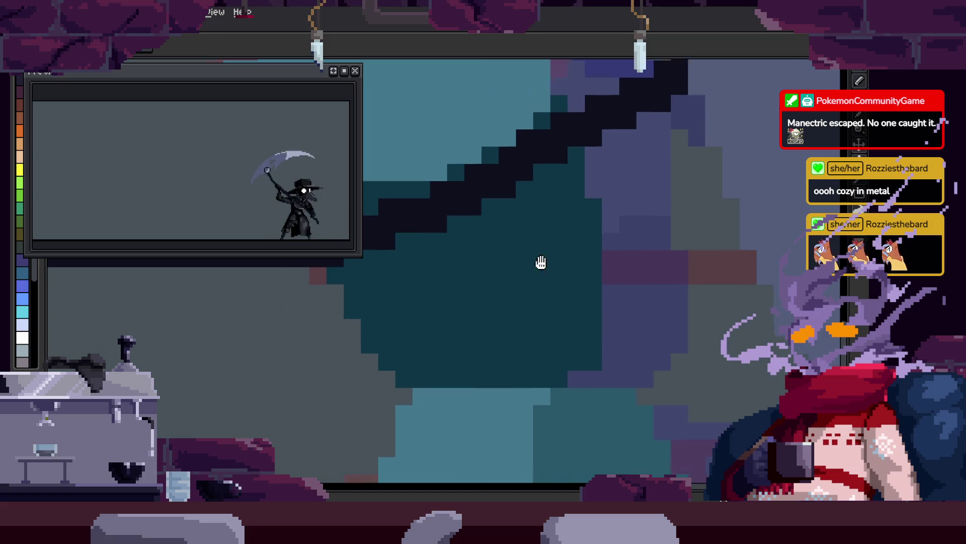
scroll(568, 325, down, 3)
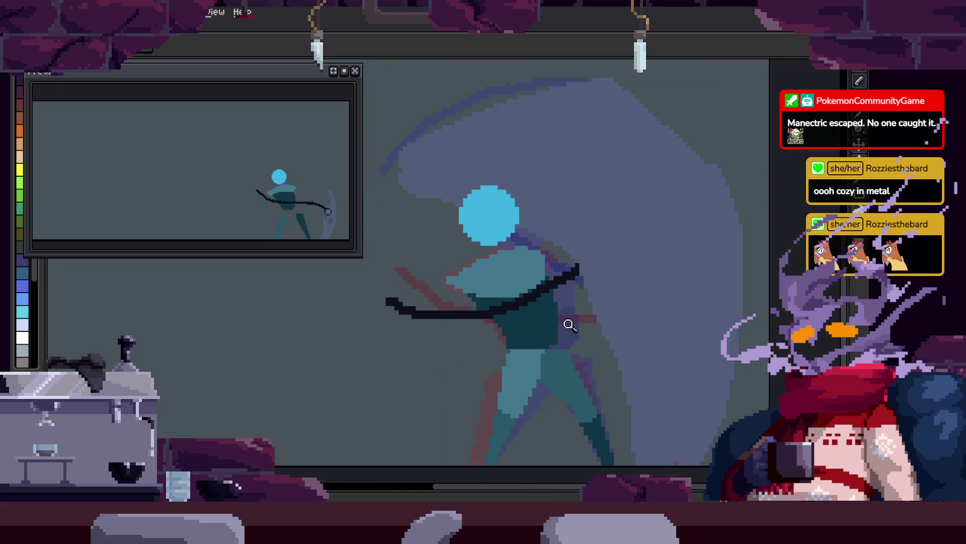
scroll(568, 345, up, 4)
scroll(594, 244, down, 3)
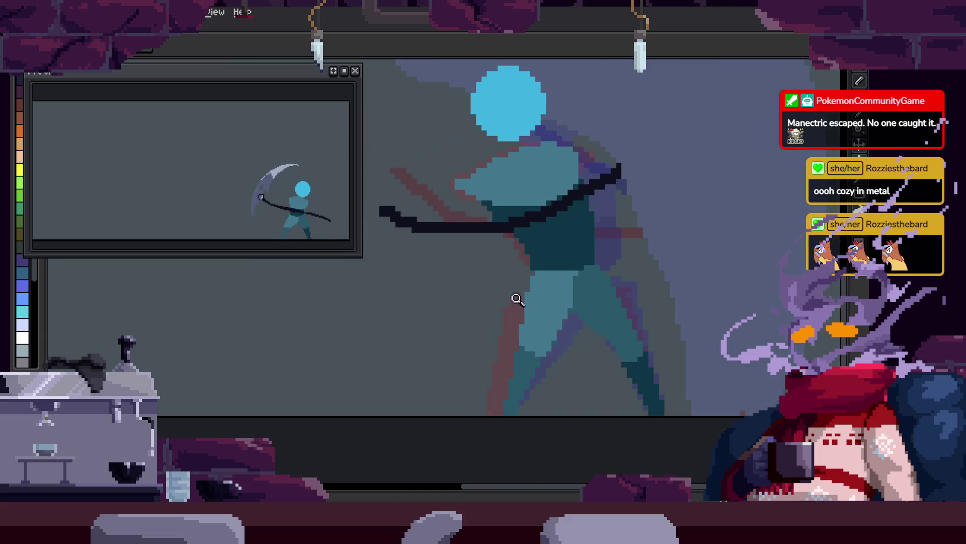
key(Tab)
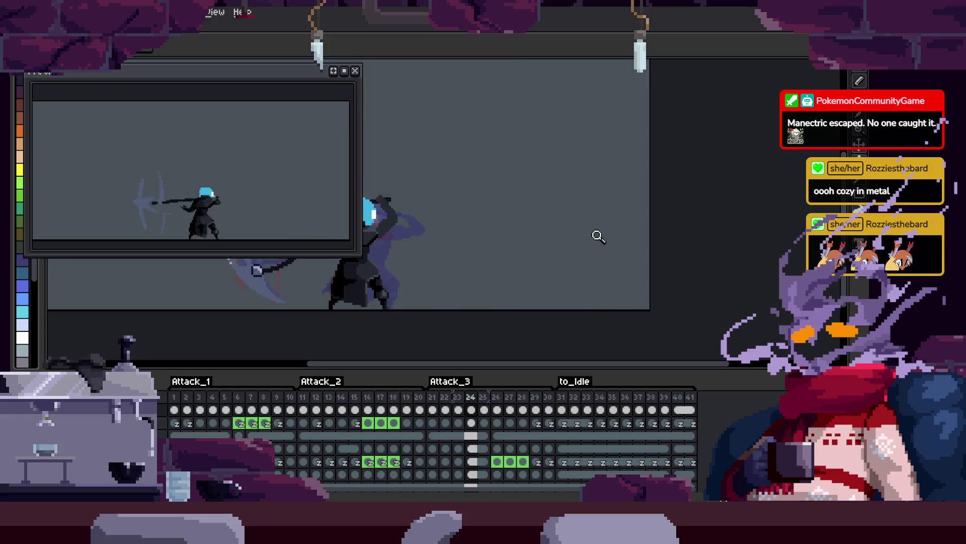
- Watch the attack preview with the timeline toggled, then zoom twice onto the figure's legs
key(Tab)
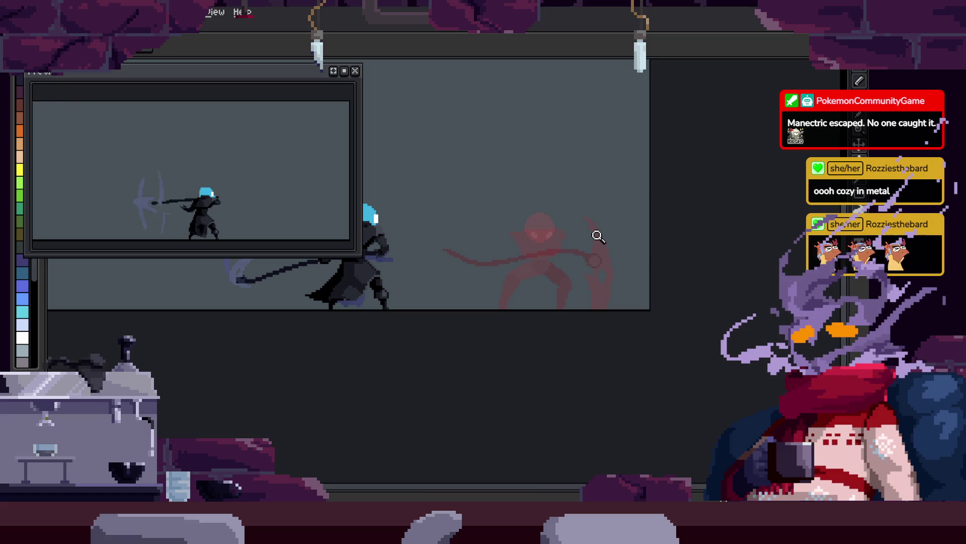
key(Tab)
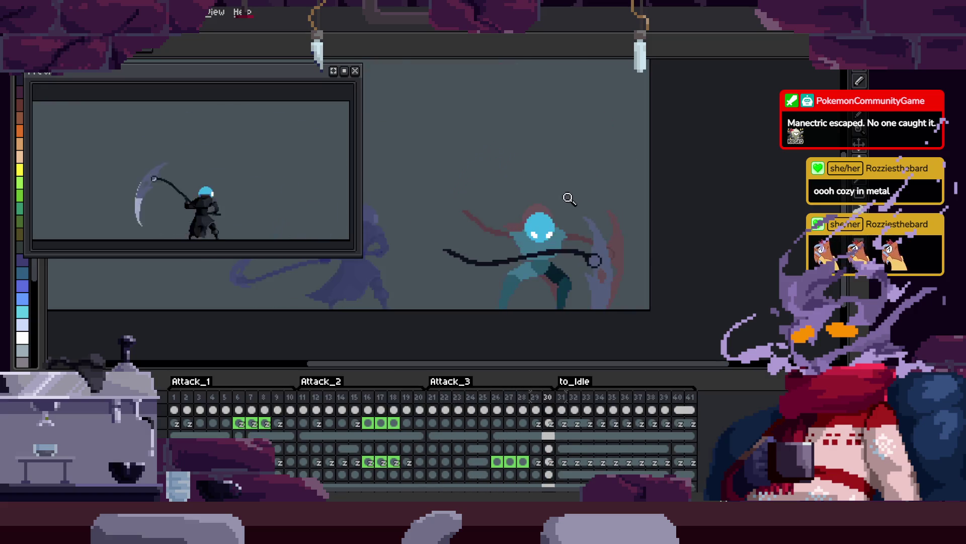
click(577, 222)
key(Tab)
click(602, 229)
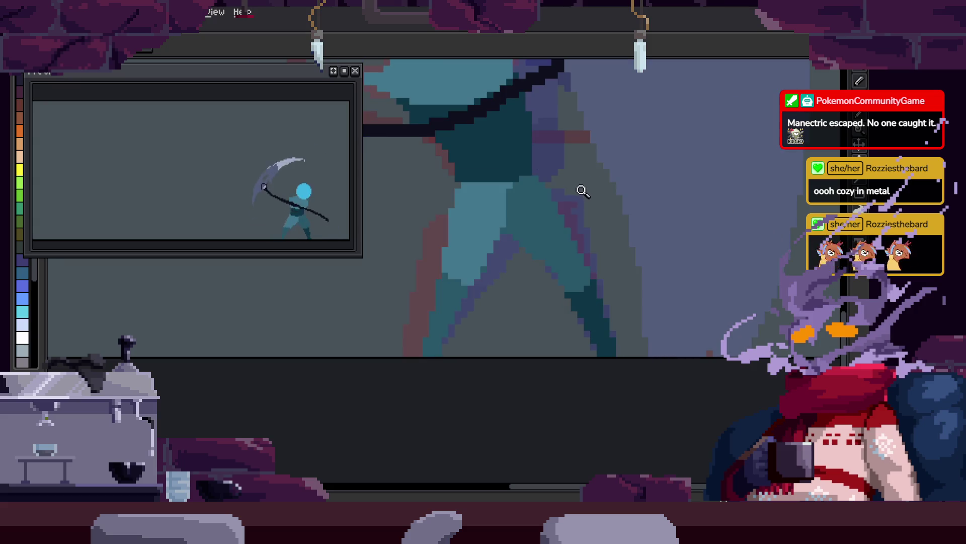
- Magic-wand select the teal leg regions, compare against the next frame, then clear the selection
key(w)
click(591, 259)
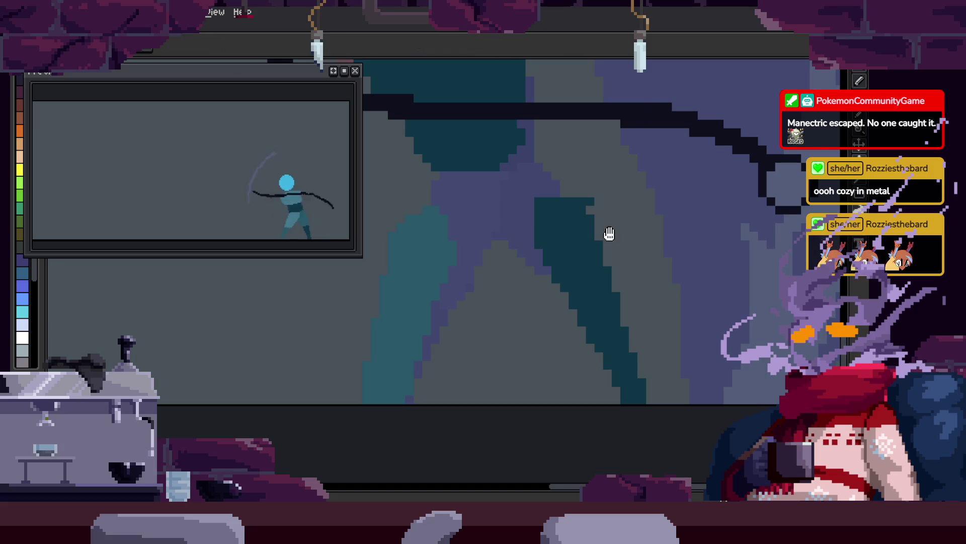
key(w)
click(530, 274)
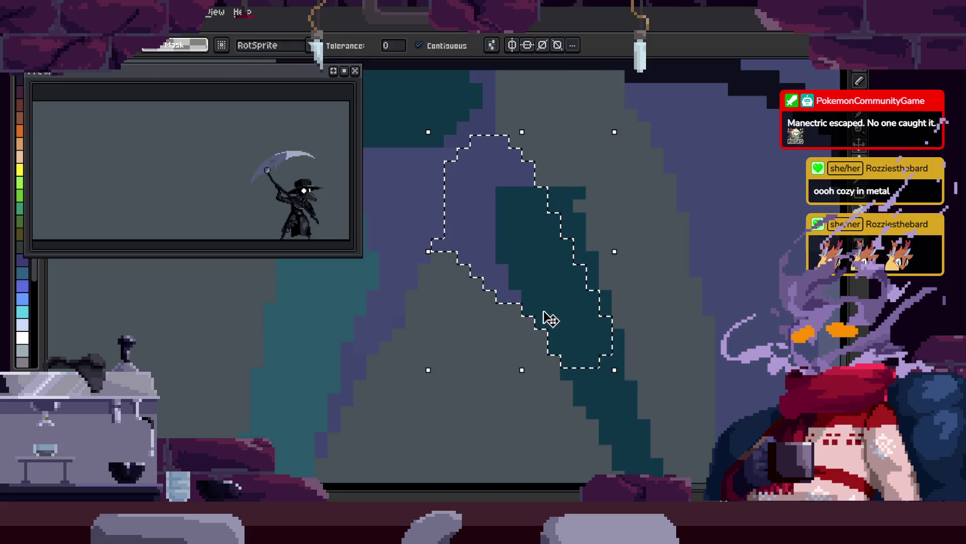
key(Right)
key(b)
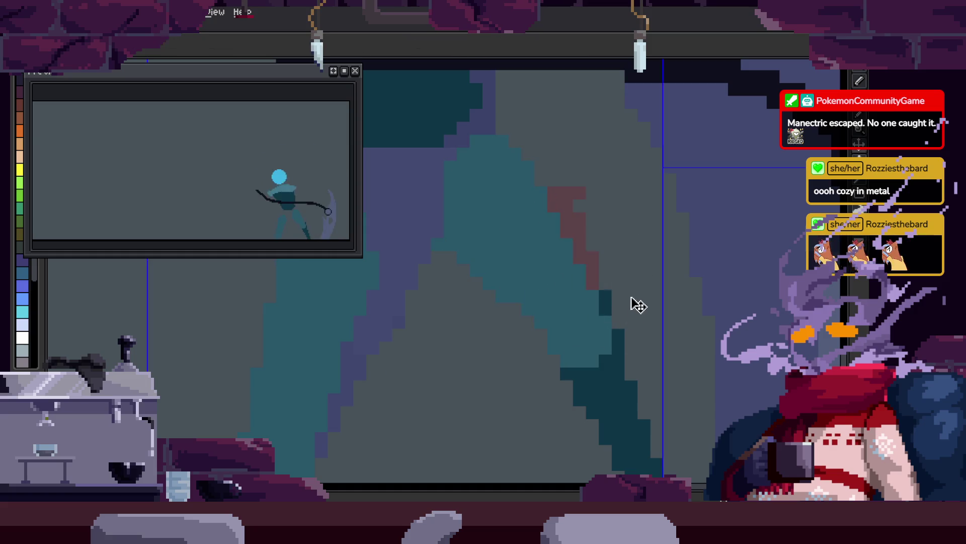
scroll(632, 289, down, 2)
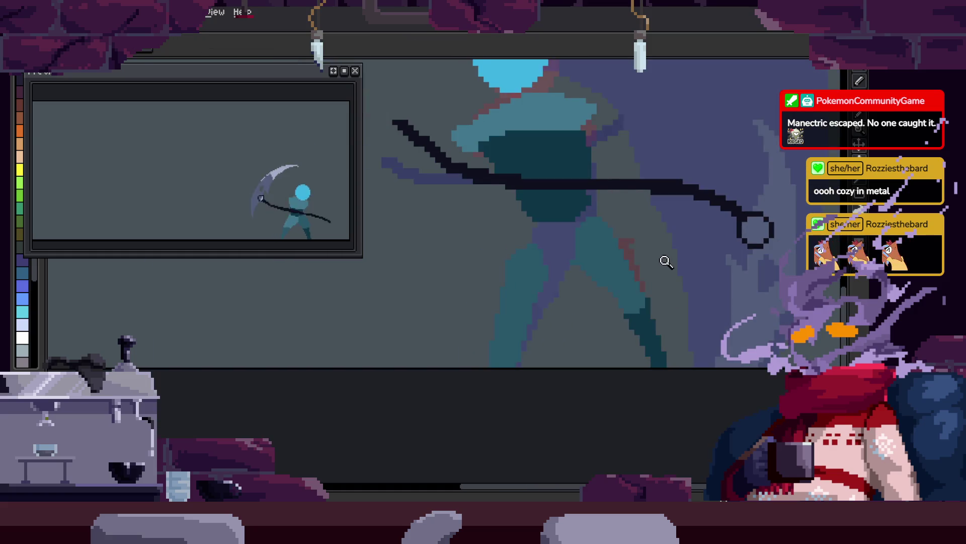
key(Return)
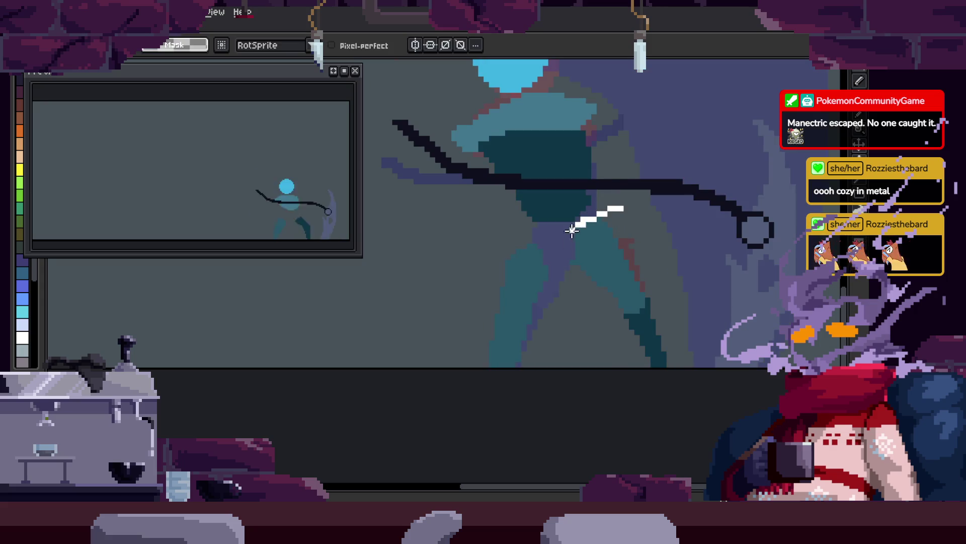
key(ctrl+d)
scroll(677, 251, up, 2)
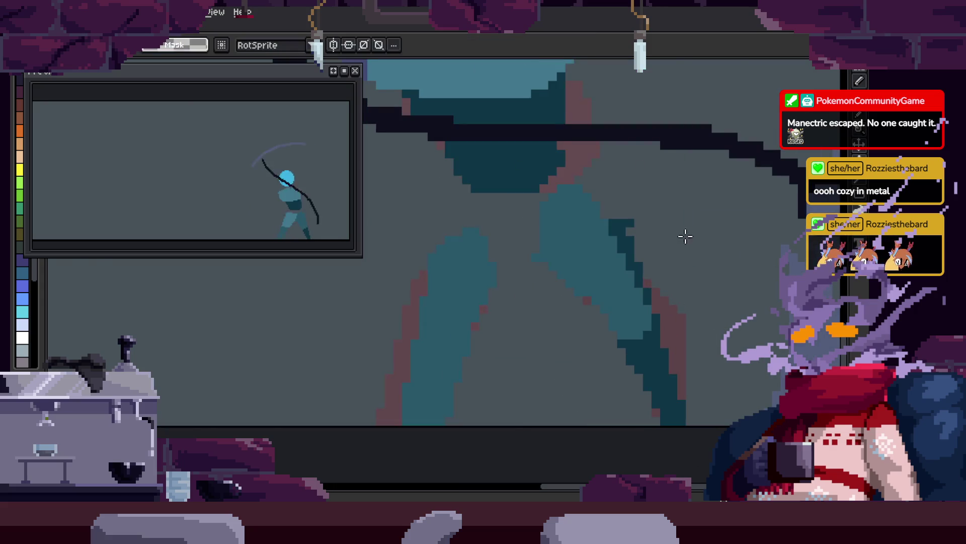
- Select the dark stripe on the leg and delete it
key(w)
scroll(623, 245, up, 1)
click(622, 245)
key(Delete)
key(b)
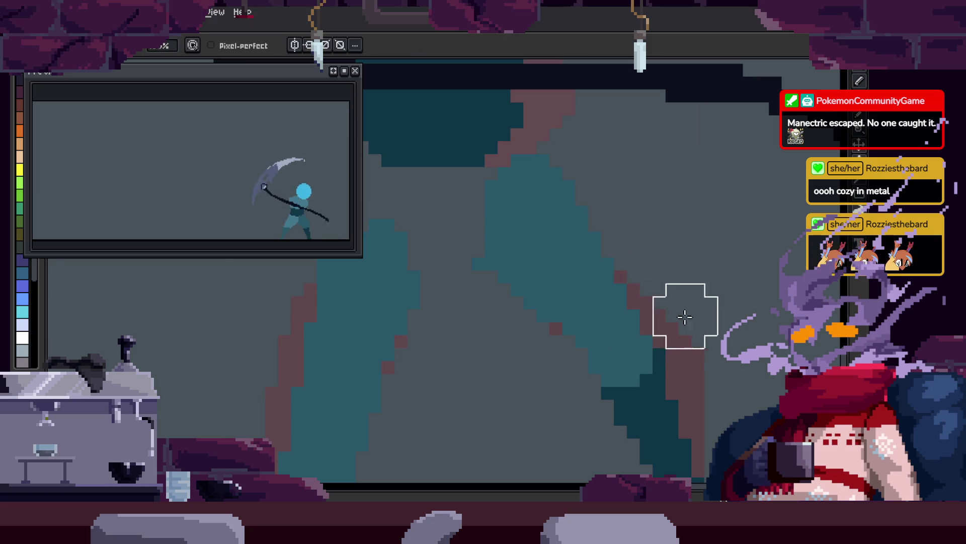
key(z)
scroll(672, 285, down, 2)
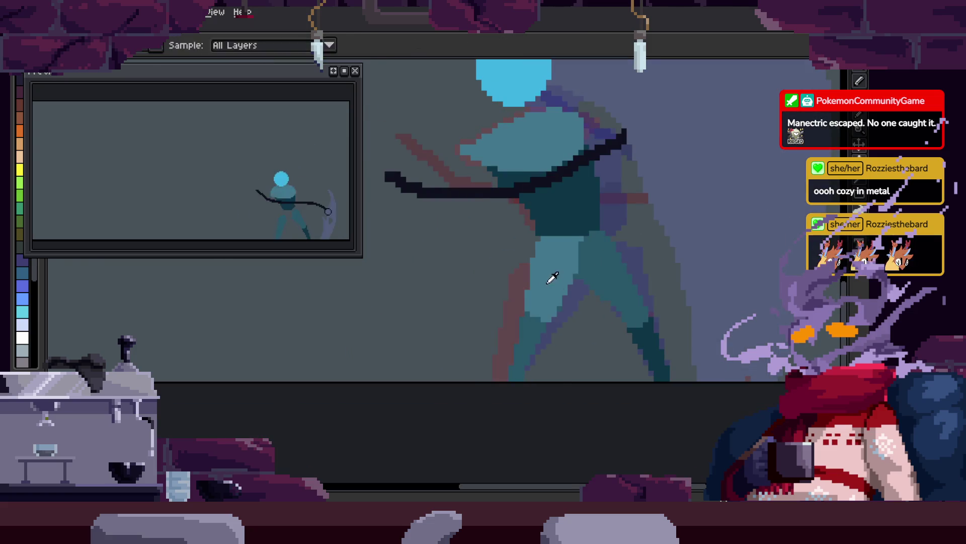
- Select the left leg region and play the animation to check the legs
key(w)
click(553, 279)
key(Return)
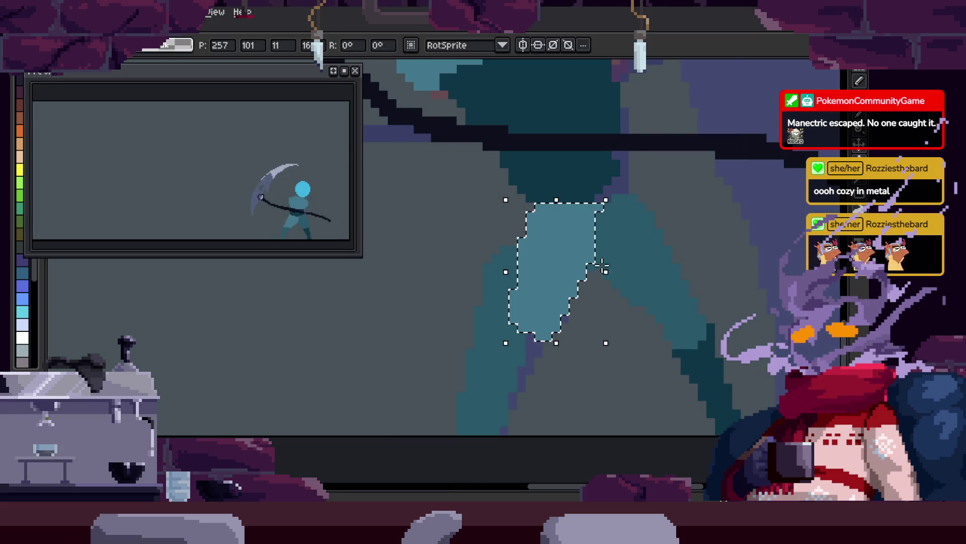
key(z)
scroll(642, 296, down, 2)
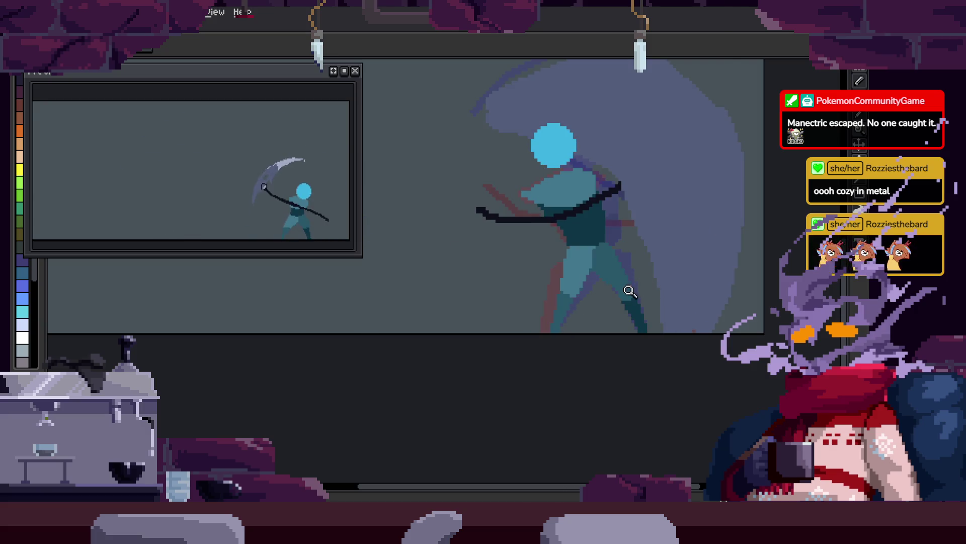
scroll(562, 312, up, 2)
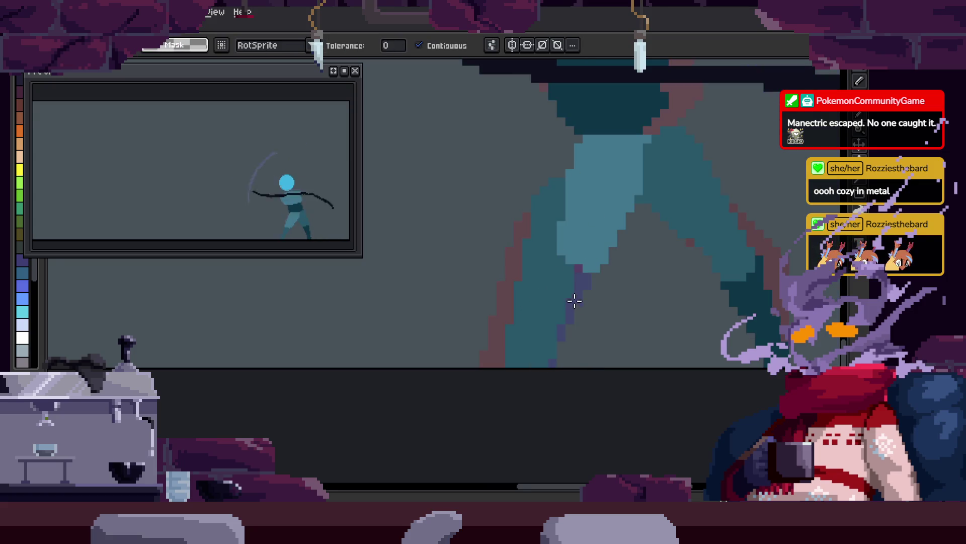
- Select the dark-teal leg stripe and teal leg region, shading the leg's inner edge purple
click(570, 284)
click(560, 263)
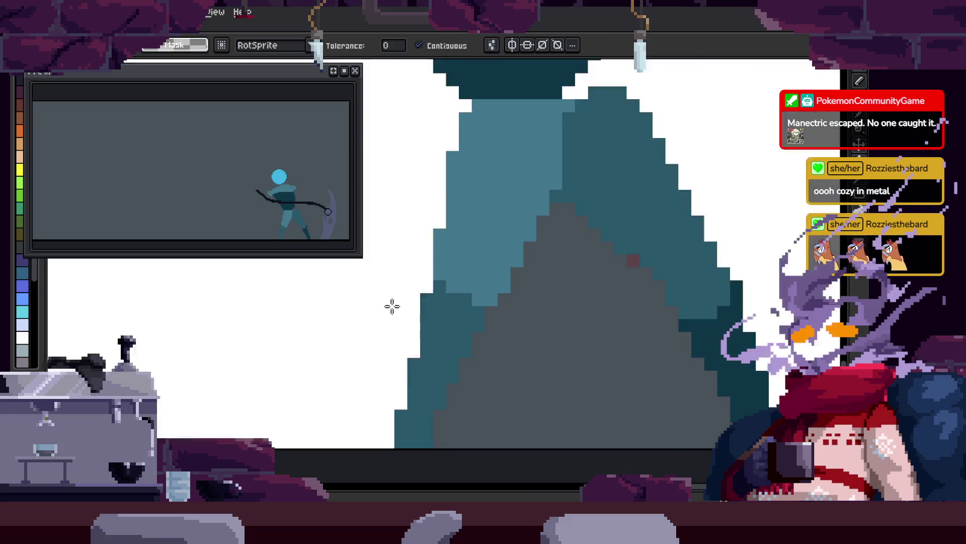
click(405, 368)
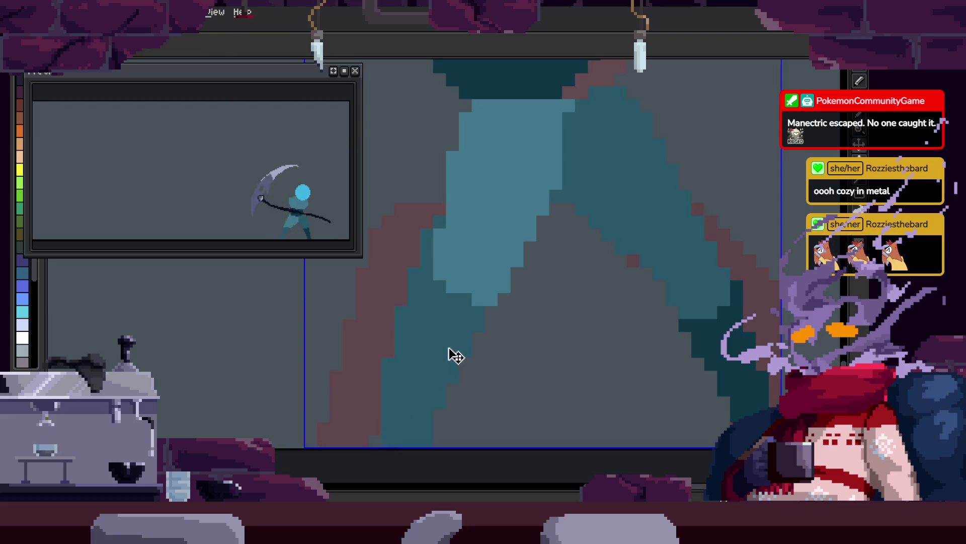
scroll(532, 231, up, 2)
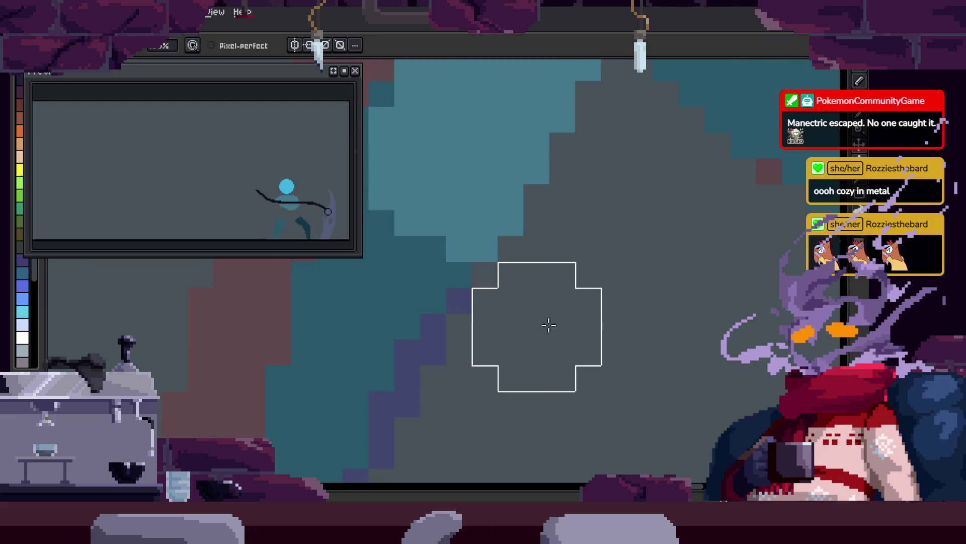
scroll(603, 316, down, 2)
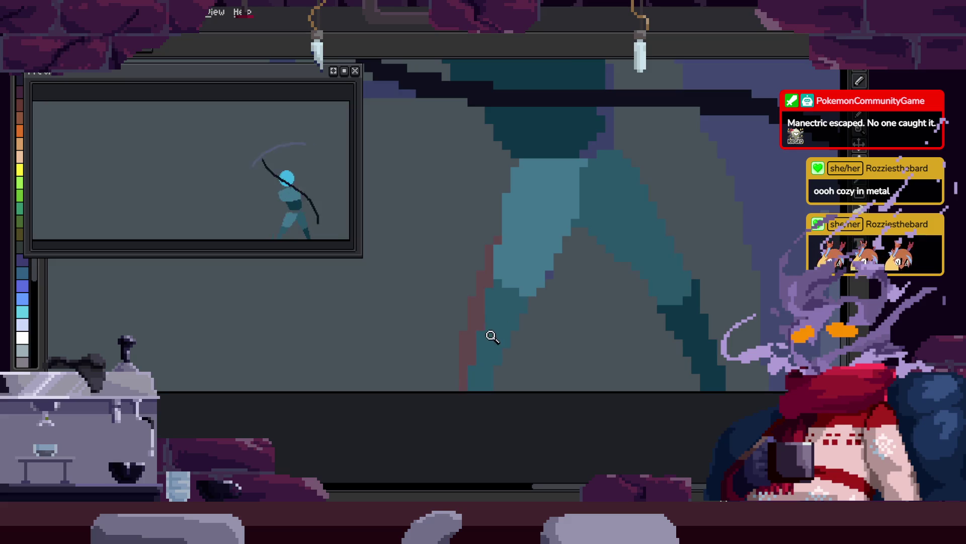
scroll(505, 322, up, 1)
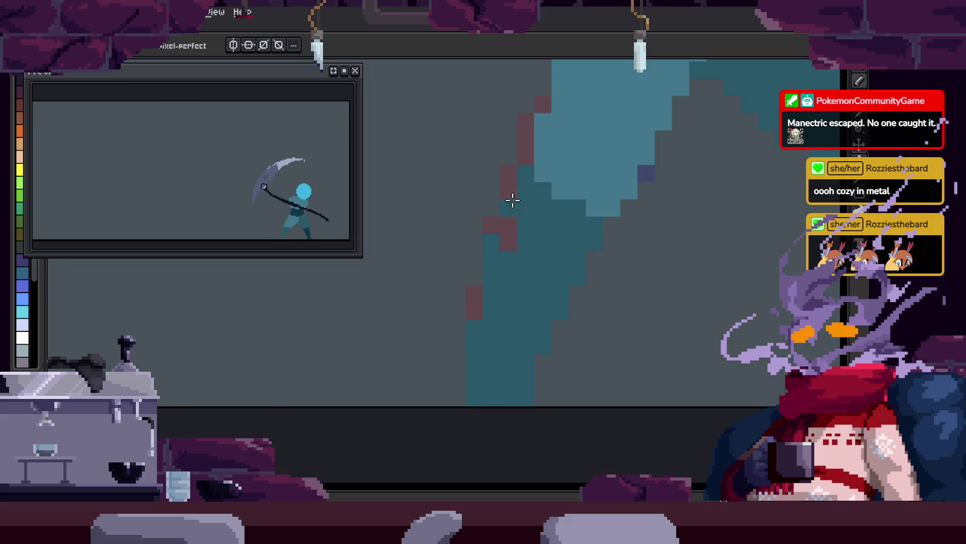
key(w)
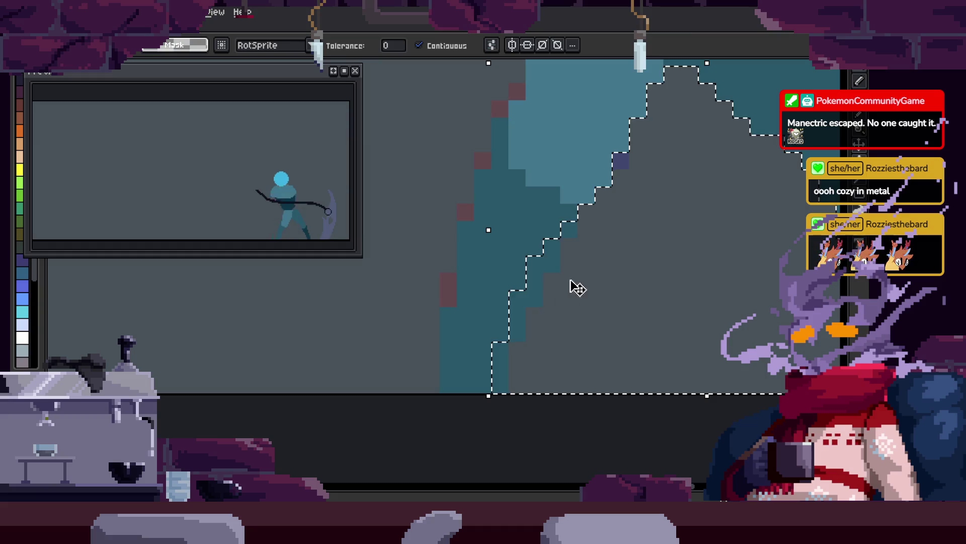
drag(479, 317, 487, 321)
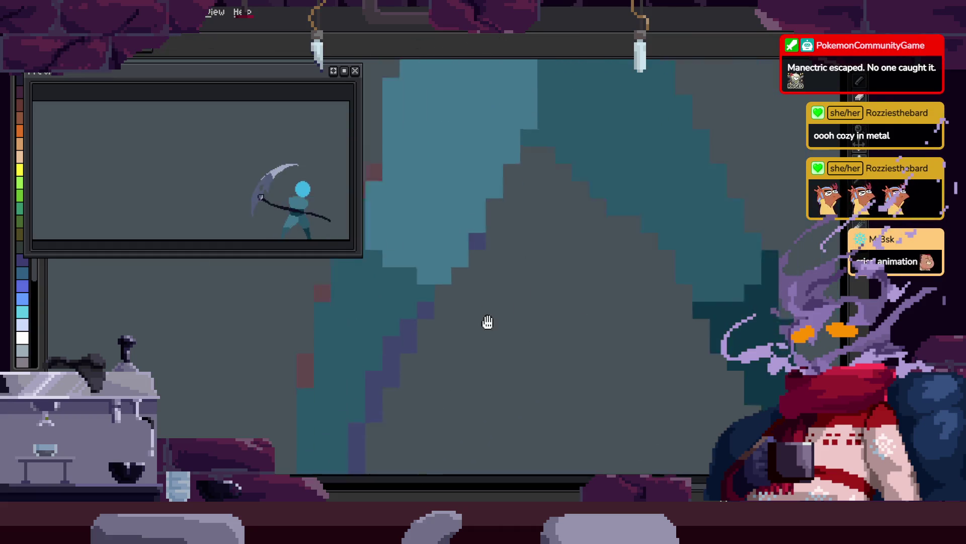
scroll(508, 317, down, 2)
scroll(492, 307, up, 2)
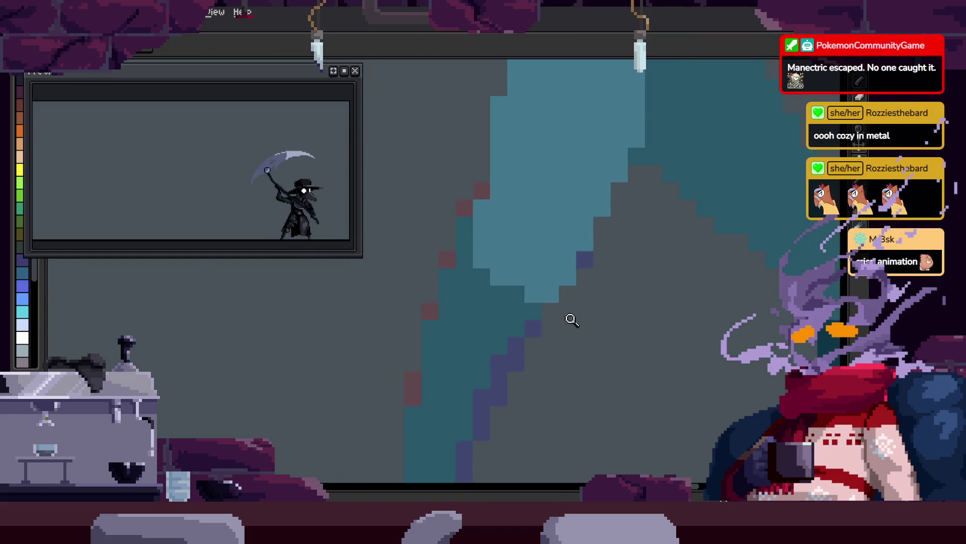
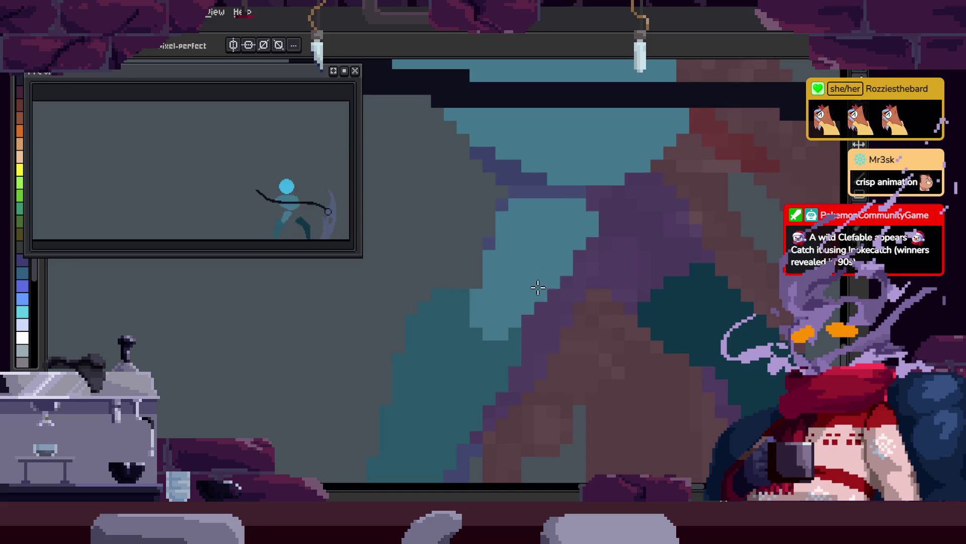
- Zoom in close on the figure's lower body
key(z)
scroll(639, 302, down, 2)
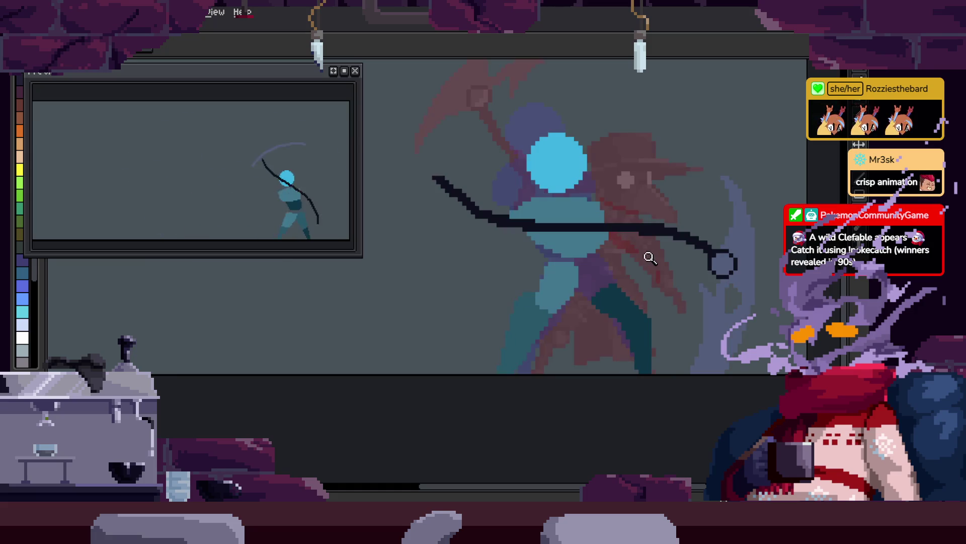
click(642, 252)
scroll(642, 250, down, 2)
click(652, 287)
key(b)
scroll(594, 287, up, 2)
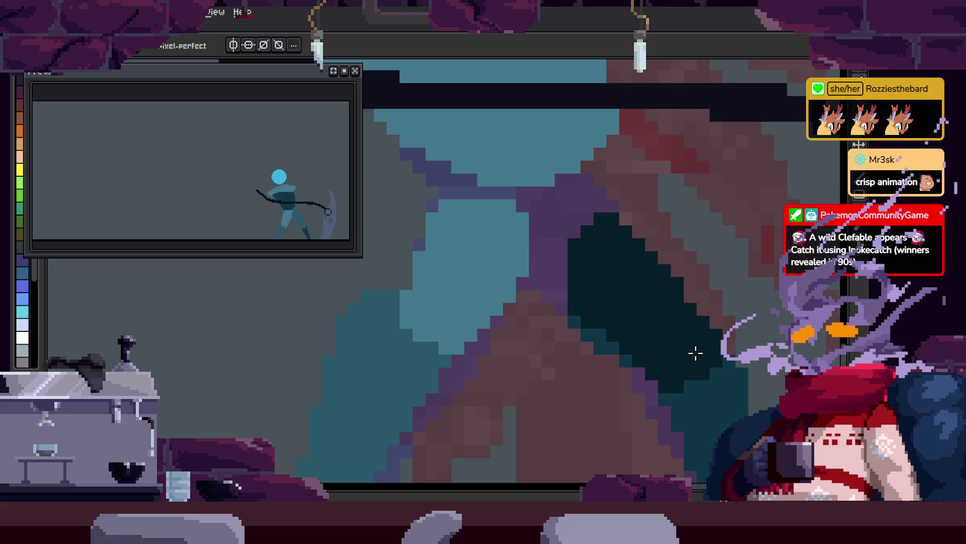
- Pan the zoomed view up to the figure's upper body with the Eraser ready
key(e)
scroll(561, 366, down, 2)
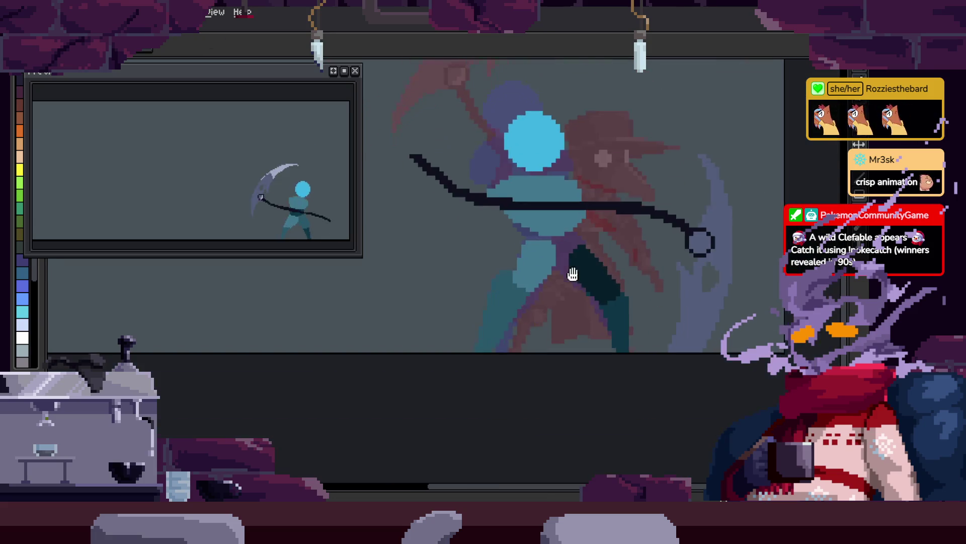
scroll(492, 302, up, 2)
scroll(491, 368, down, 3)
scroll(550, 287, up, 5)
scroll(503, 398, down, 3)
scroll(494, 338, up, 4)
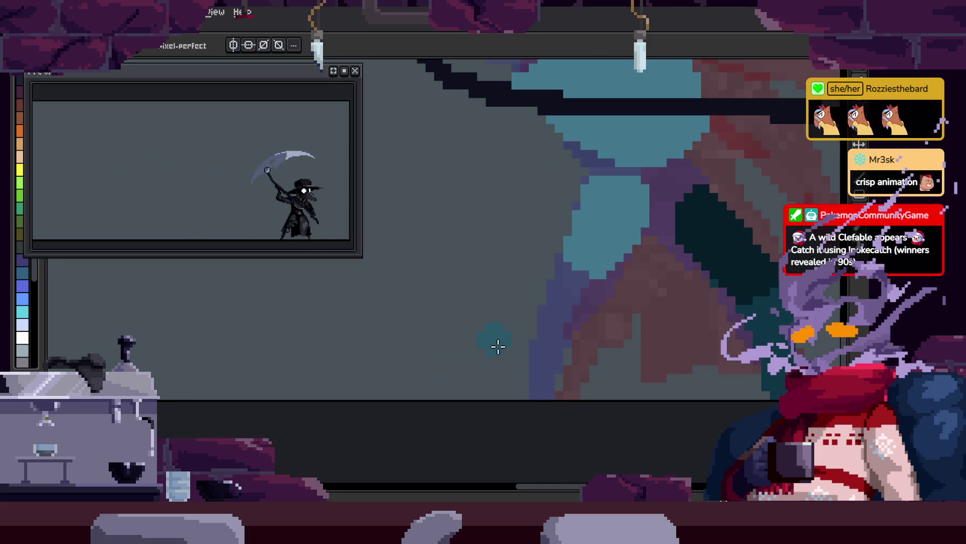
drag(500, 339, 512, 235)
scroll(513, 235, down, 3)
scroll(486, 287, up, 3)
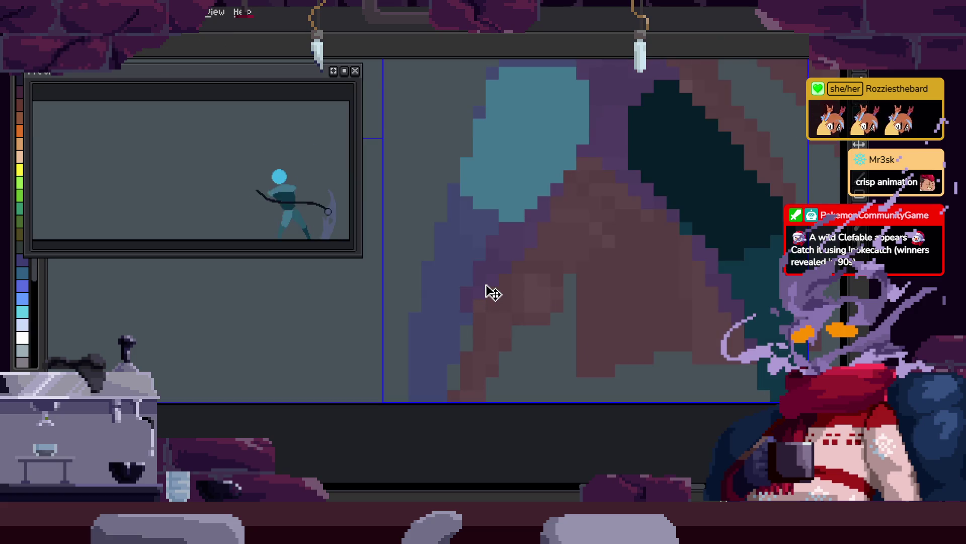
- Zoom in step by step on the lower body and arm area
key(z)
scroll(453, 277, down, 3)
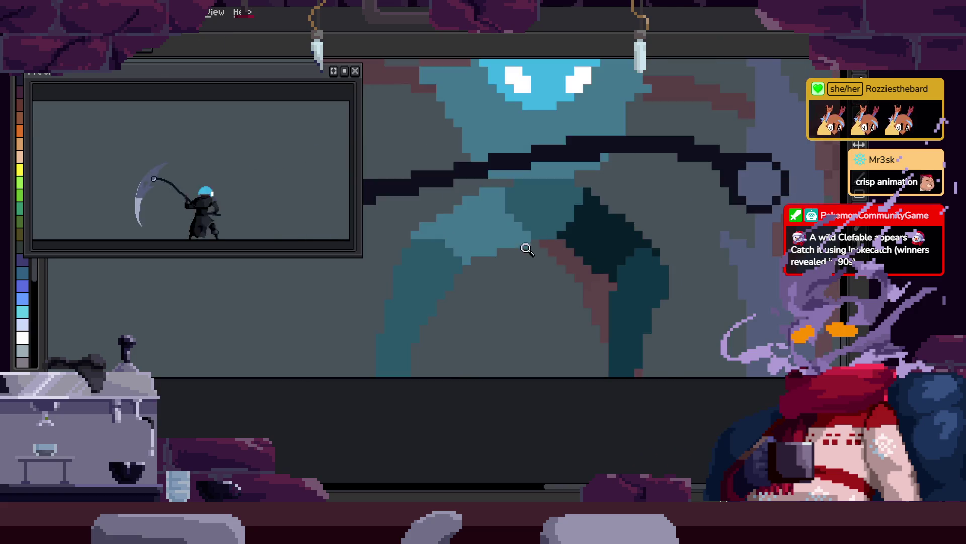
scroll(429, 287, up, 3)
click(438, 310)
key(b)
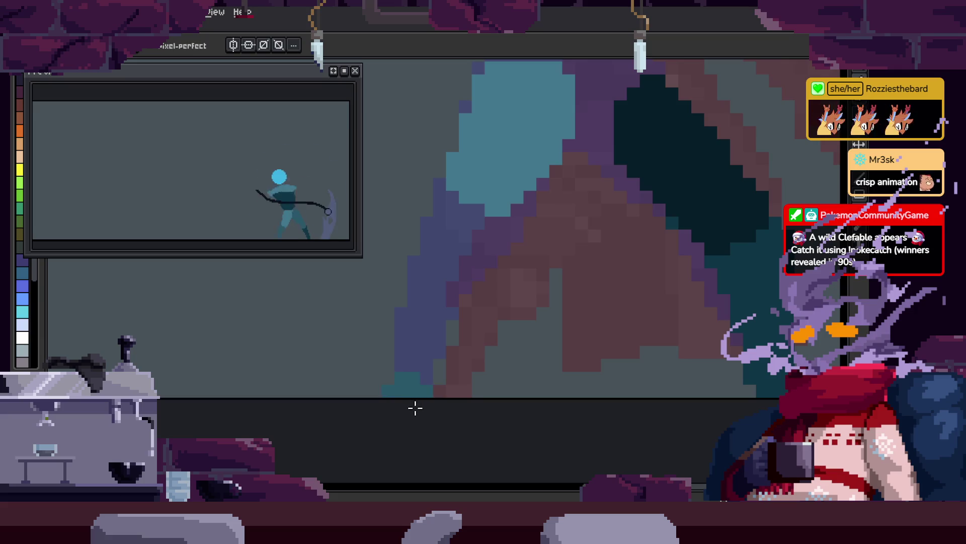
key(v)
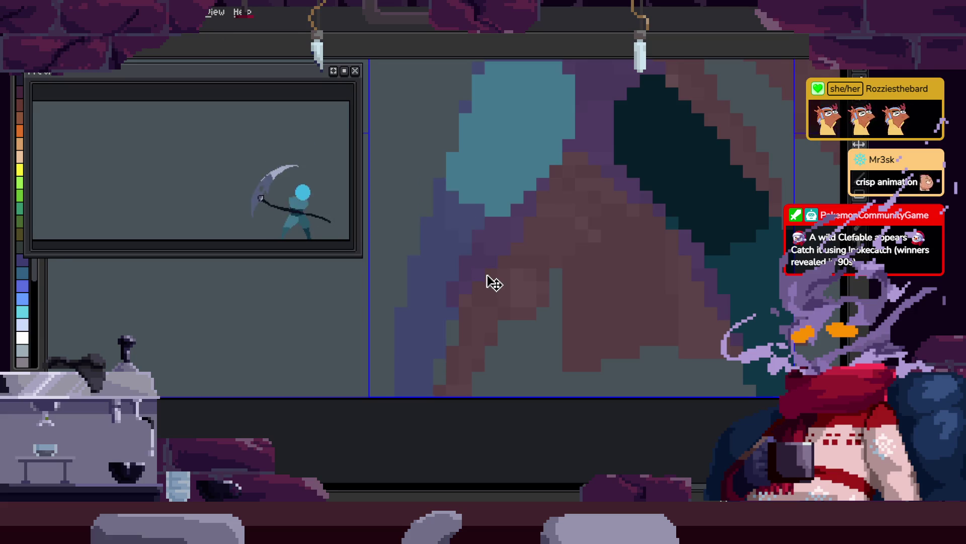
click(408, 385)
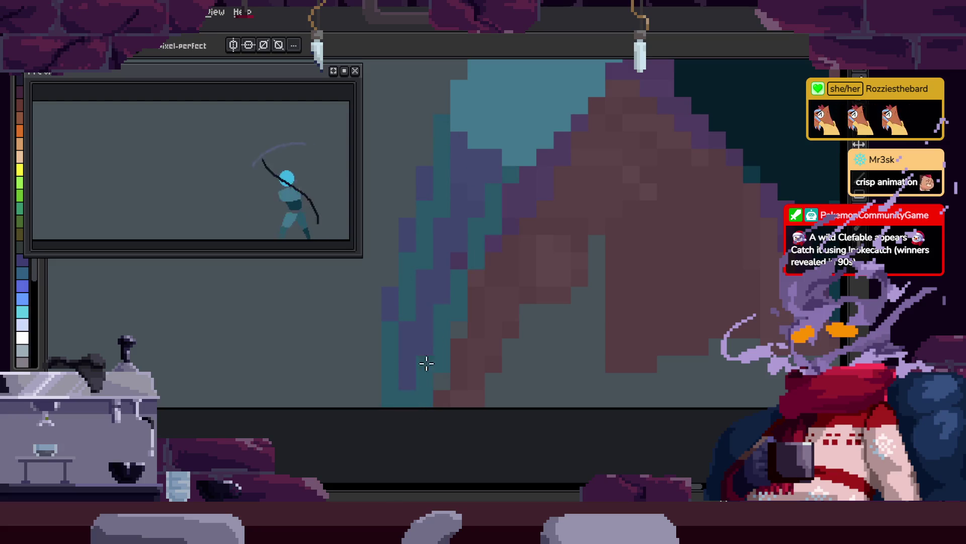
- Play the attack animation, then zoom further into the figure's lower body
key(e)
key(z)
scroll(556, 333, down, 3)
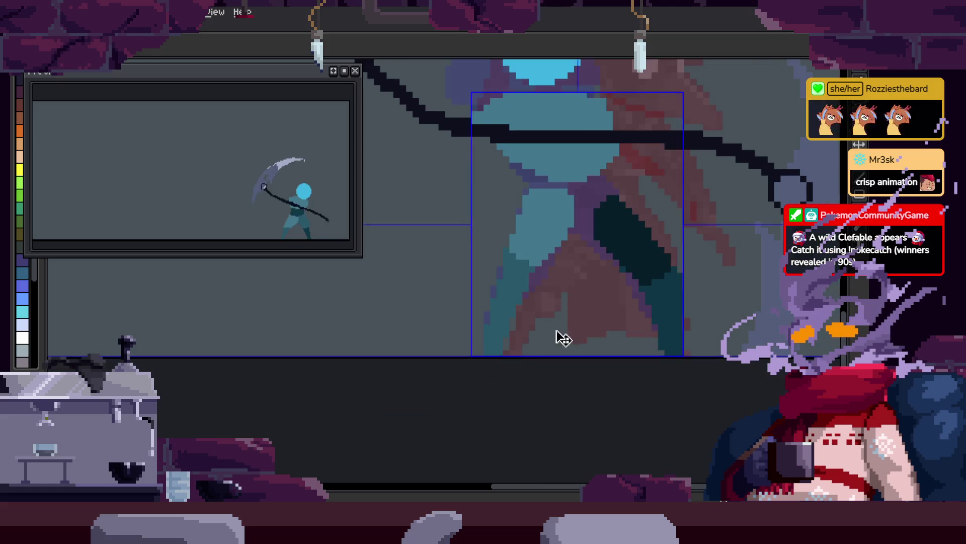
key(Return)
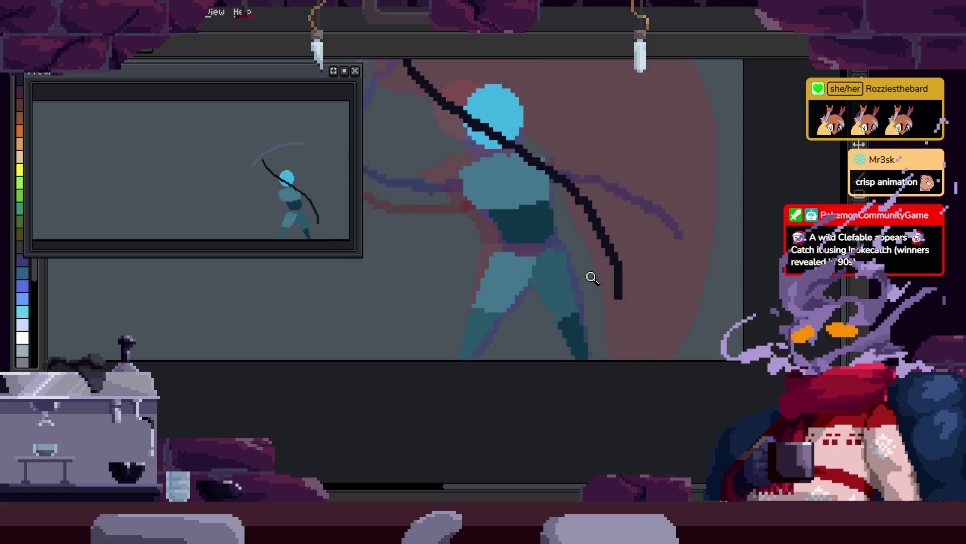
click(550, 250)
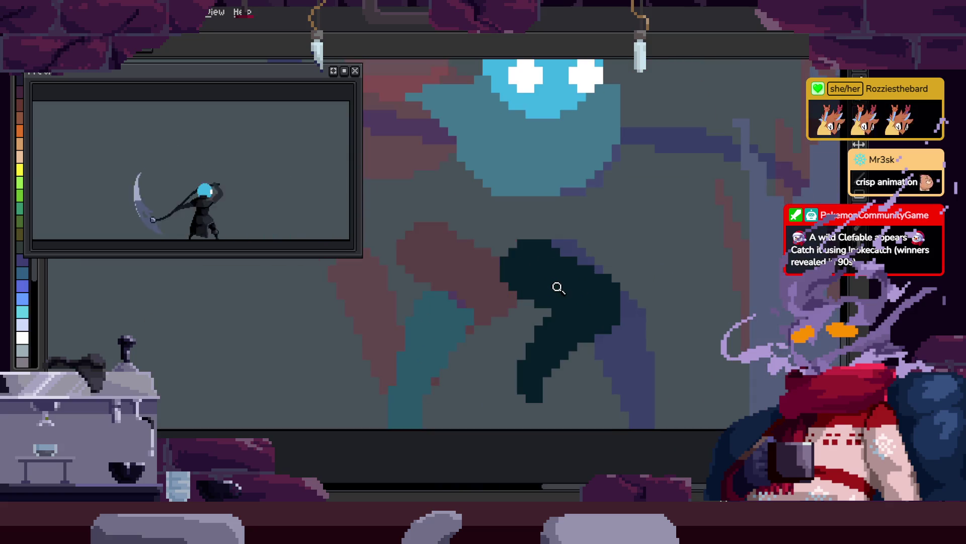
click(492, 309)
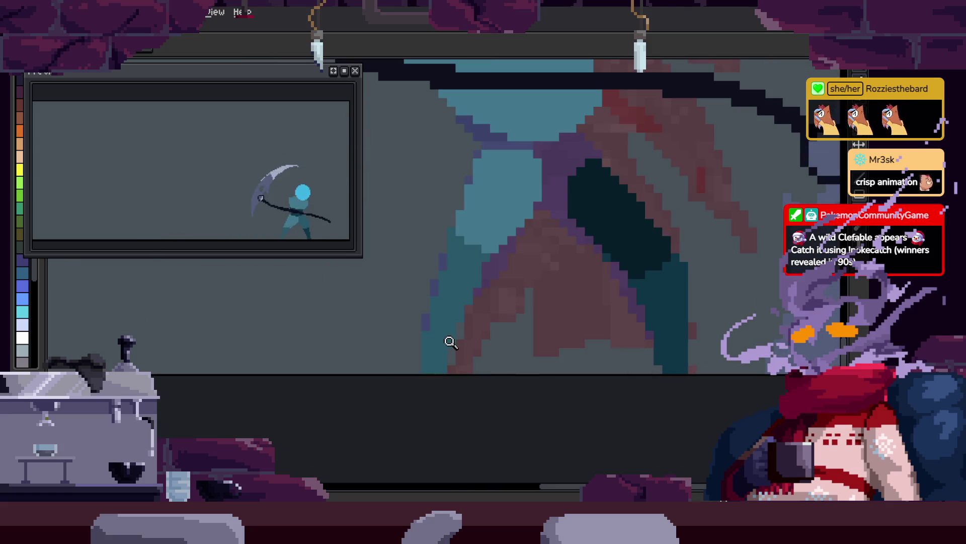
- Magic-wand the contiguous teal region, clear the selection, and show the timeline
key(w)
click(448, 338)
key(ctrl+d)
key(z)
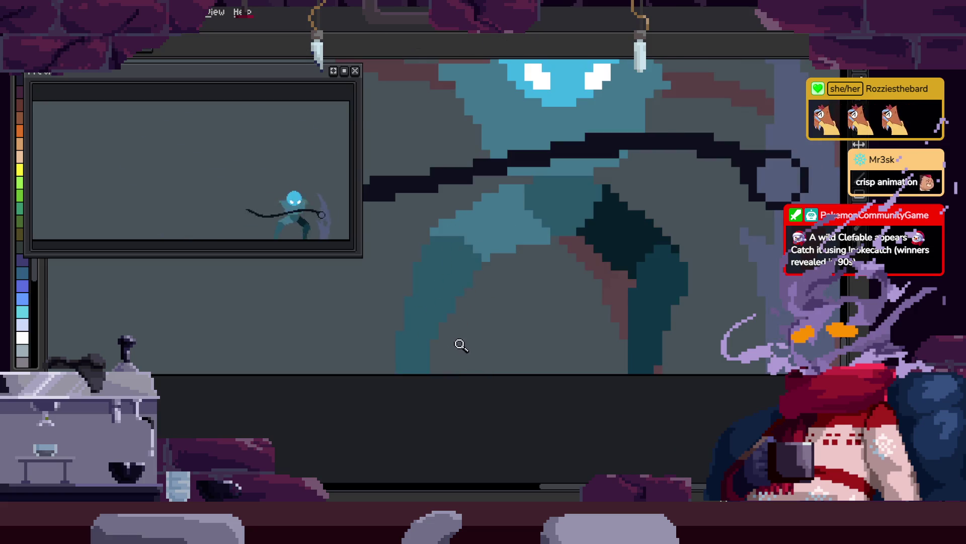
key(Tab)
key(Tab)
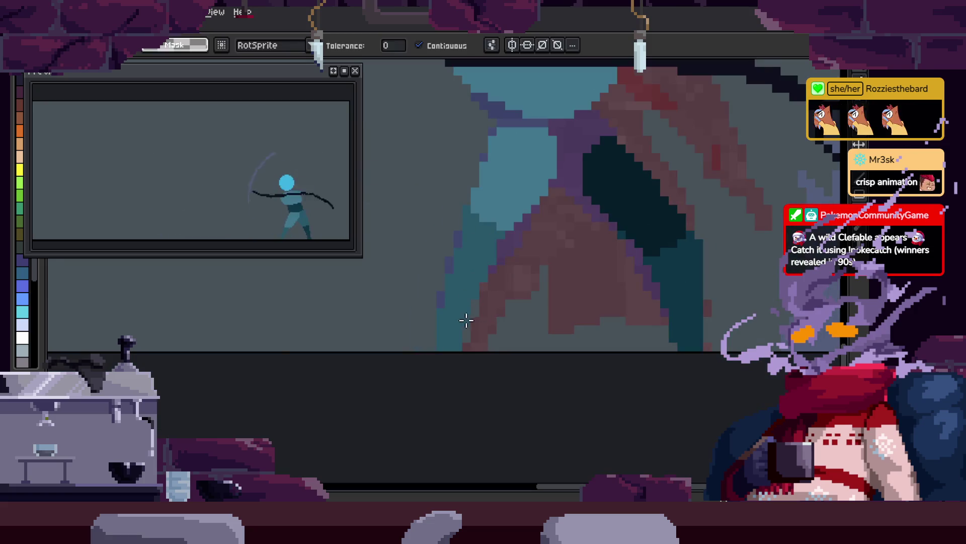
- Select the teal leg region and the teal blob on this frame with Magic Wand
click(499, 327)
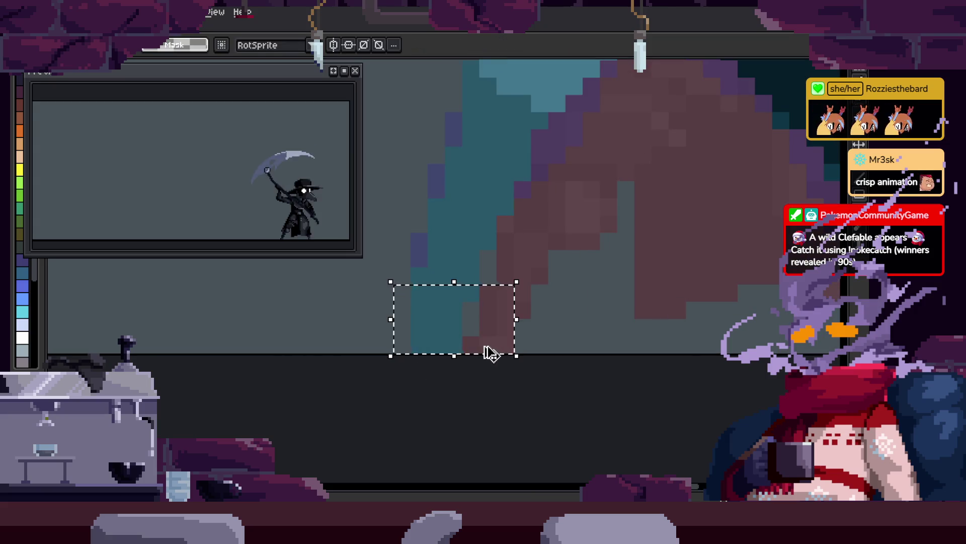
key(w)
click(430, 257)
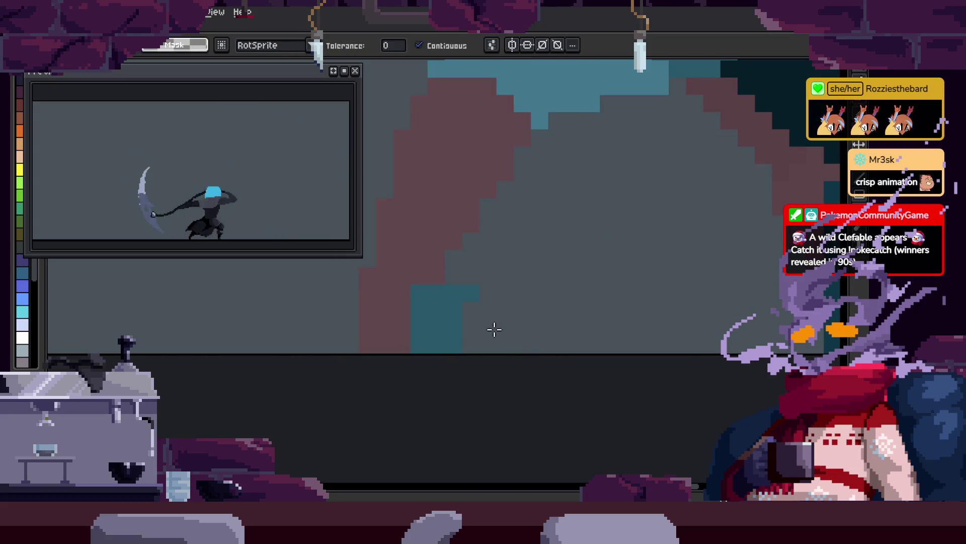
scroll(485, 287, down, 3)
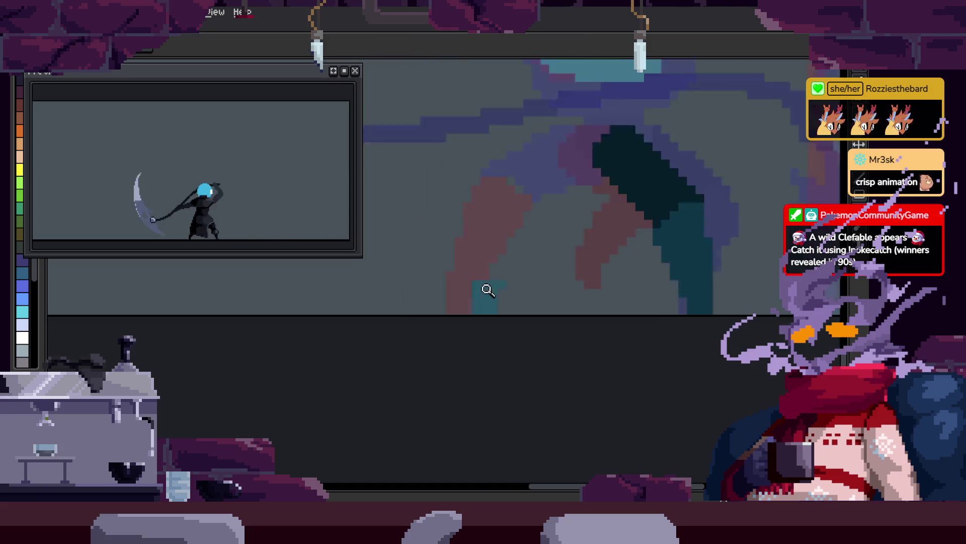
click(521, 237)
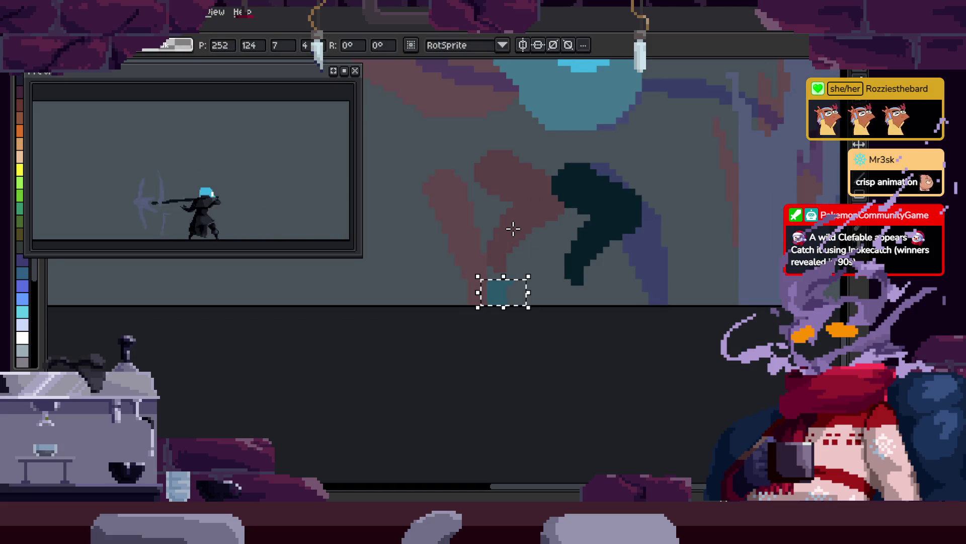
- On another frame, zoom onto the legs and paint the stray dark pixel teal
key(z)
click(505, 255)
key(b)
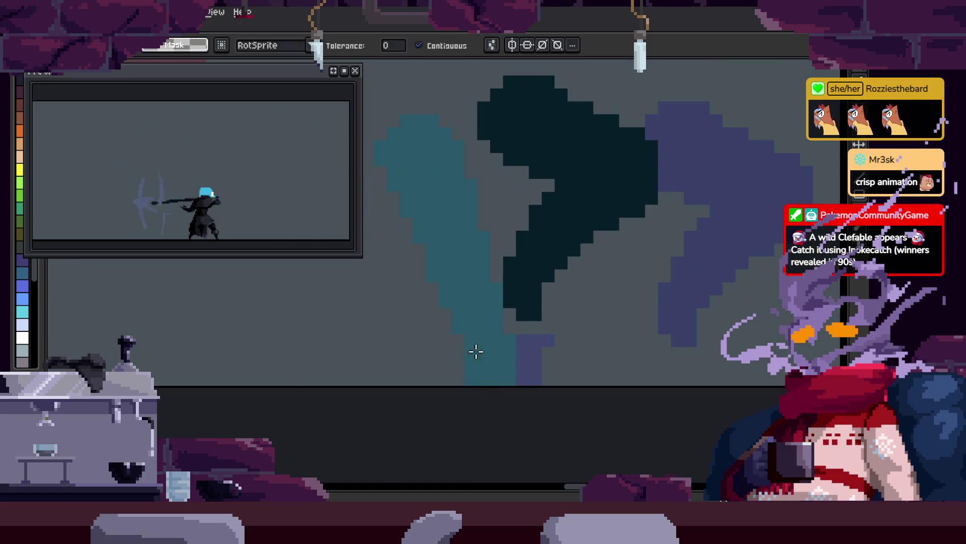
drag(524, 359, 490, 232)
- Try the Eraser and Eyedropper on the leg pixels
key(e)
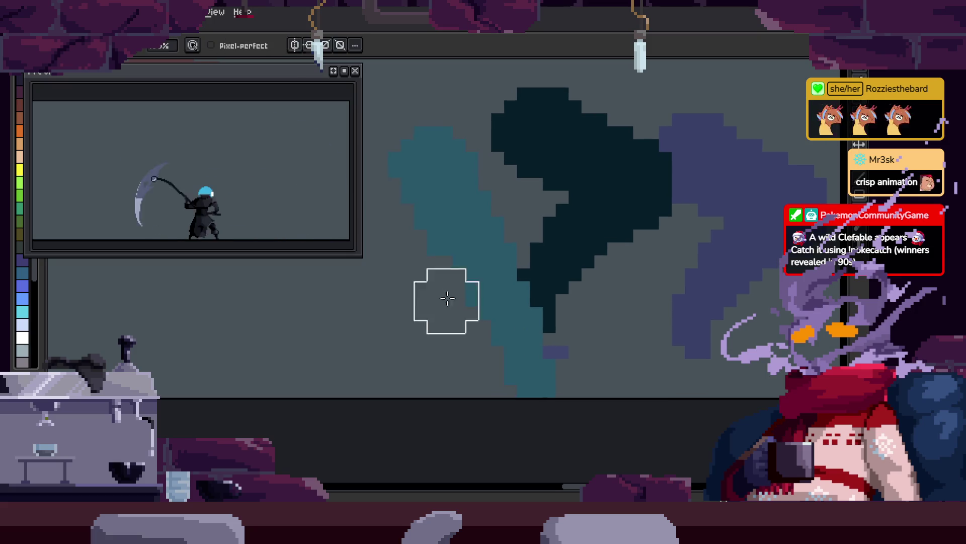
drag(471, 307, 517, 401)
key(i)
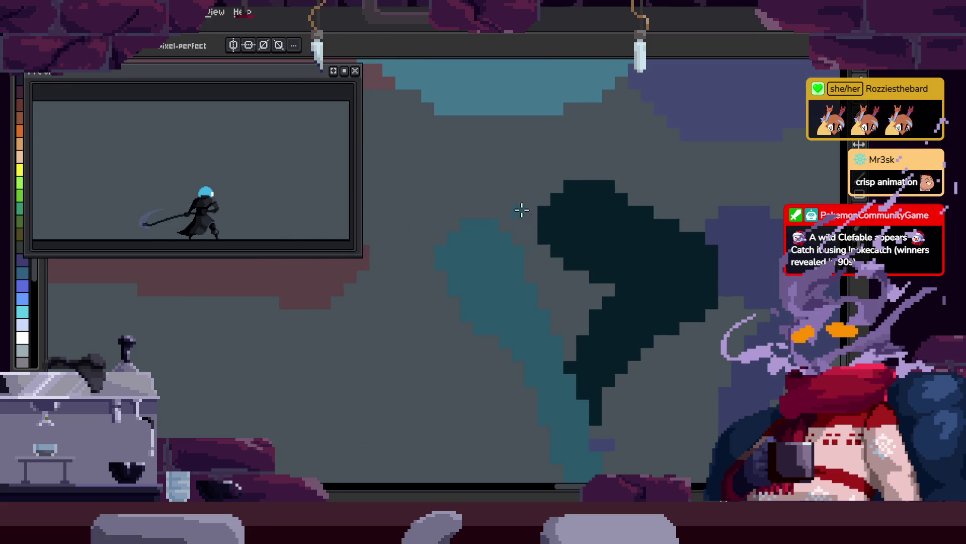
key(e)
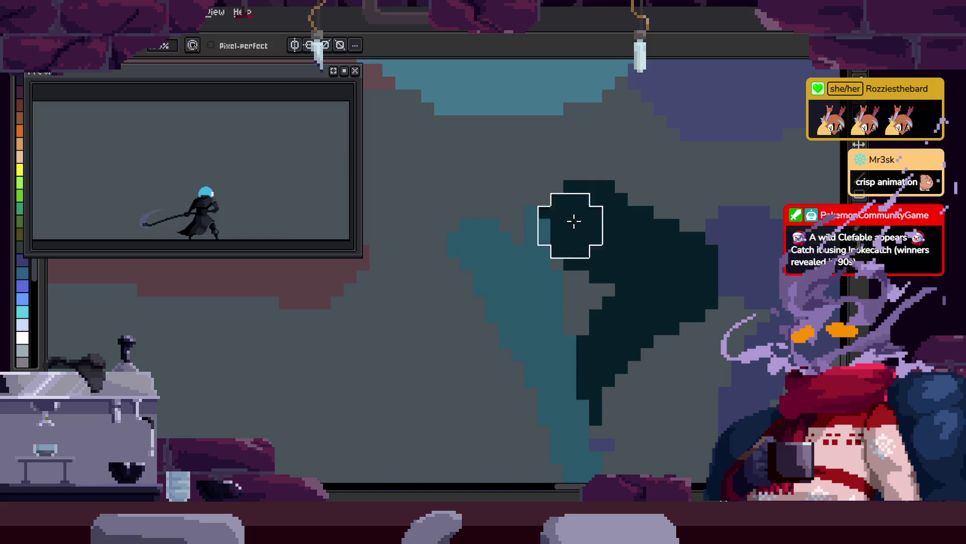
scroll(524, 237, up, 1)
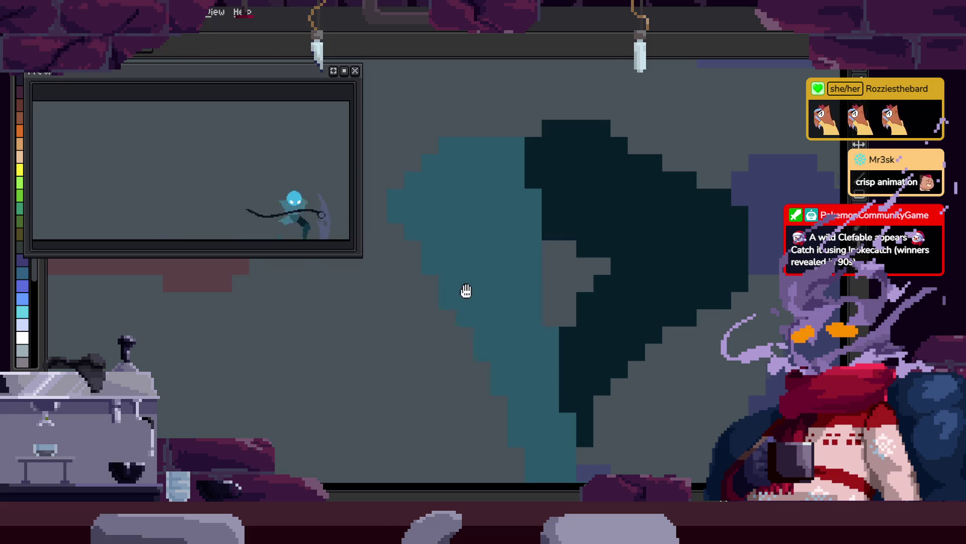
scroll(466, 291, down, 4)
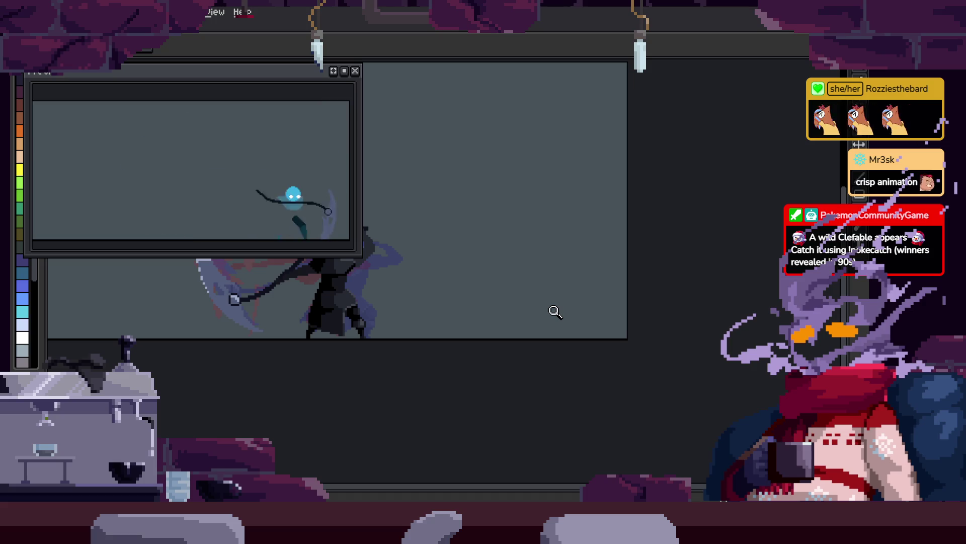
- Bring up the timeline showing the animation tags
scroll(555, 312, up, 5)
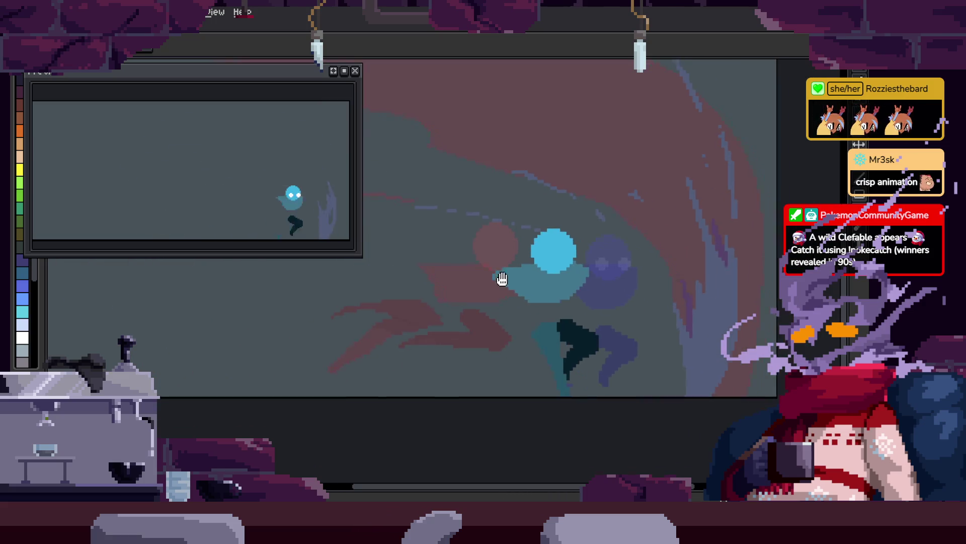
scroll(555, 254, down, 3)
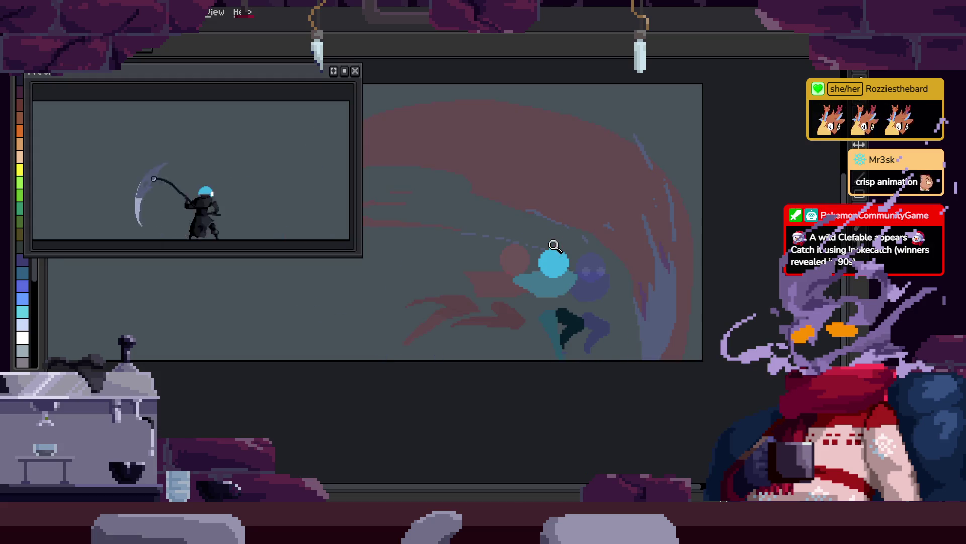
scroll(589, 263, up, 2)
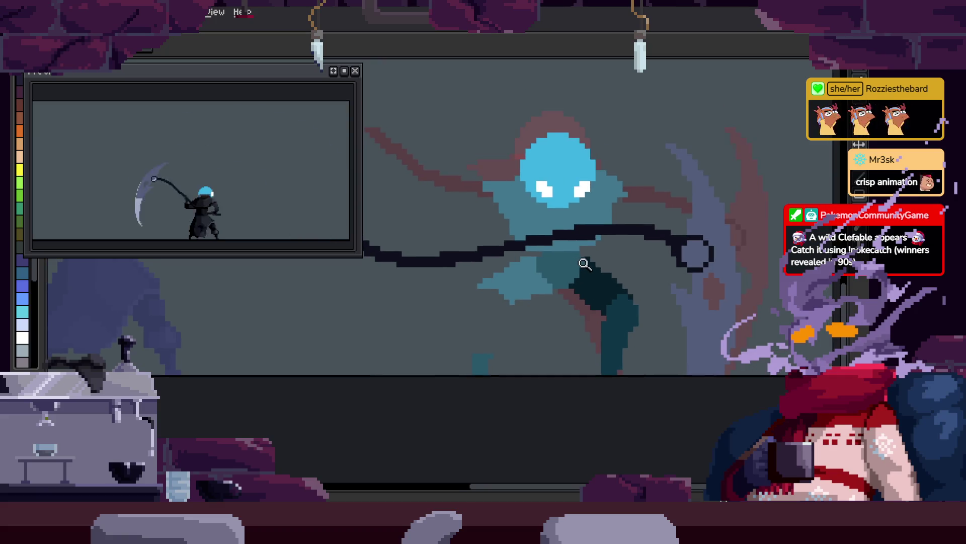
key(Tab)
key(Tab)
scroll(548, 308, up, 1)
scroll(533, 301, up, 1)
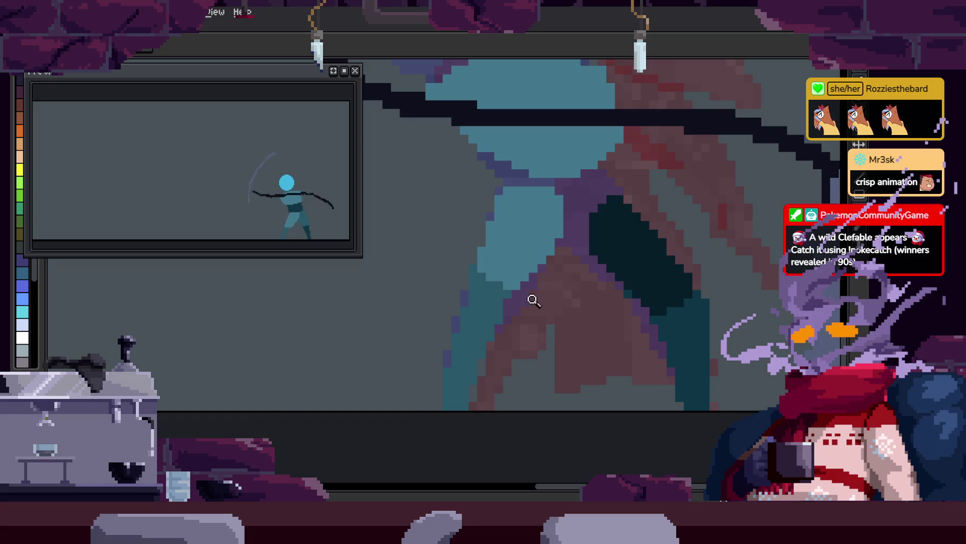
- Select the teal and dark teal leg areas and paint a teal band up the leg
key(w)
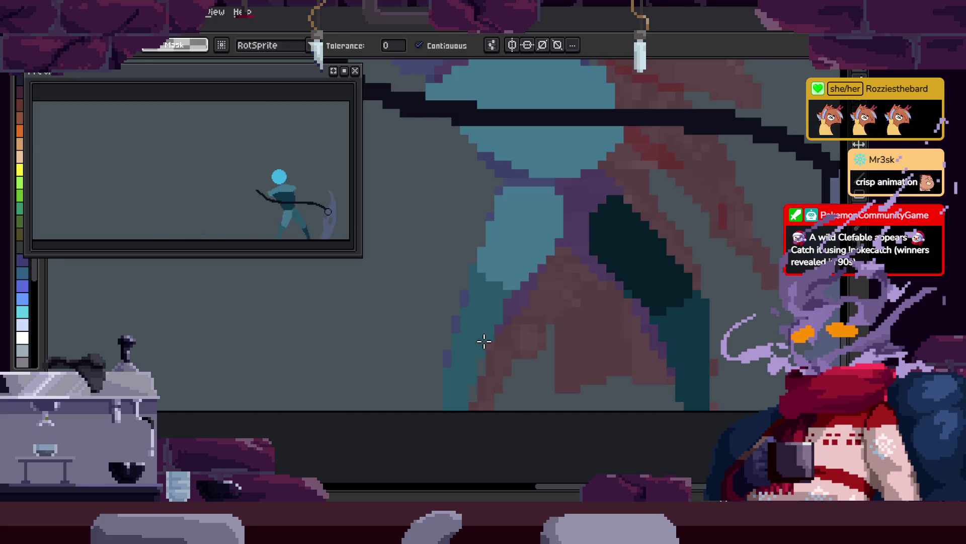
click(485, 339)
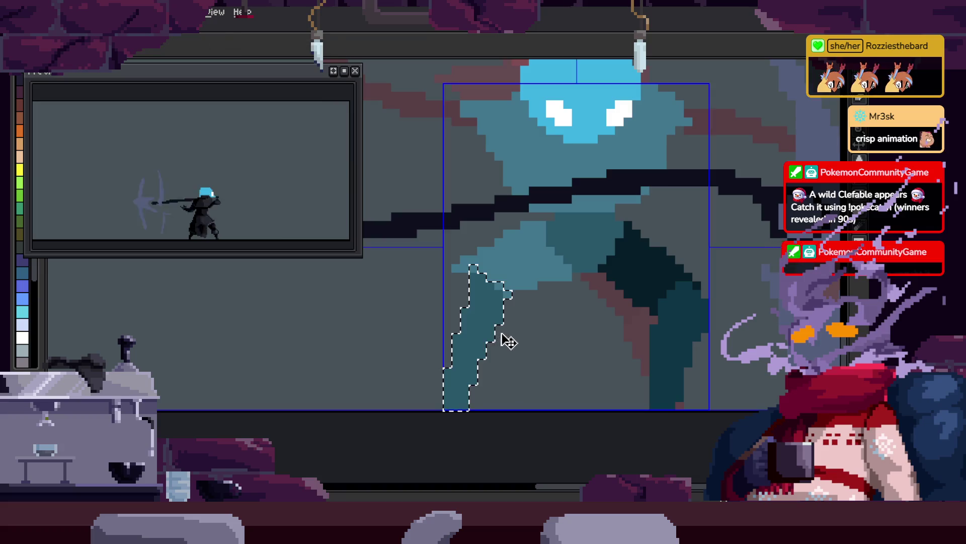
scroll(539, 291, up, 2)
key(b)
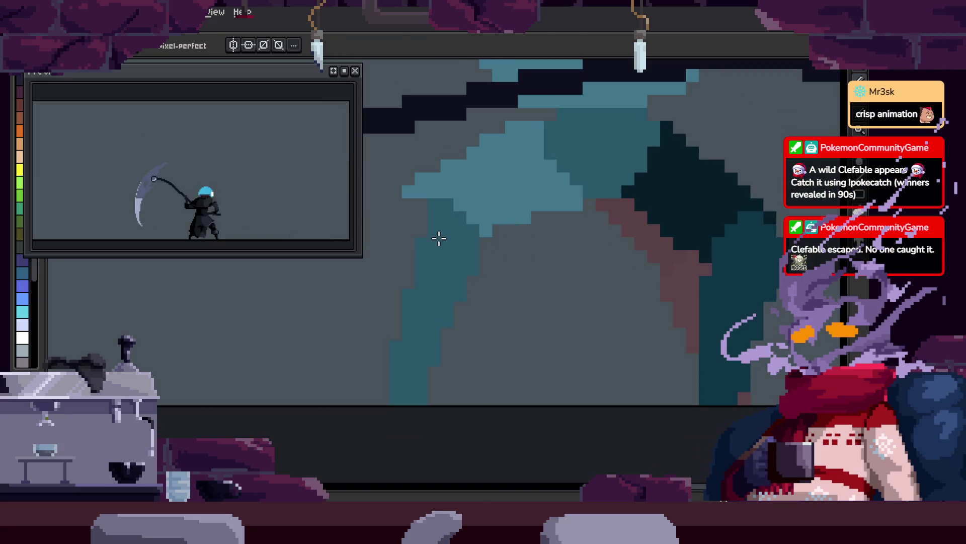
key(w)
click(445, 237)
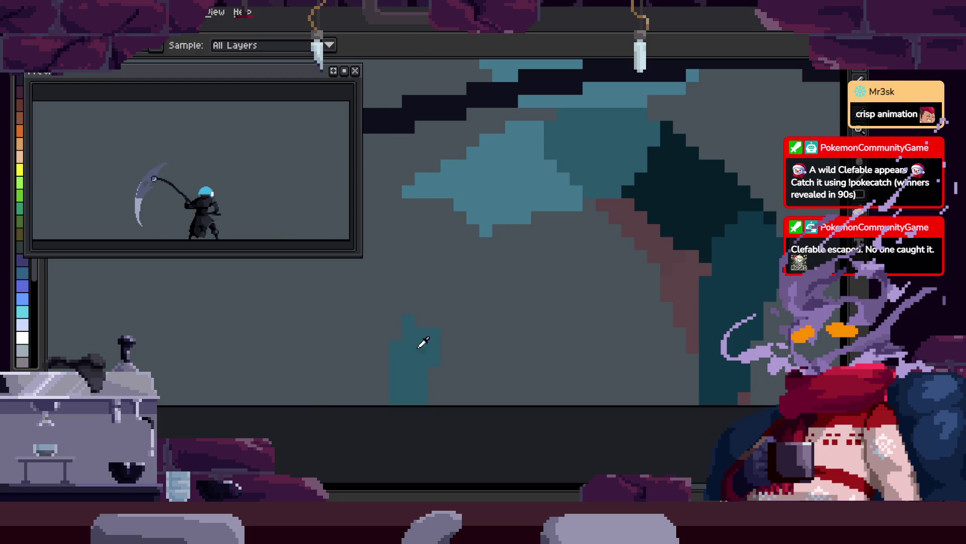
drag(409, 387, 505, 249)
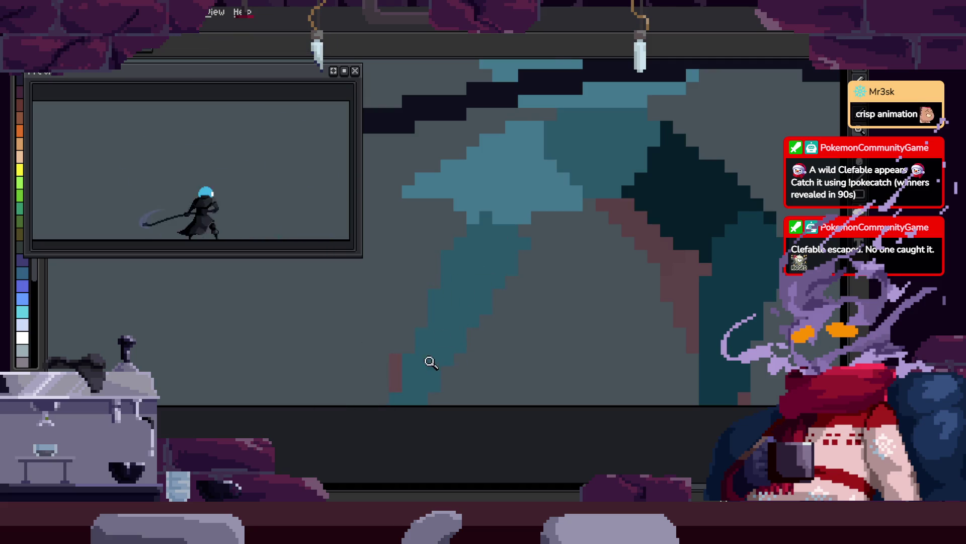
- Zoom in on the leg, select the teal torso region, then deselect
click(431, 362)
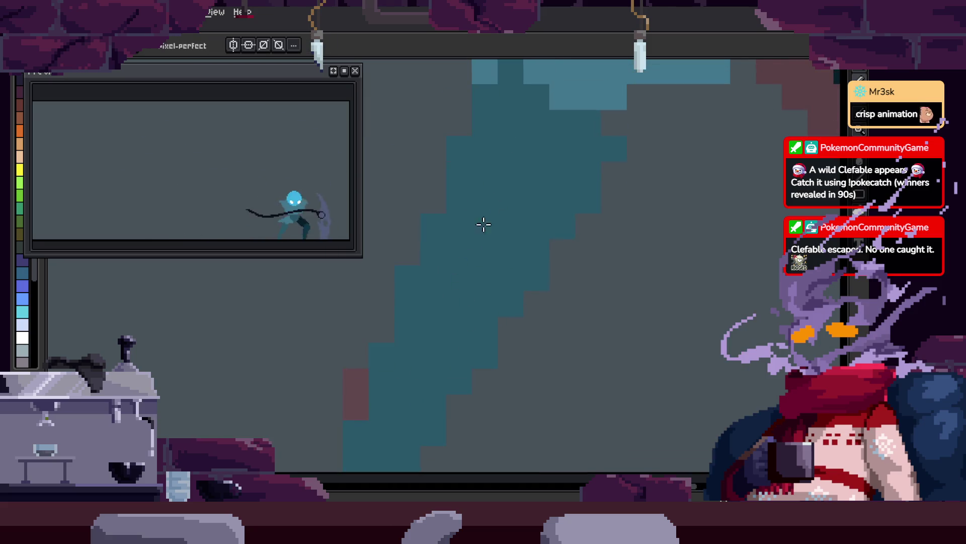
key(z)
scroll(490, 271, down, 1)
key(w)
click(432, 263)
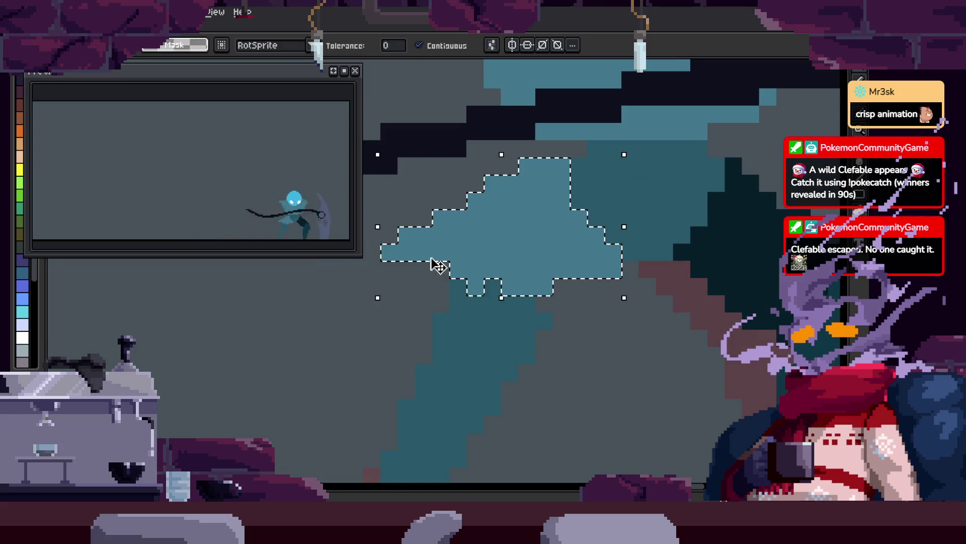
key(b)
key(ctrl+d)
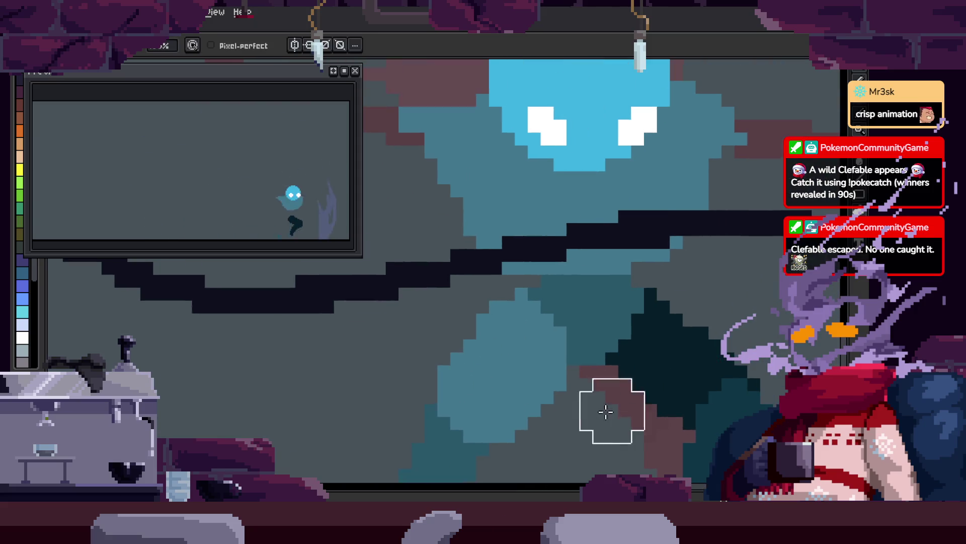
- Select the light-teal leg region and play the animation to check the motion
scroll(514, 306, down, 5)
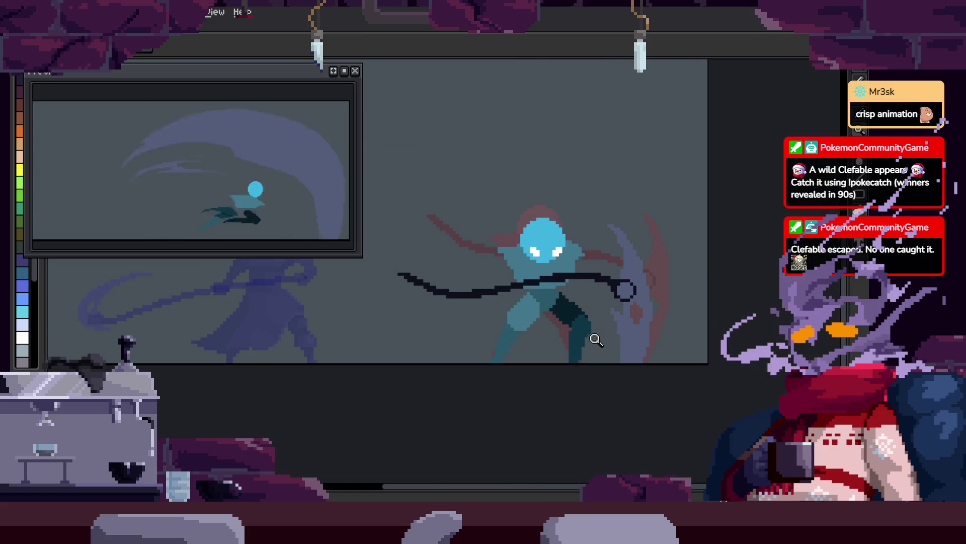
scroll(490, 280, up, 3)
scroll(502, 252, down, 3)
scroll(504, 254, up, 1)
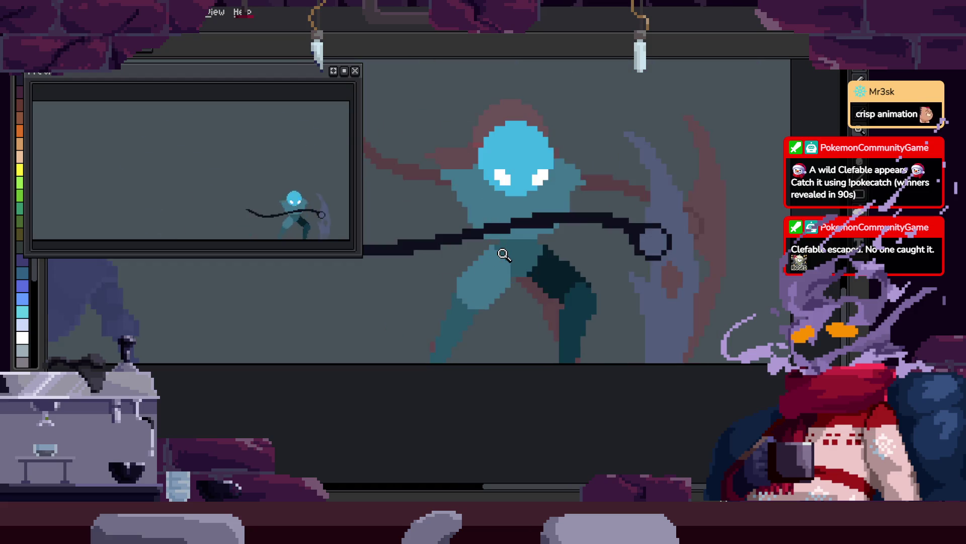
scroll(544, 254, up, 1)
key(w)
click(503, 287)
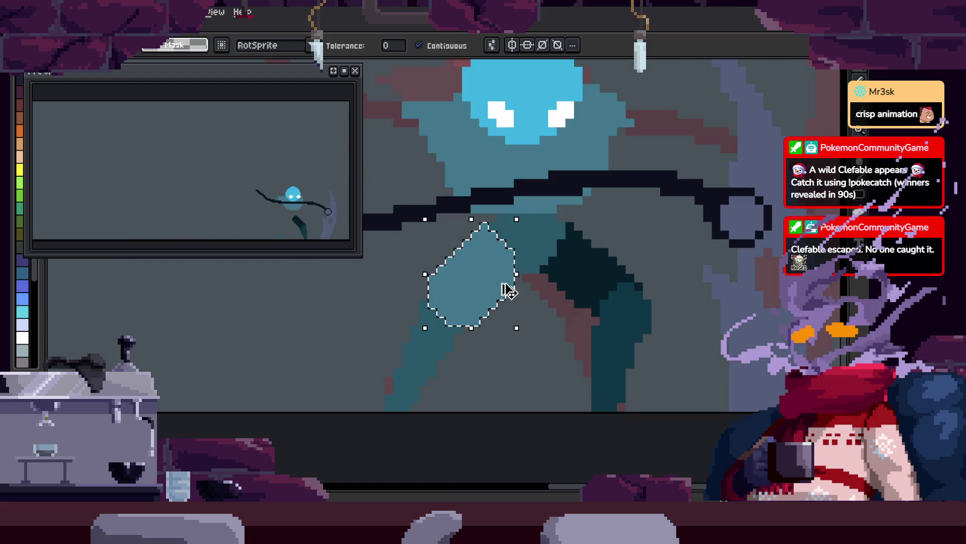
key(Return)
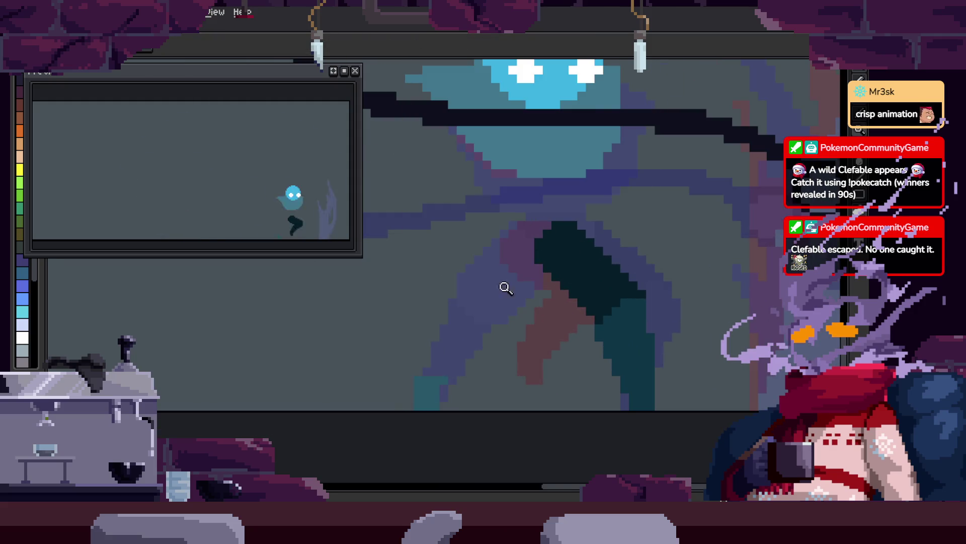
scroll(459, 311, up, 1)
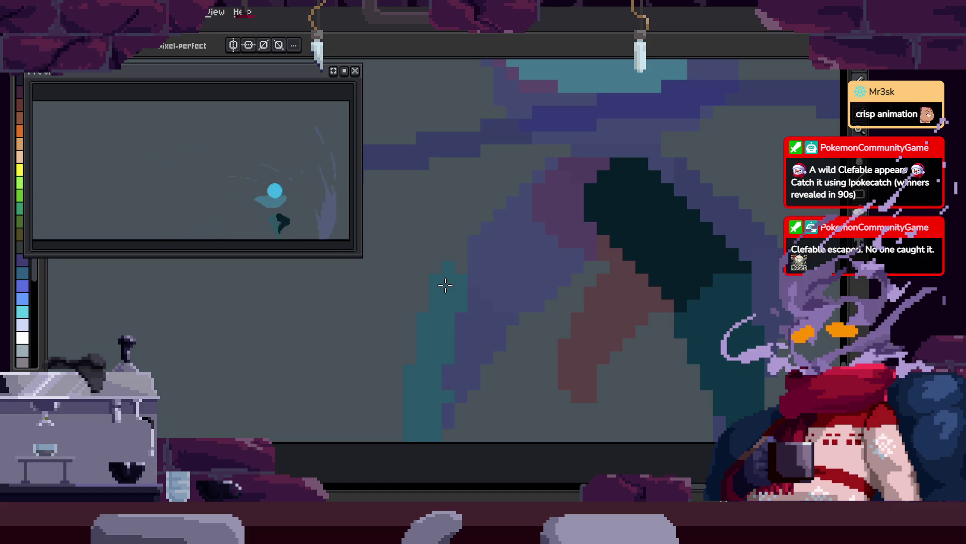
scroll(535, 341, down, 2)
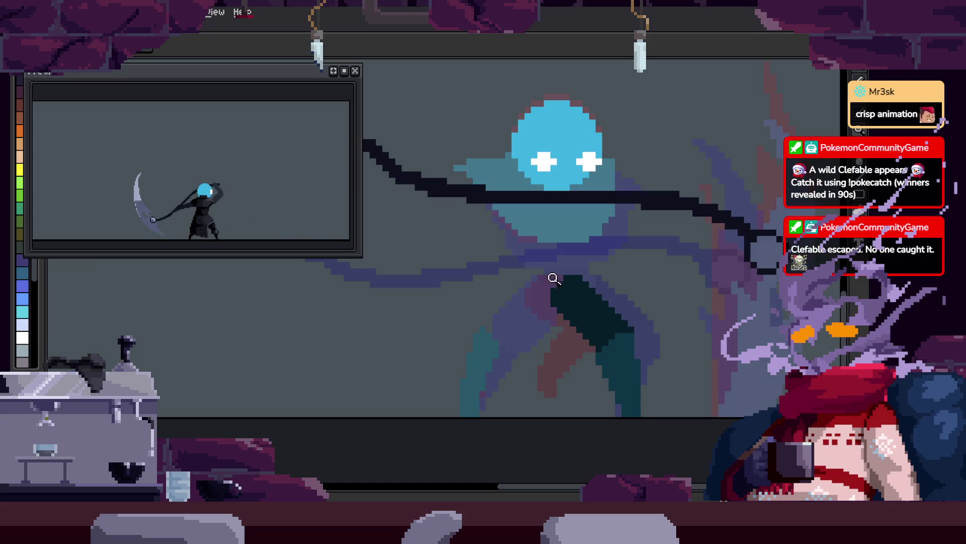
scroll(494, 314, up, 2)
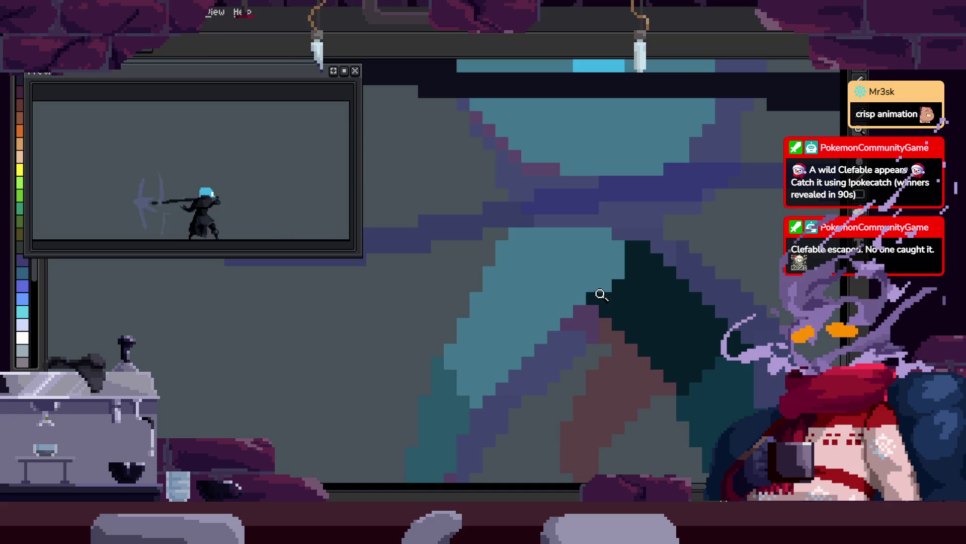
scroll(601, 295, down, 3)
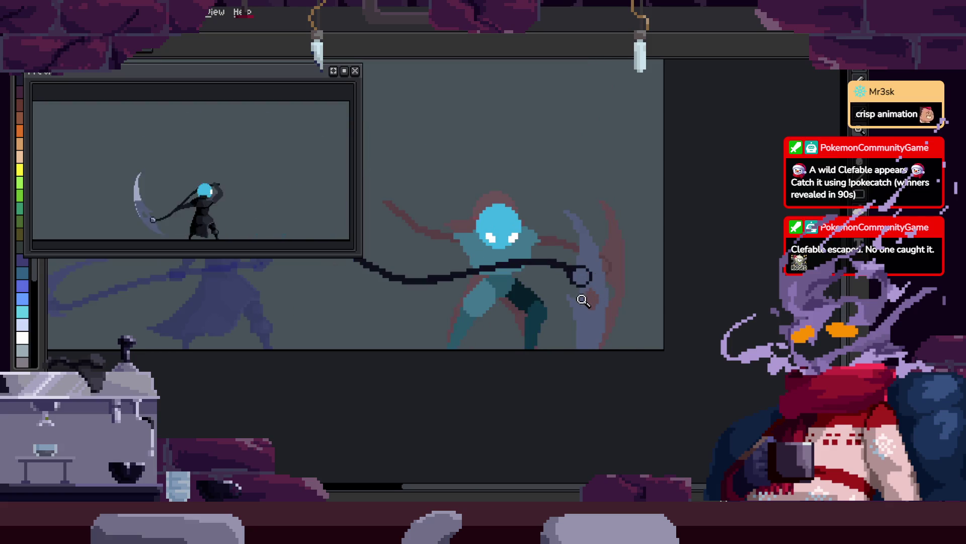
- Zoom in on the figure and add cyan and teal pixels to the leg
click(505, 290)
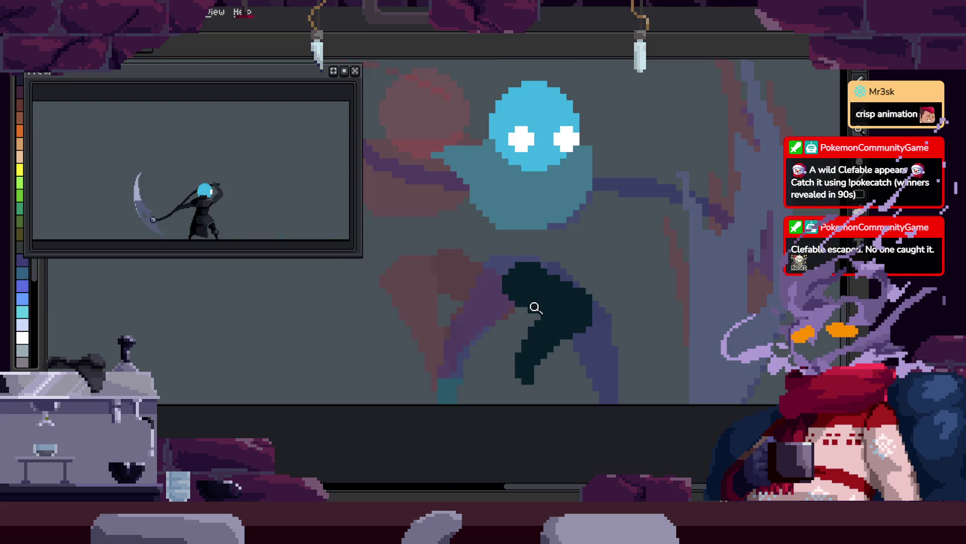
click(500, 341)
drag(521, 305, 511, 284)
key(e)
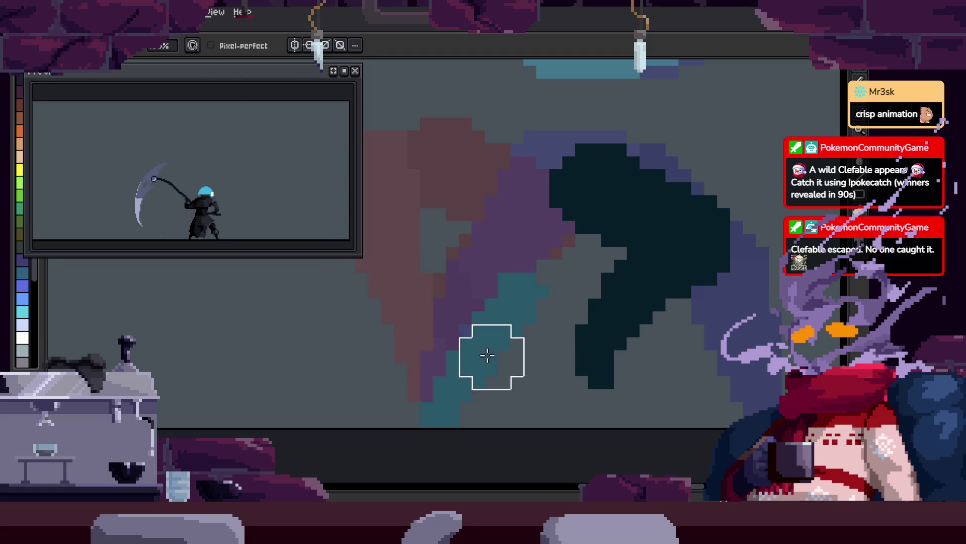
key(b)
drag(488, 297, 502, 276)
key(space)
scroll(515, 308, down, 2)
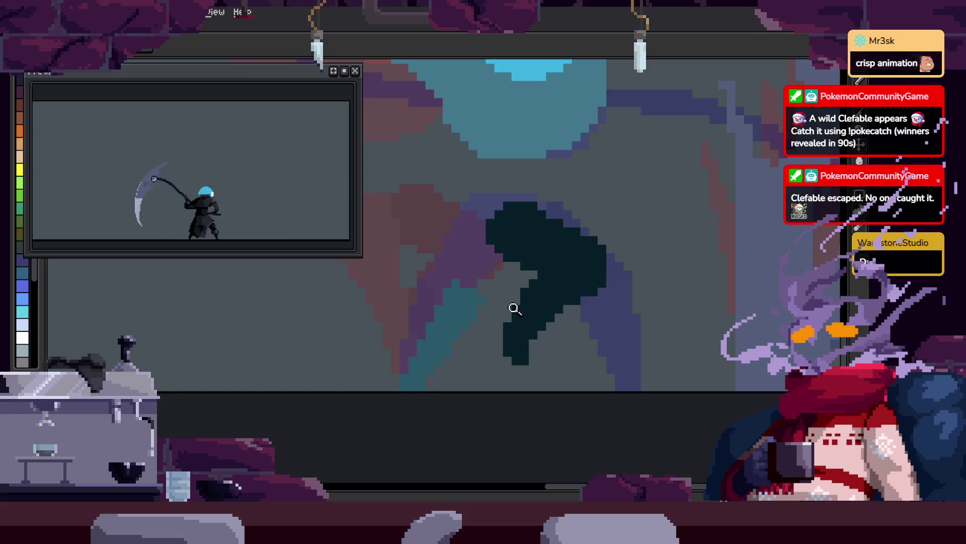
- Stop playback on the frame to fix and draw a vertical light-blue leg stroke
key(Return)
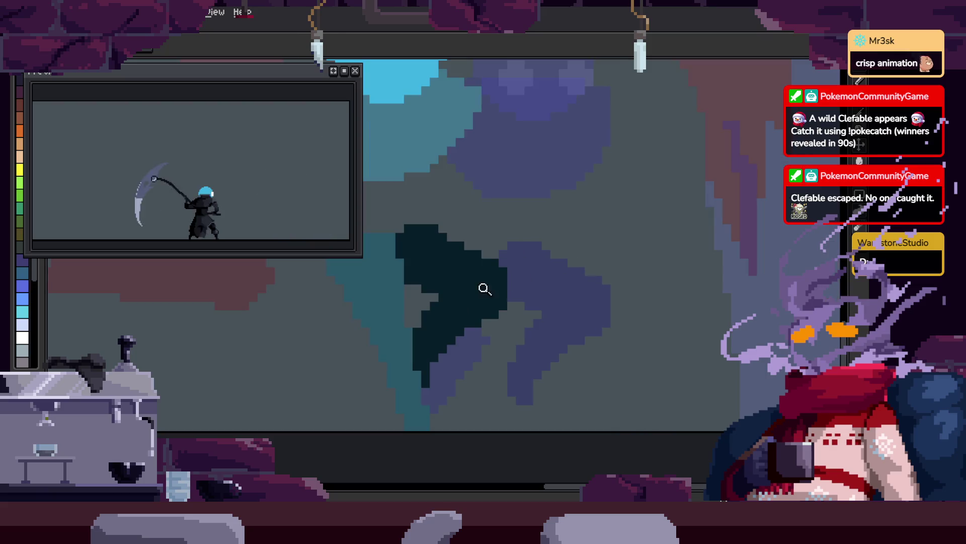
key(Return)
key(b)
drag(467, 360, 467, 205)
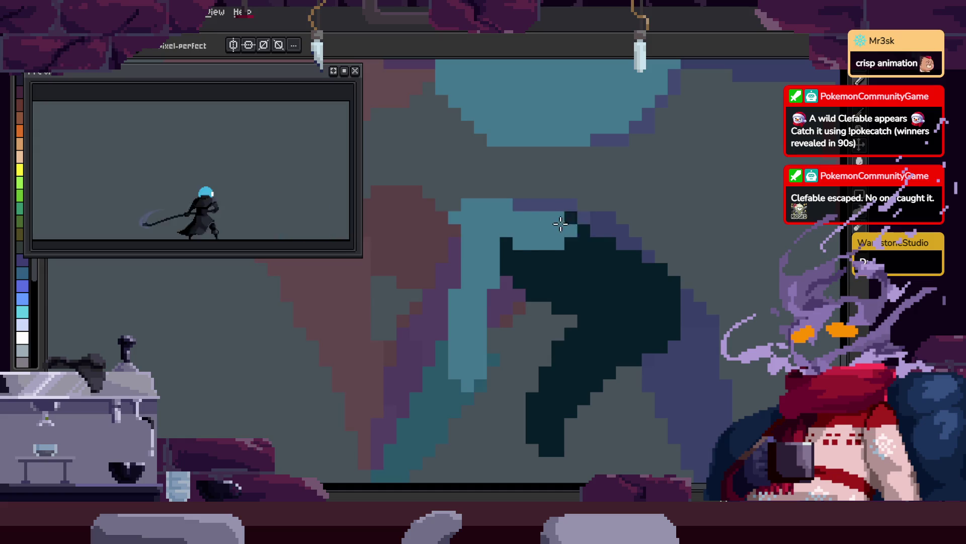
- On another frame, transform a selection and paint light-blue over the dark leg area
key(Tab)
key(w)
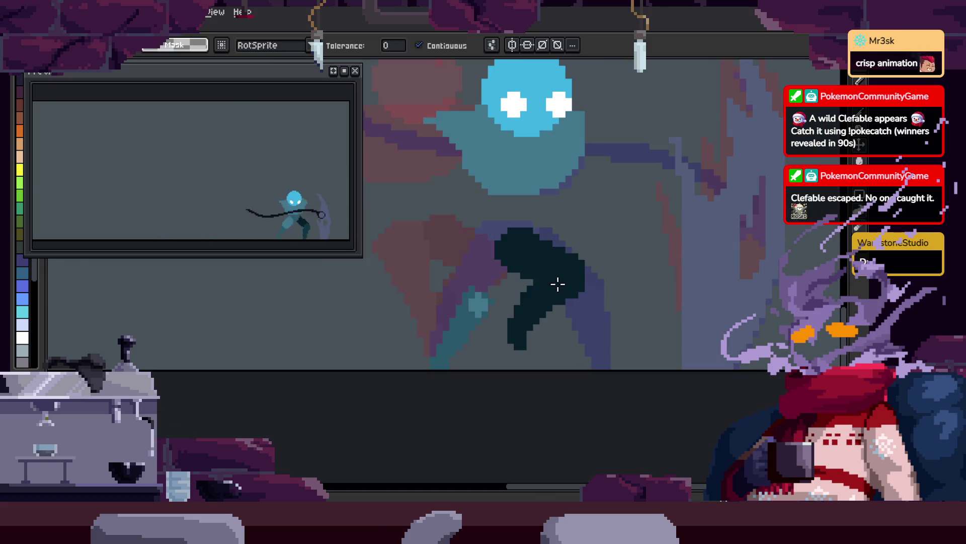
scroll(561, 284, up, 2)
key(ctrl+t)
key(Return)
key(b)
mouse_move(443, 347)
mouse_down()
mouse_move(456, 176)
mouse_move(544, 188)
mouse_move(481, 310)
mouse_up()
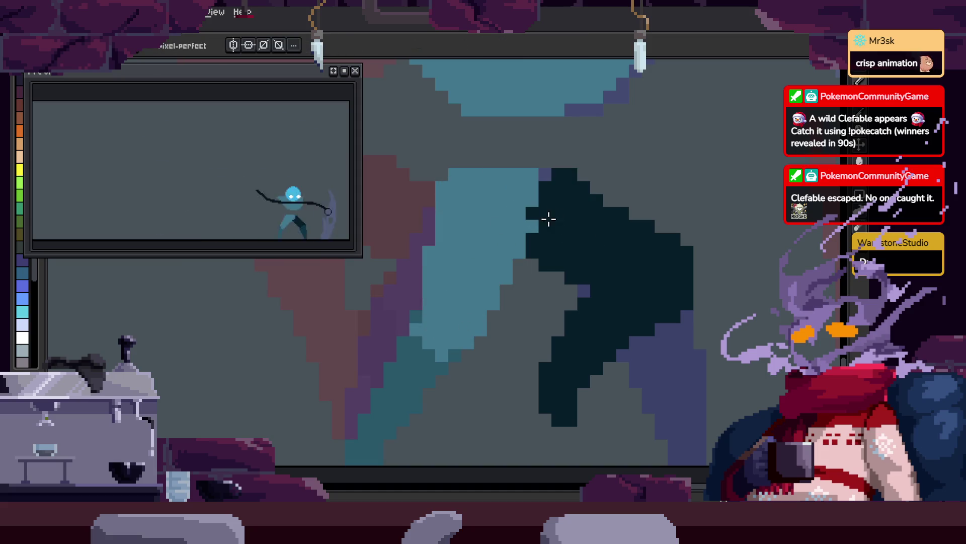
drag(519, 195, 530, 191)
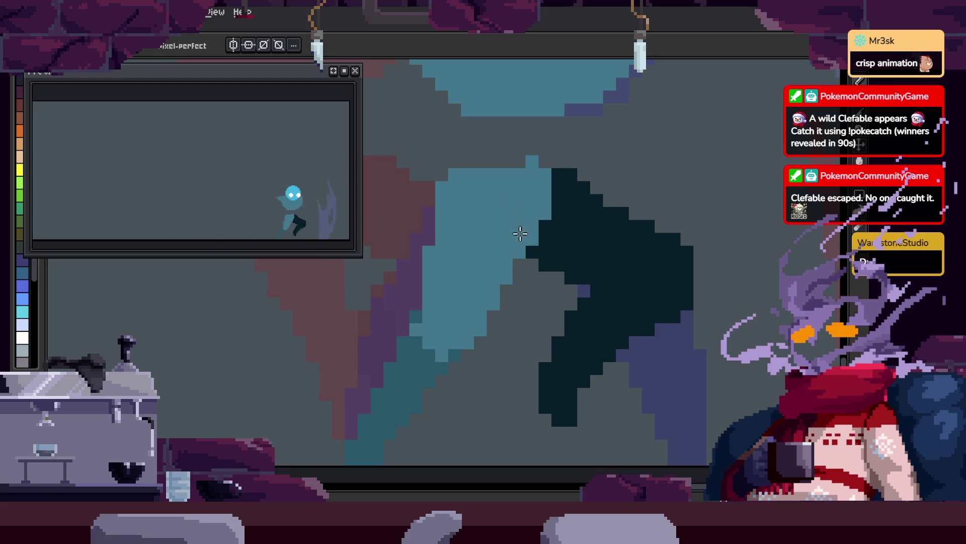
- Save the animation and play back the scythe swing to review it
key(ctrl)
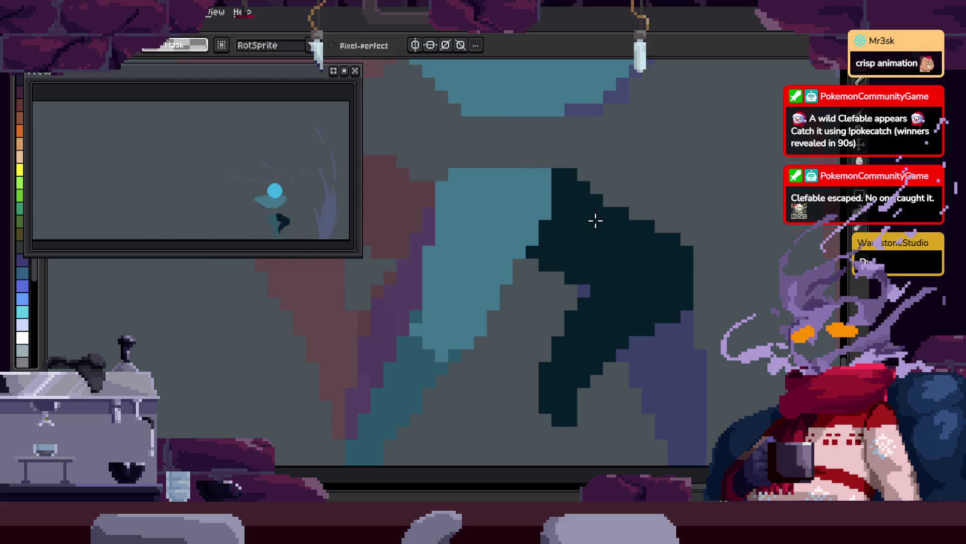
key(ctrl+s)
scroll(595, 220, down, 3)
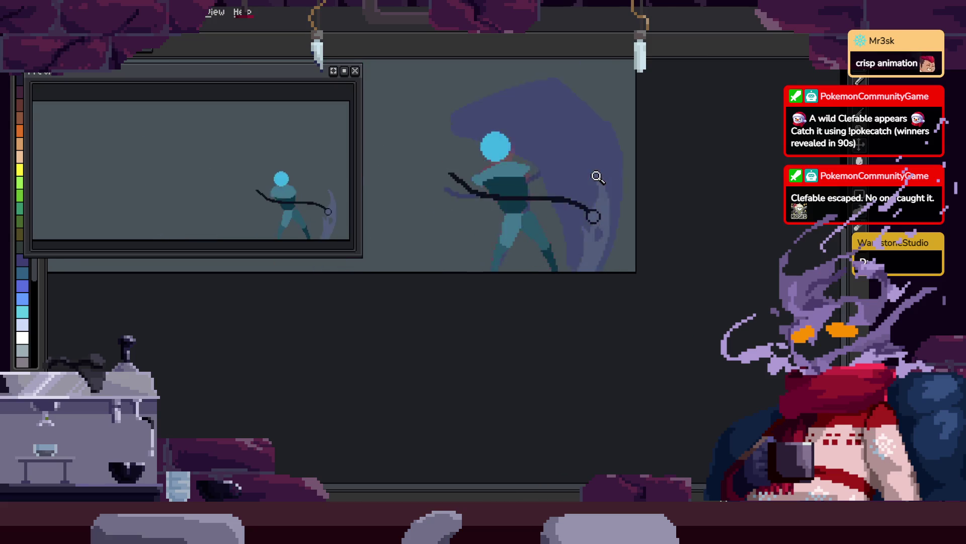
key(Return)
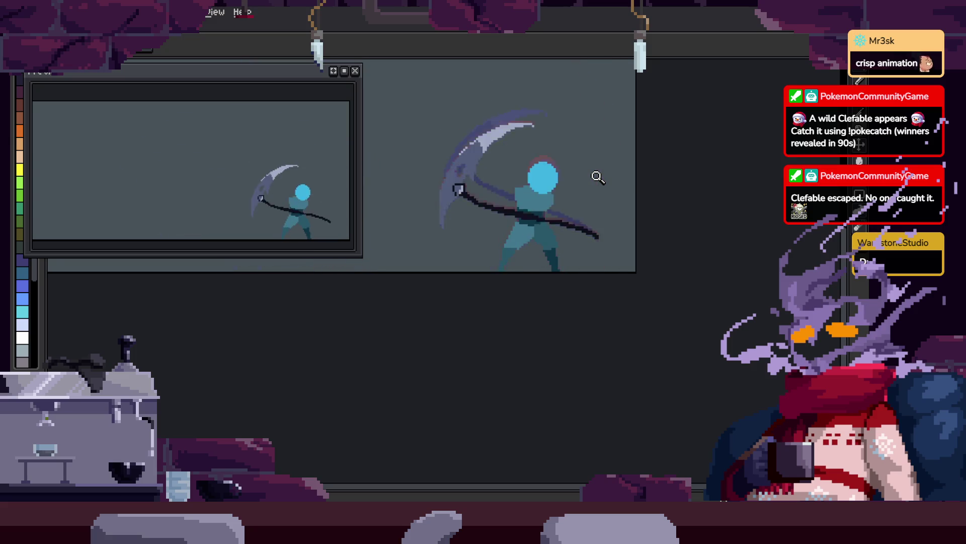
click(620, 201)
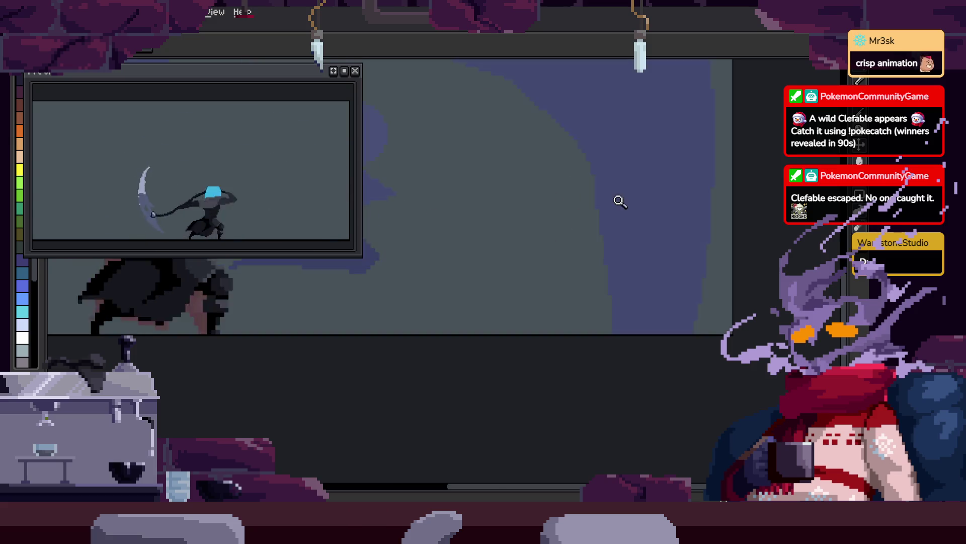
key(minus)
key(Tab)
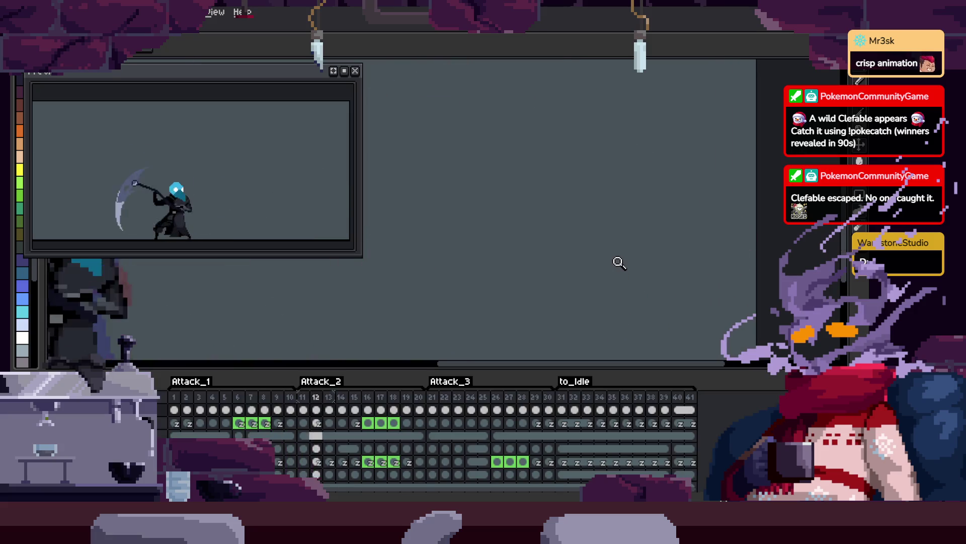
- Hide the timeline, zoom in, and magic-wand the dark teal torso region, then deselect
click(619, 262)
key(Tab)
click(609, 246)
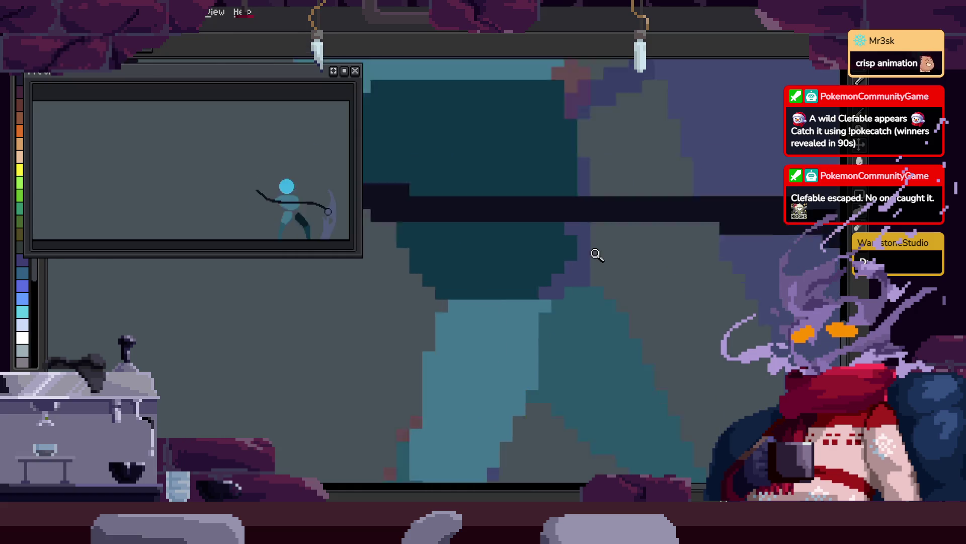
key(b)
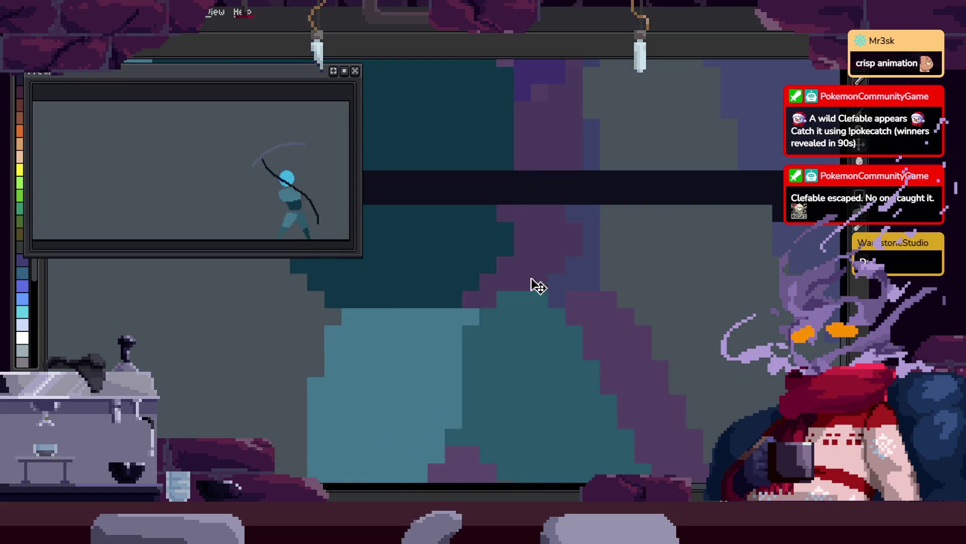
key(b)
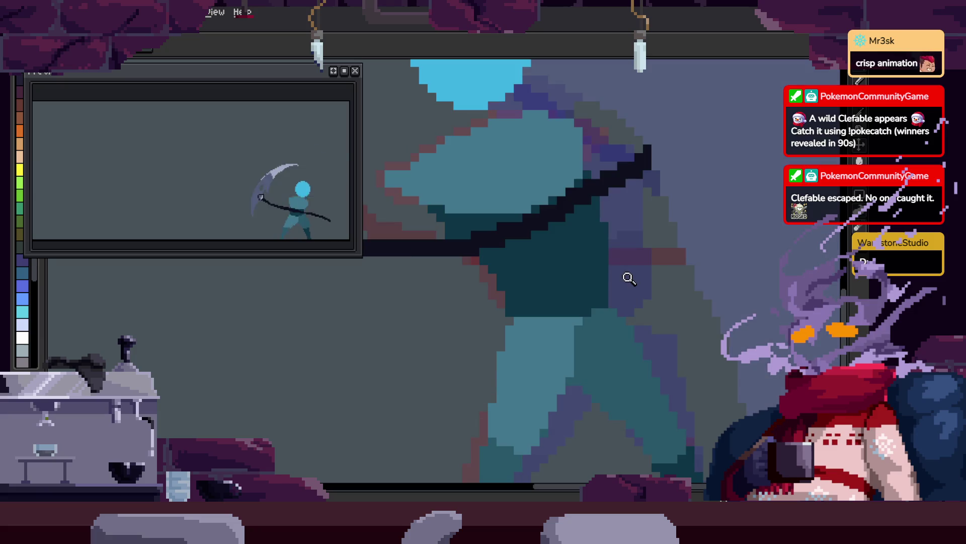
key(w)
click(541, 261)
key(ctrl+d)
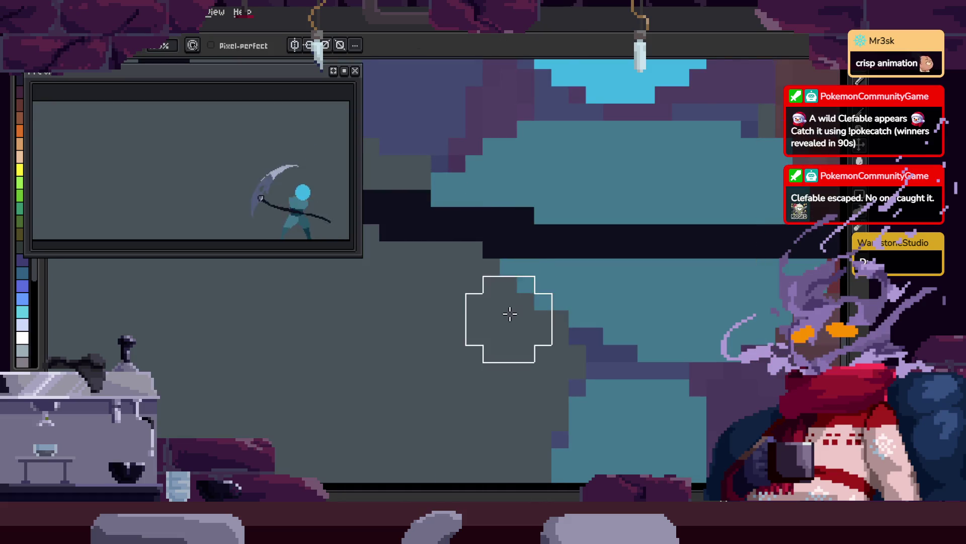
- Zoom and pan in much closer on the figure's body
key(z)
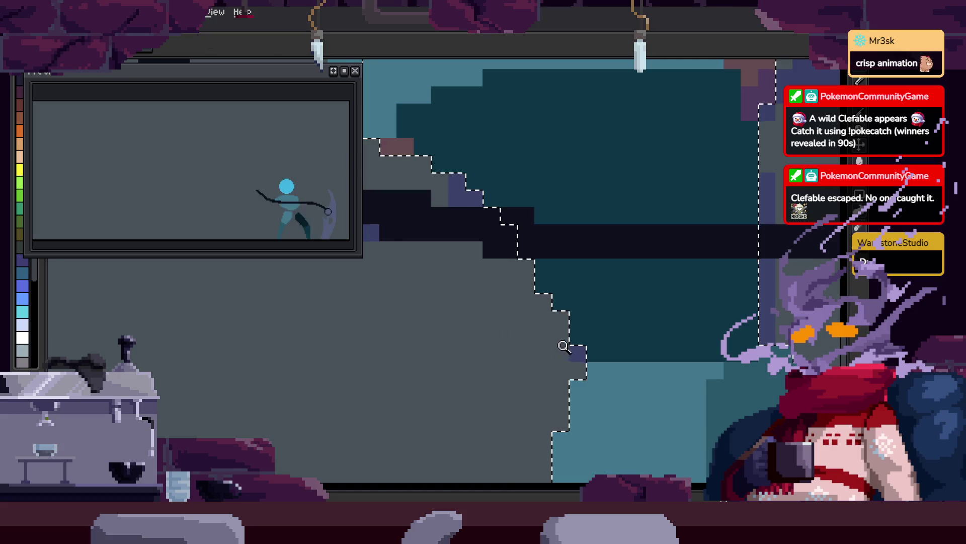
scroll(597, 342, down, 1)
drag(634, 334, 600, 289)
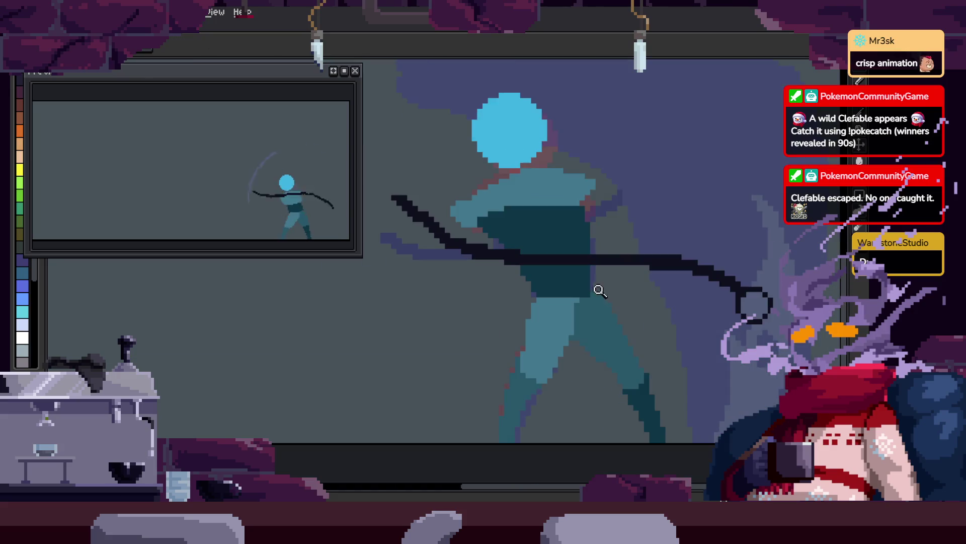
click(480, 335)
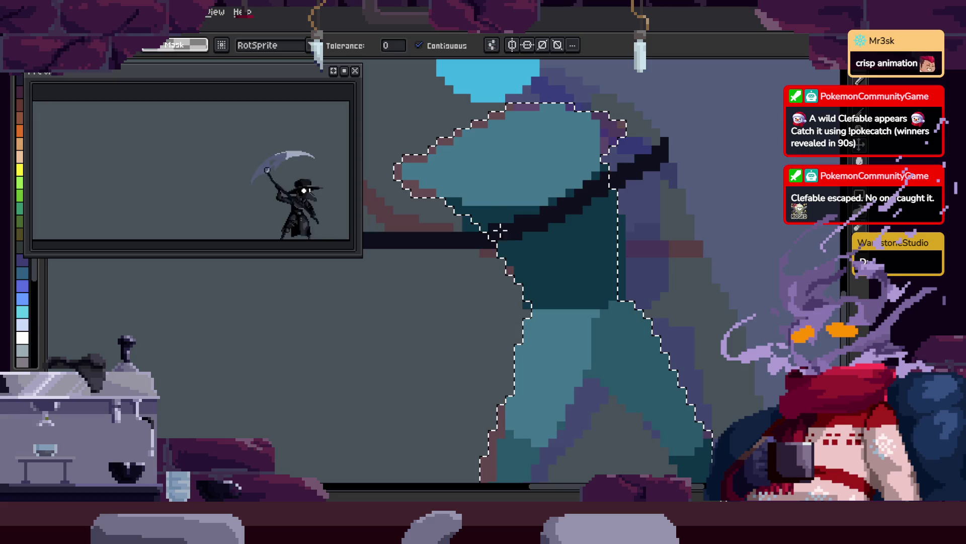
click(478, 263)
key(b)
scroll(546, 431, down, 2)
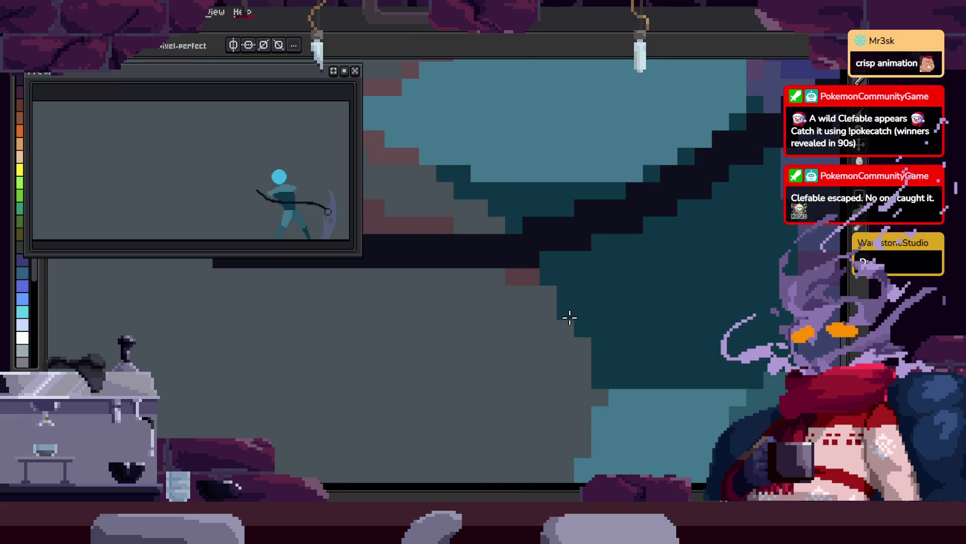
key(z)
click(592, 272)
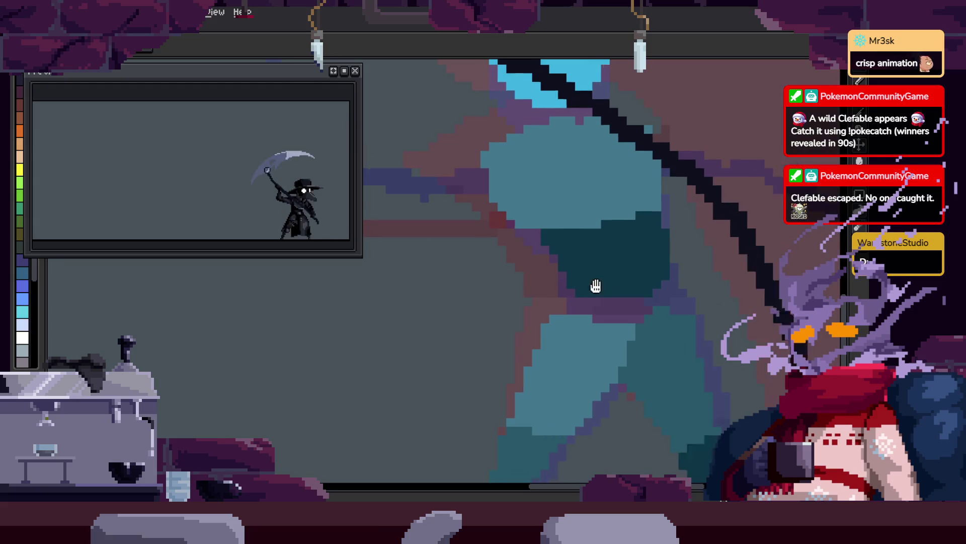
click(522, 230)
scroll(554, 311, down, 3)
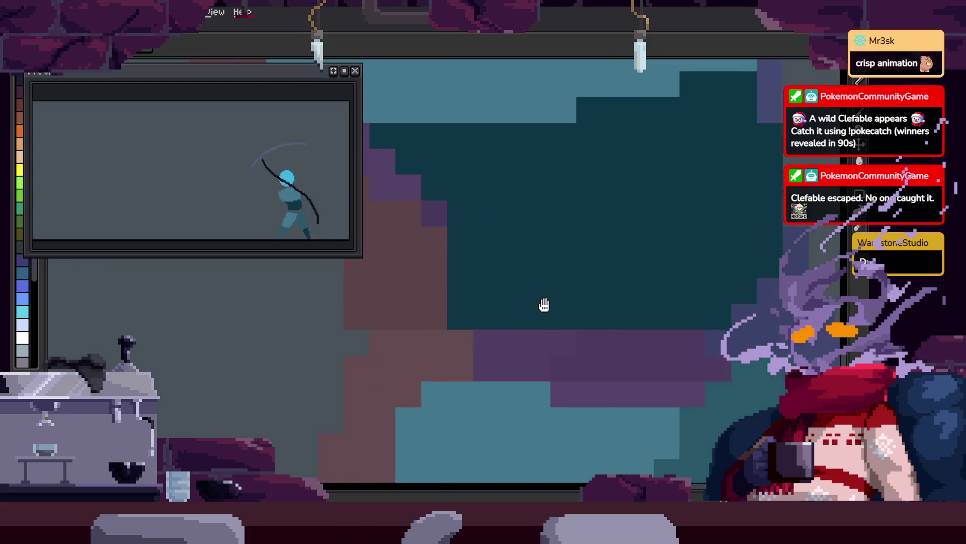
- Save the animation with Ctrl+S and bring back the tagged frame timeline
key(b)
scroll(558, 266, up, 2)
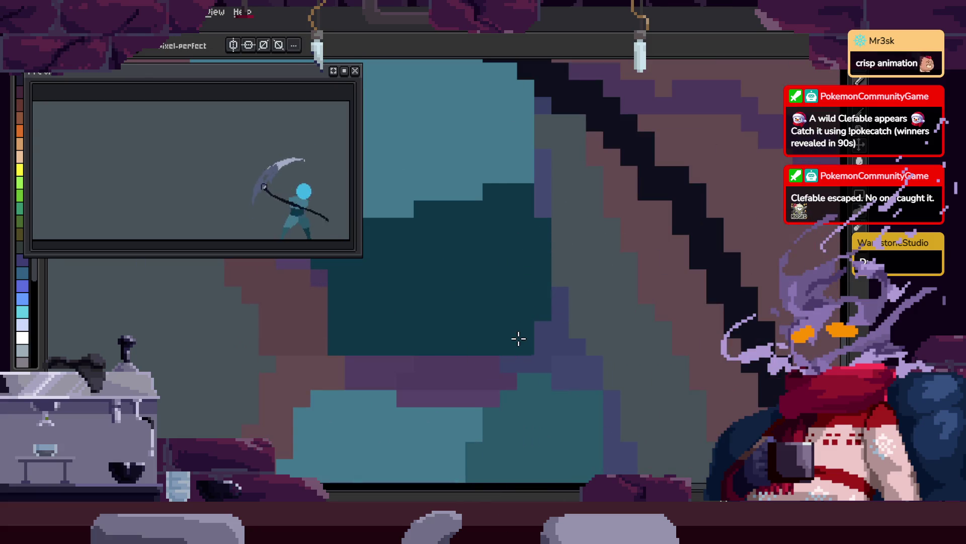
key(h)
scroll(582, 241, down, 1)
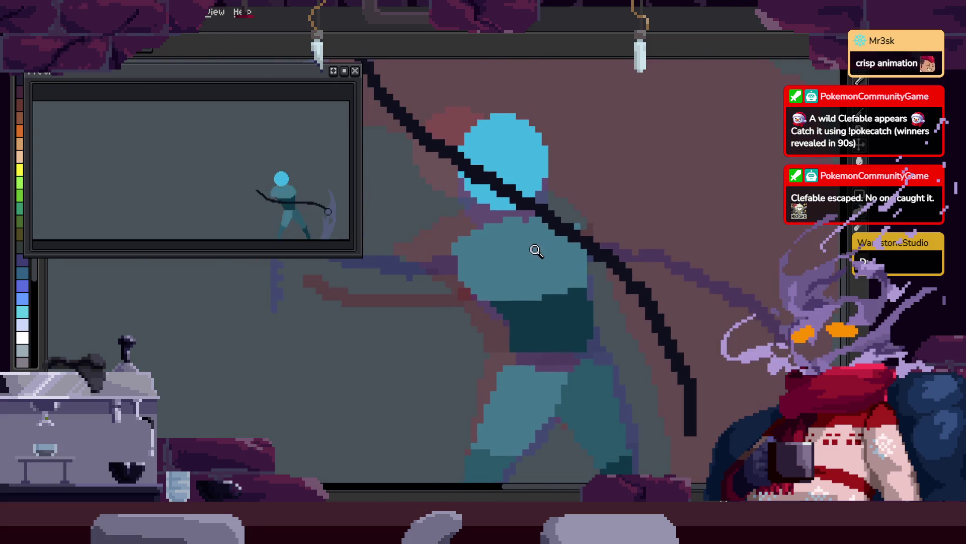
scroll(566, 209, up, 3)
scroll(542, 244, down, 4)
key(ctrl+s)
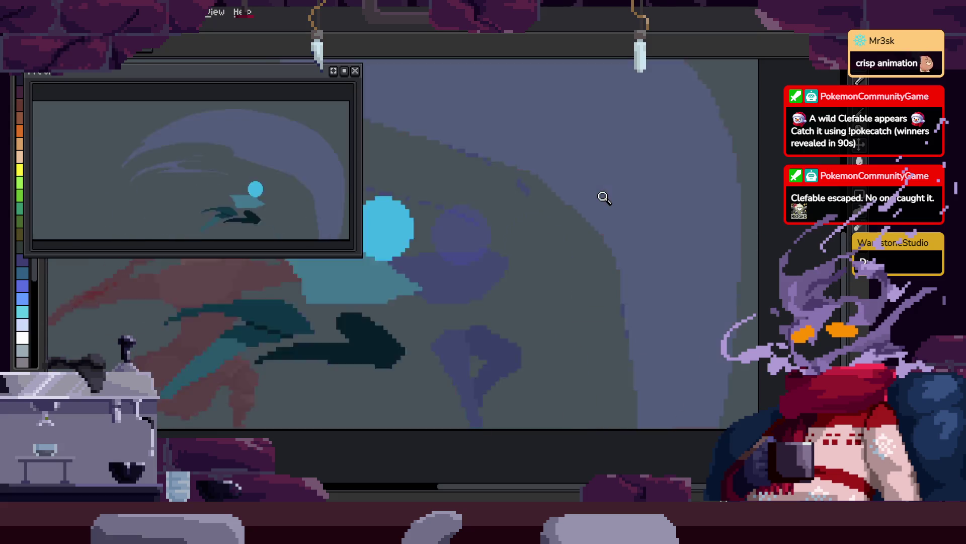
key(Tab)
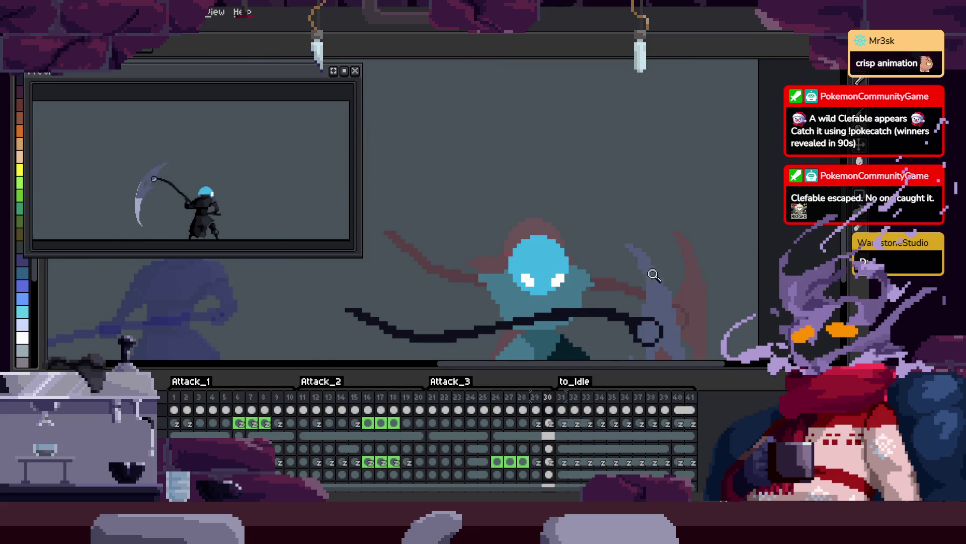
- Zoom in on the figure's torso and magic-wand select the torso region on frame 33
scroll(658, 247, down, 1)
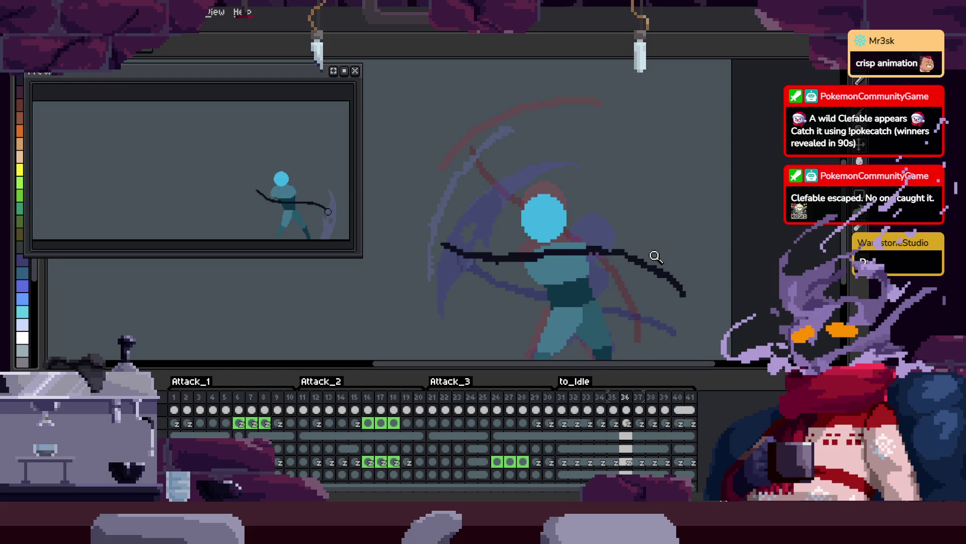
drag(655, 257, 630, 248)
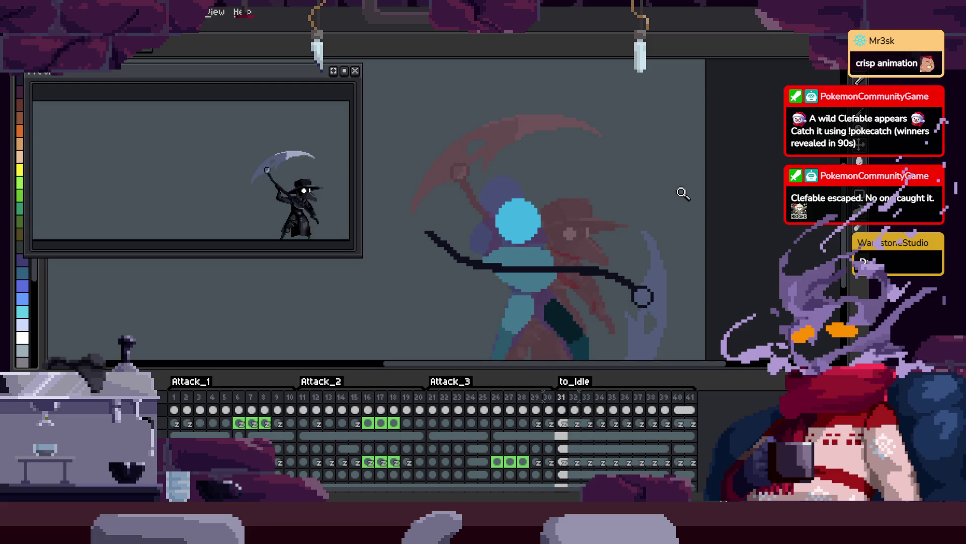
key(Tab)
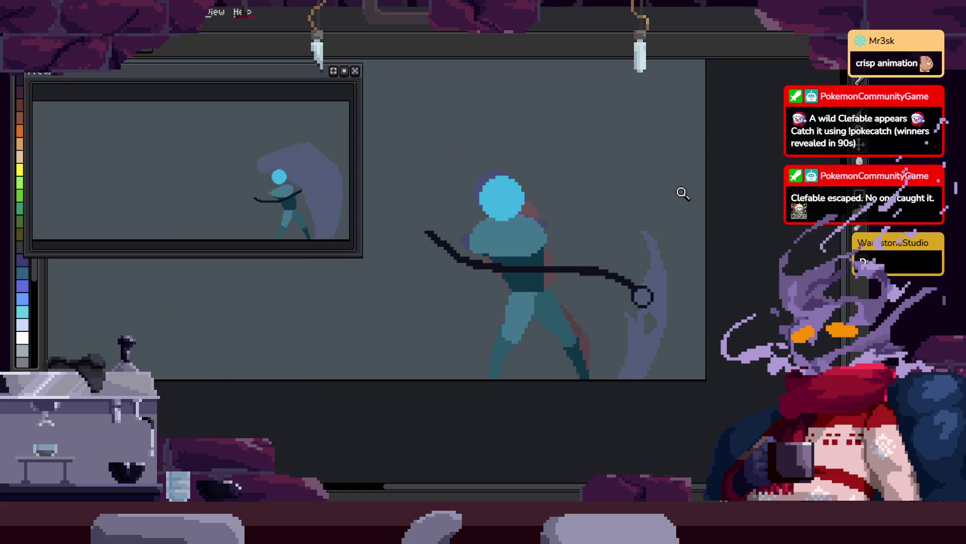
click(540, 226)
key(Return)
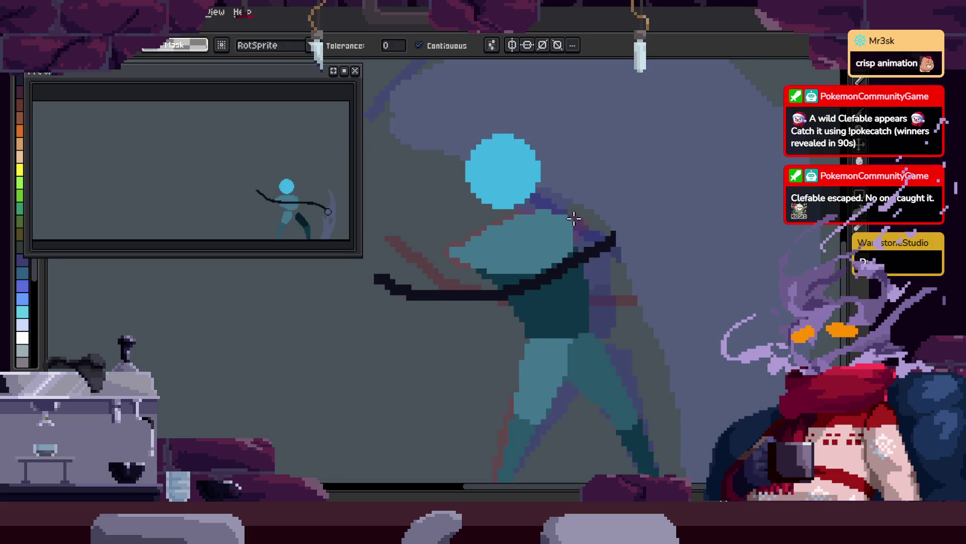
scroll(552, 223, down, 2)
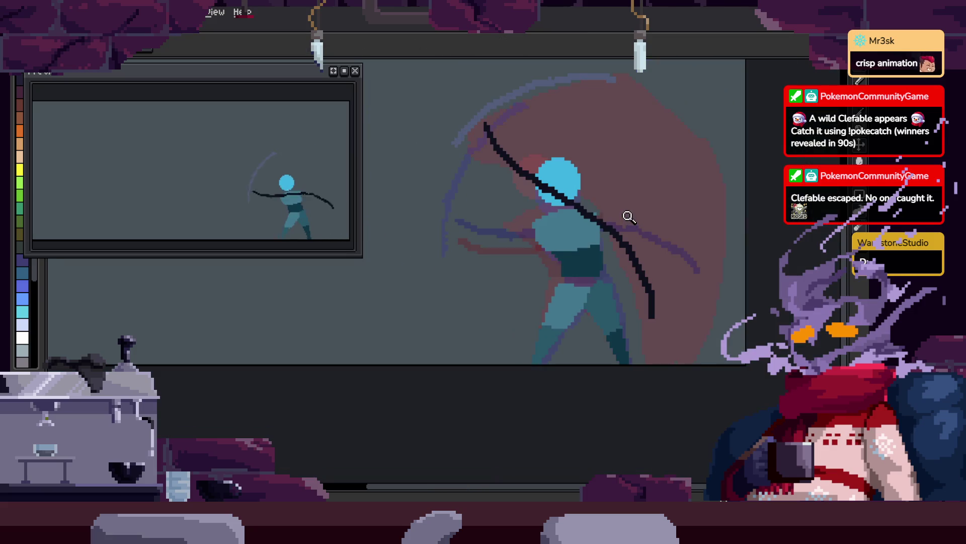
key(Tab)
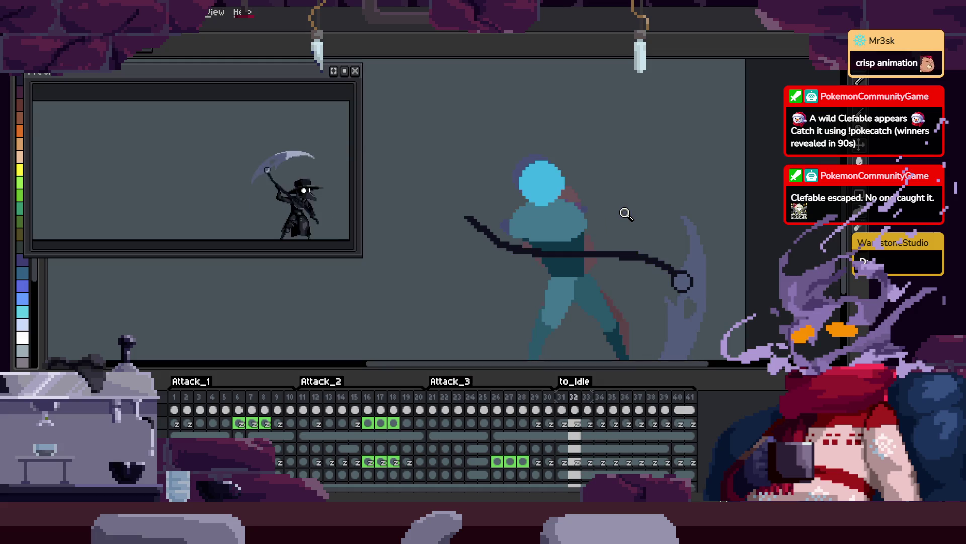
key(Return)
key(w)
click(577, 215)
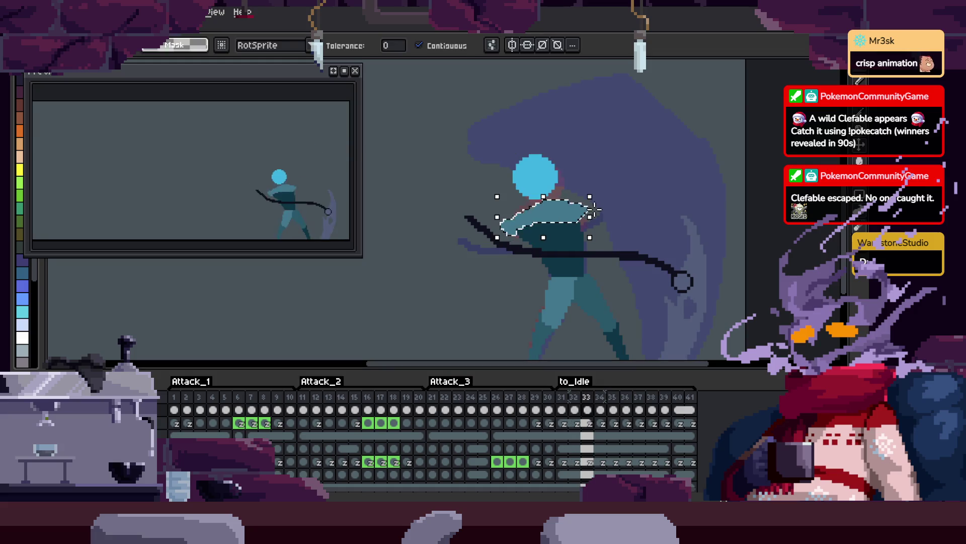
key(Return)
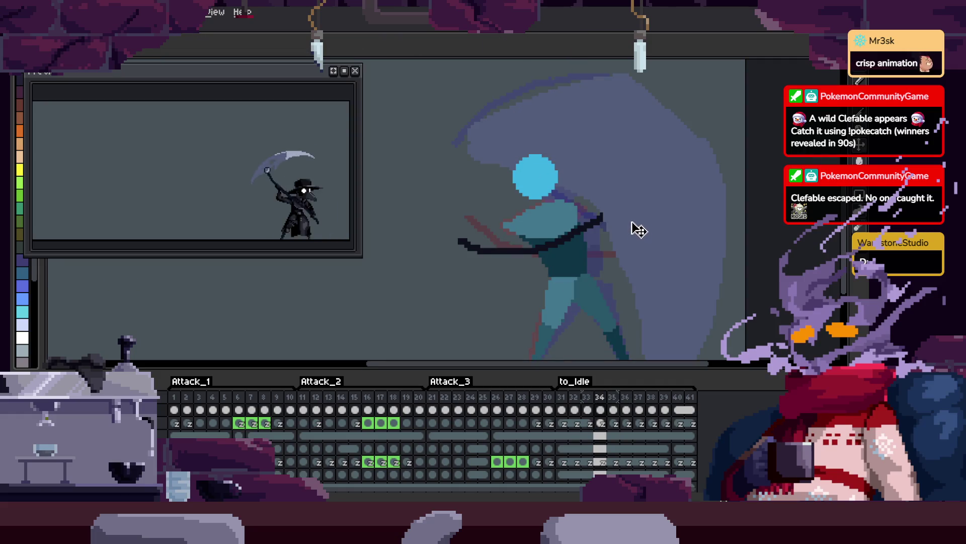
- Paste the torso shape onto frame 35 and move it upward into place
key(Left)
key(Left)
scroll(647, 235, down, 1)
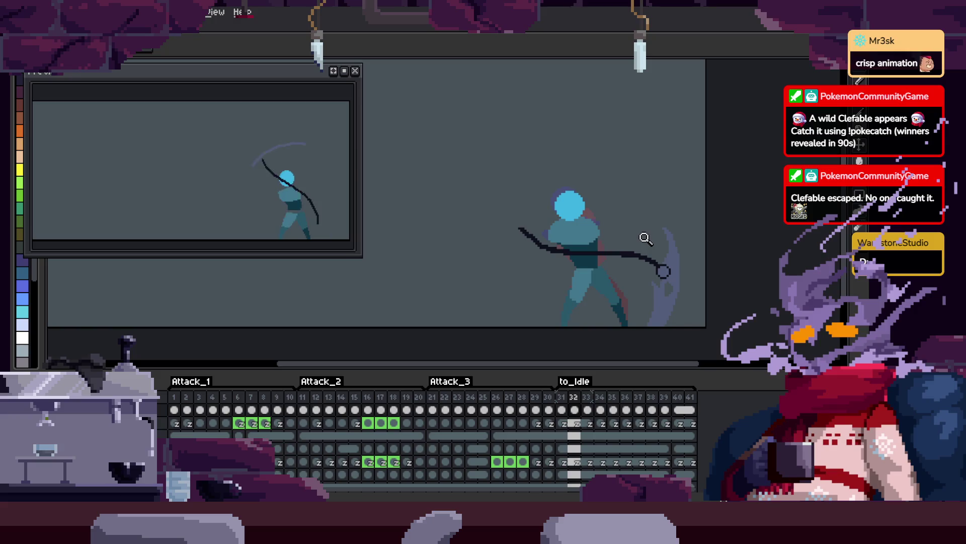
key(Right)
key(Right)
key(Right)
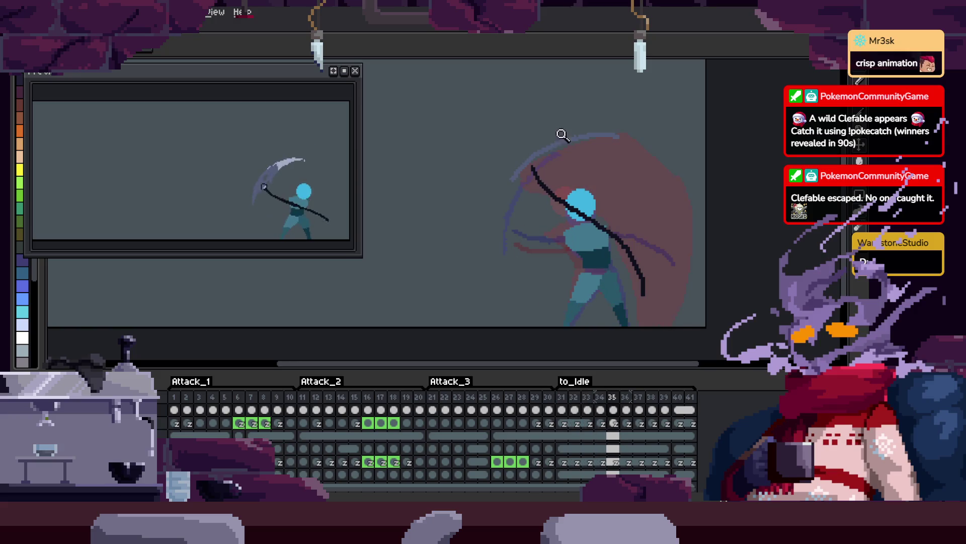
scroll(642, 188, up, 2)
key(ctrl+v)
mouse_move(602, 193)
mouse_down()
mouse_move(615, 86)
mouse_move(647, 107)
mouse_up()
key(Return)
- On frame 36, select the teal region near the head and move it above the head
scroll(637, 187, up, 2)
key(Left)
key(Left)
key(Left)
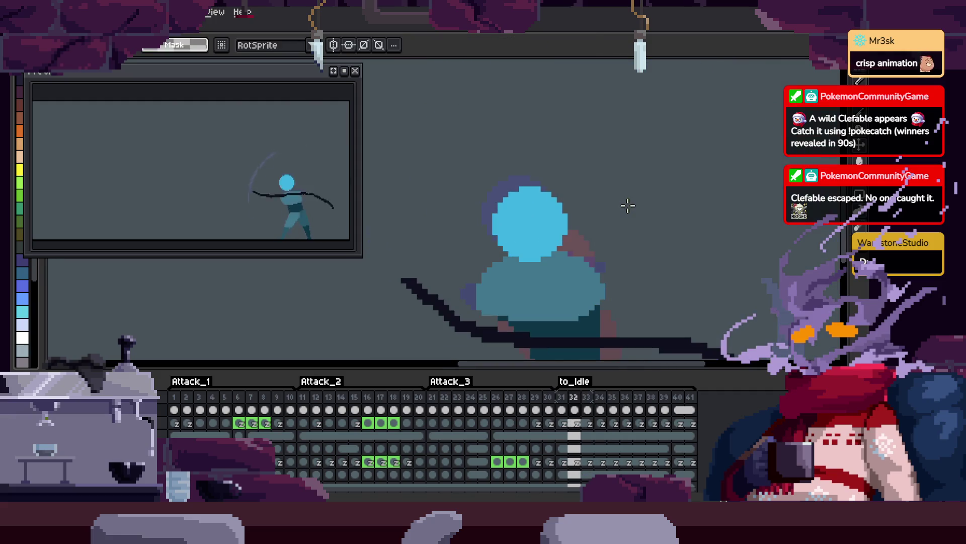
key(Right)
key(Right)
key(w)
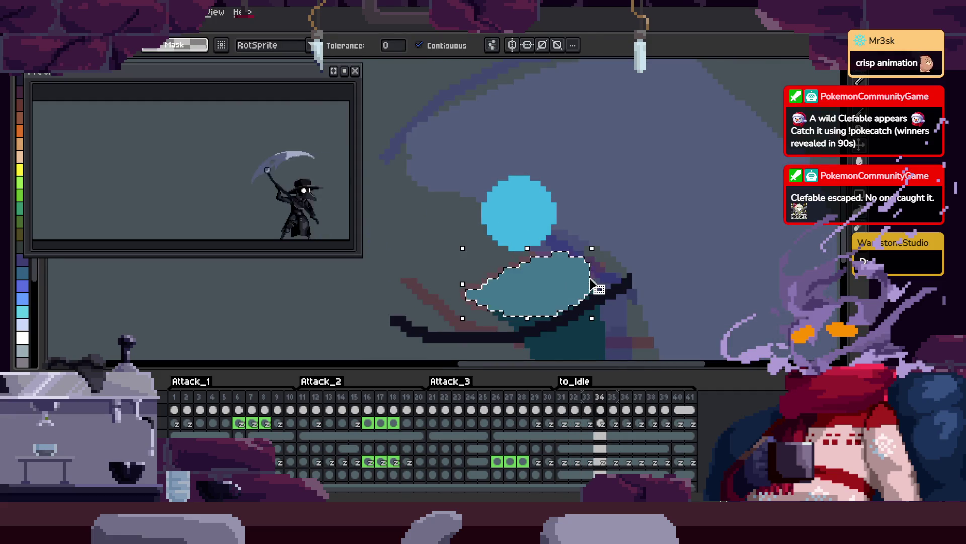
key(ctrl+d)
key(Right)
key(Right)
click(599, 264)
drag(559, 255, 573, 137)
key(ctrl+d)
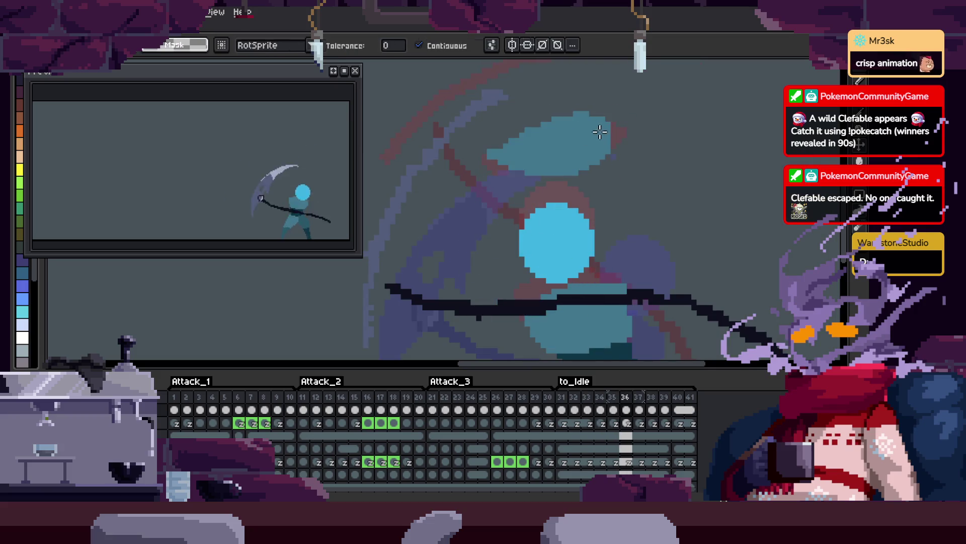
- On frame 35, zoom in and move the teal blob up above the blue head
key(Left)
key(z)
key(Left)
key(Left)
key(Right)
click(601, 225)
key(Right)
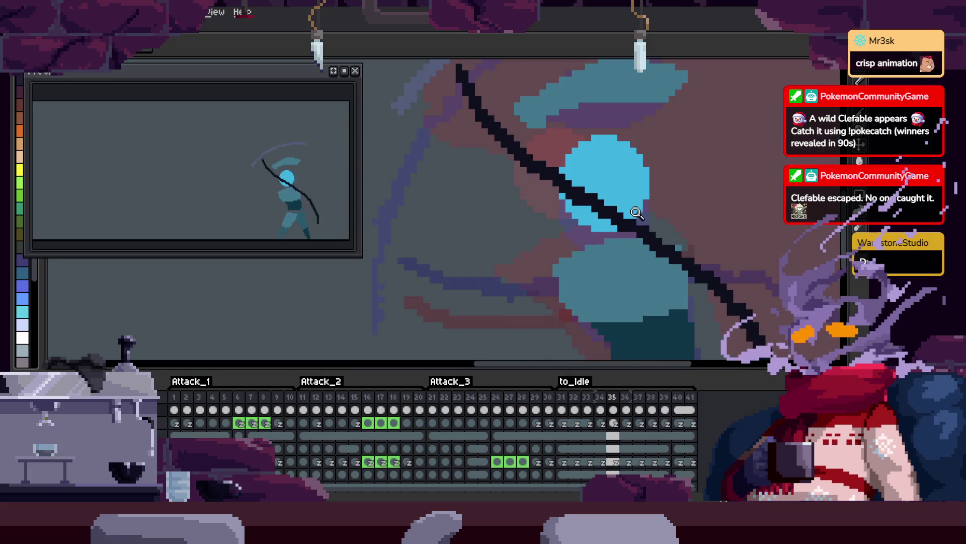
key(w)
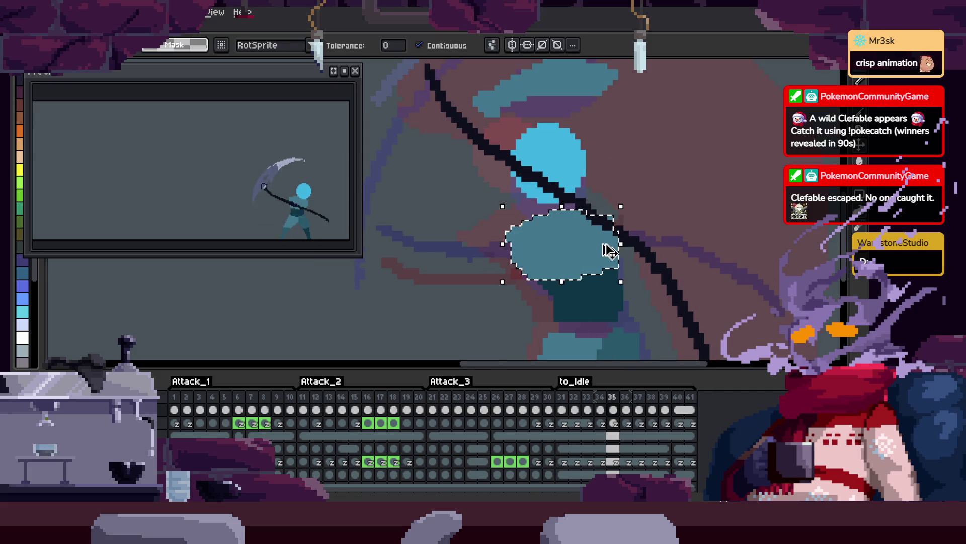
scroll(598, 186, up, 3)
drag(595, 205, 610, 208)
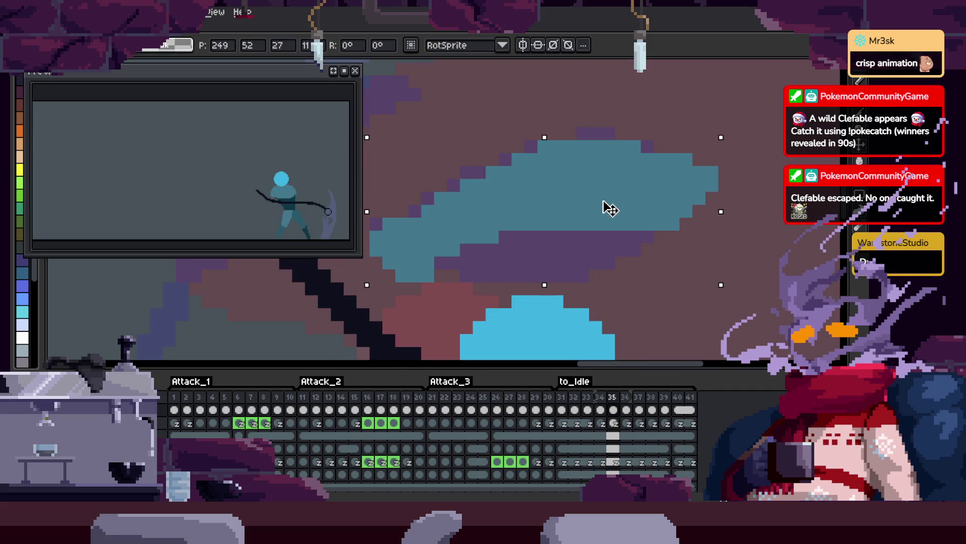
key(Return)
- Zoom in on the head area, select the teal torso, and play the swing to review it
scroll(610, 208, down, 2)
key(Tab)
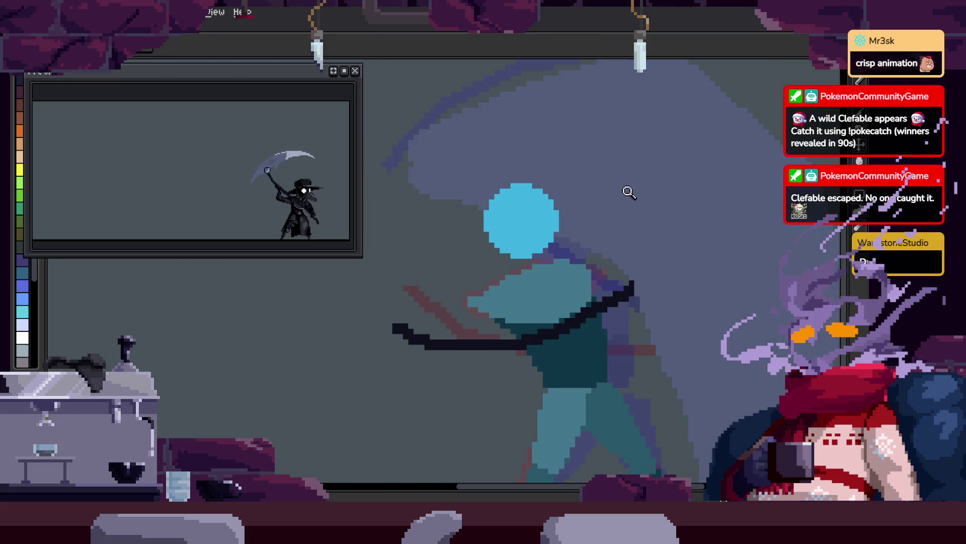
key(Right)
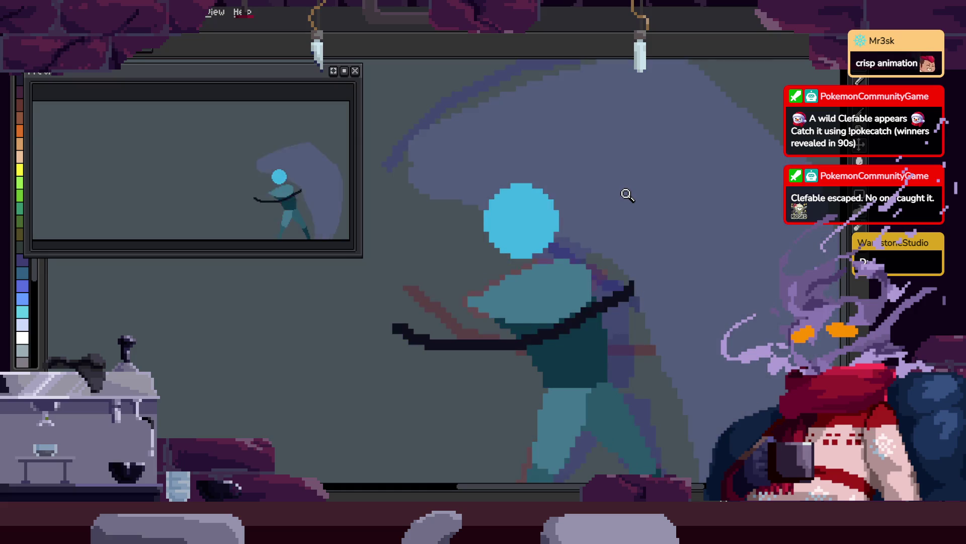
click(549, 250)
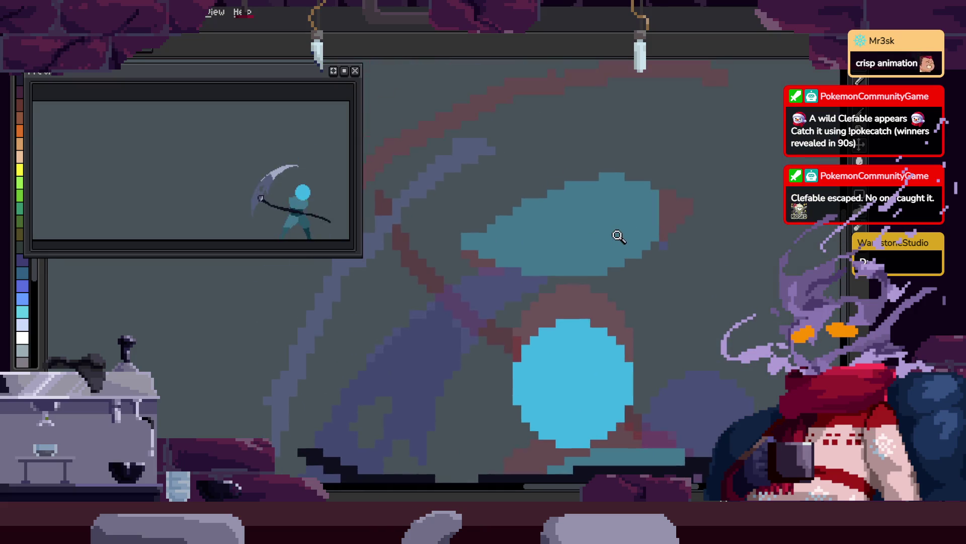
click(617, 210)
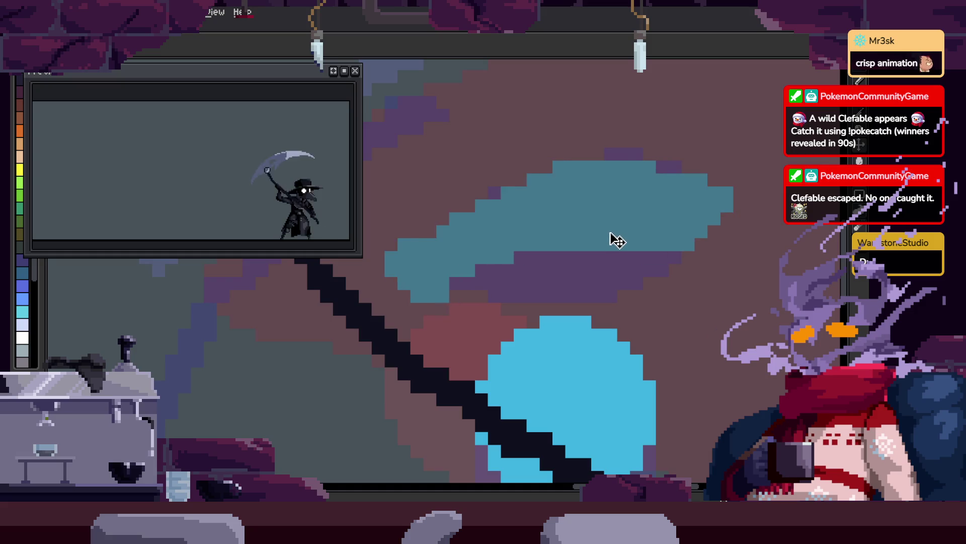
scroll(620, 233, down, 3)
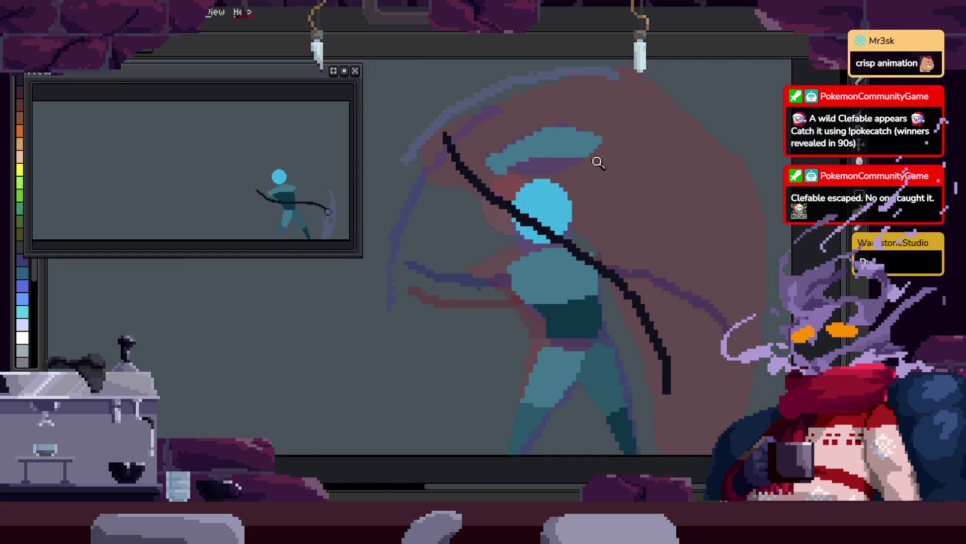
scroll(535, 252, up, 2)
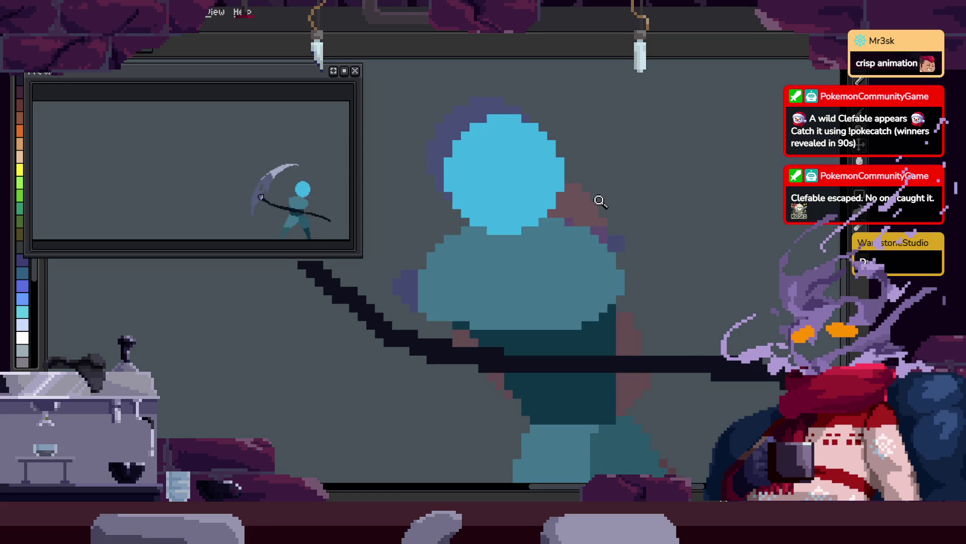
key(w)
click(564, 275)
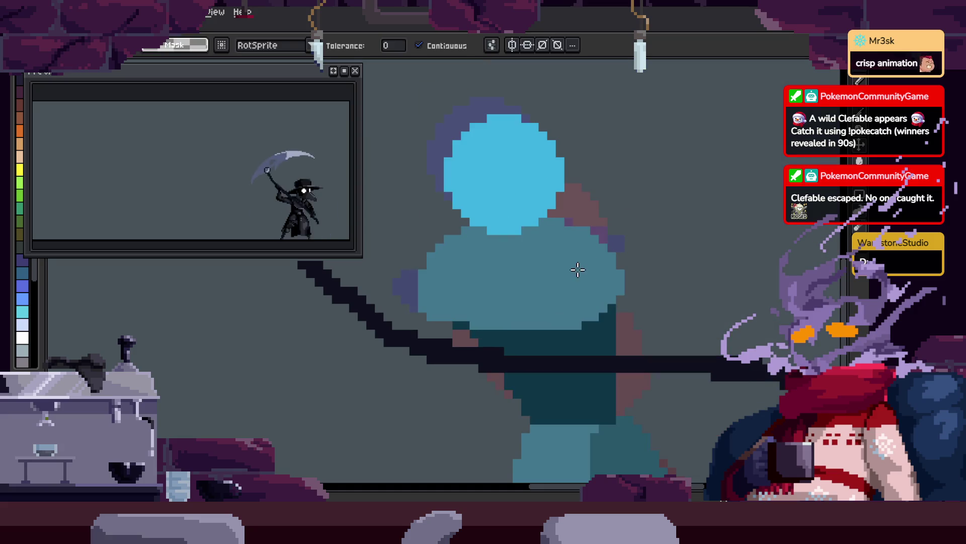
key(Return)
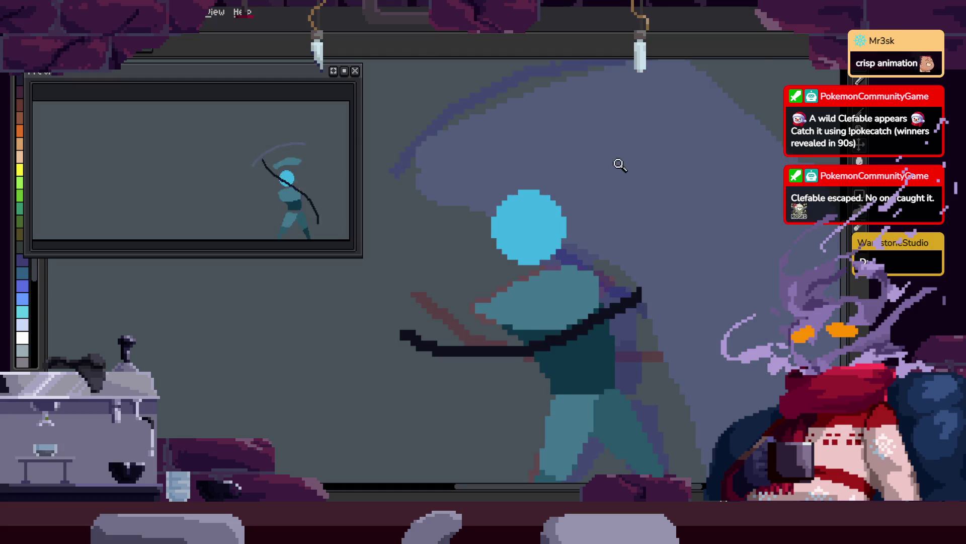
key(w)
click(591, 151)
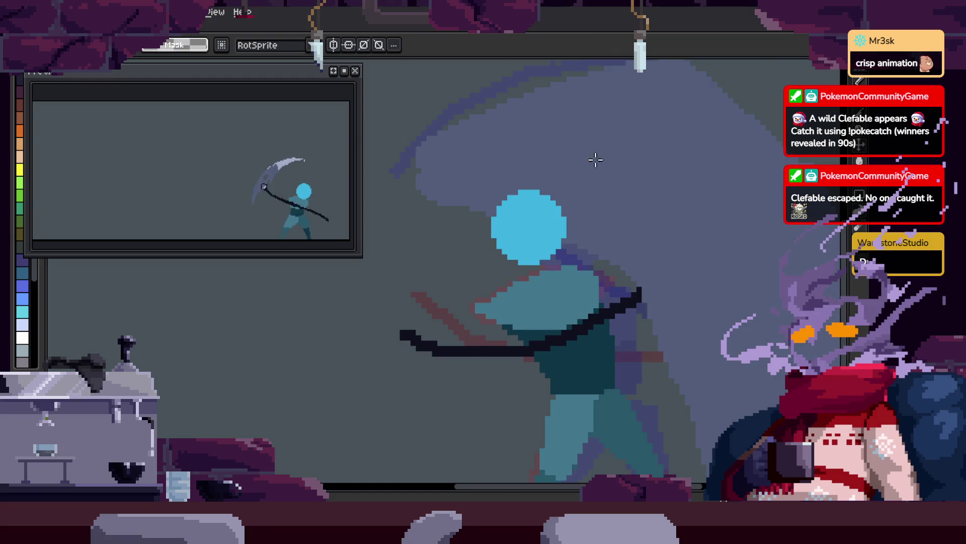
- Lasso the teal blade shape, move it to the left, and close the floating preview
mouse_move(693, 214)
mouse_down()
mouse_move(780, 255)
mouse_move(777, 282)
mouse_up()
key(Return)
drag(757, 172, 753, 176)
drag(744, 209, 486, 209)
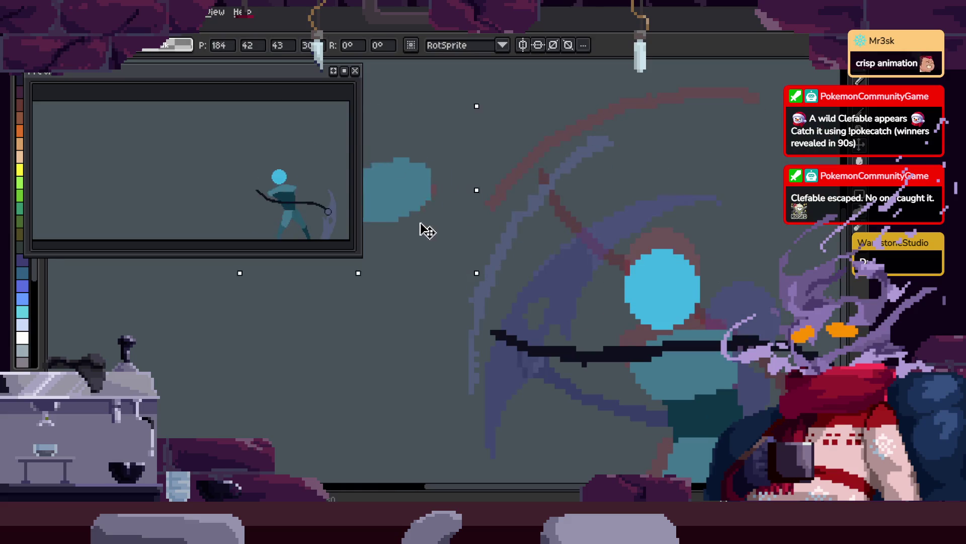
key(b)
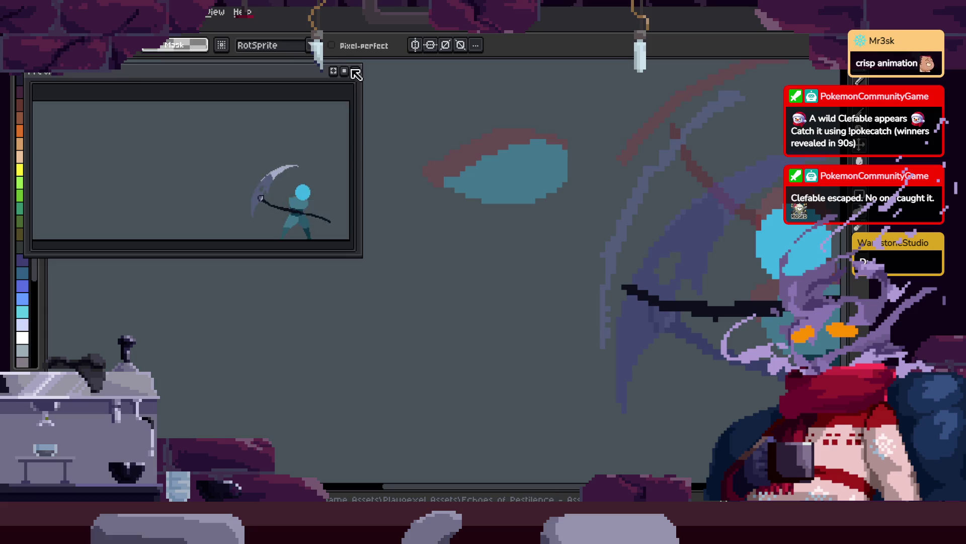
click(354, 70)
- Pick up and commit the selected teal pixels with the Move tool several times
key(v)
key(b)
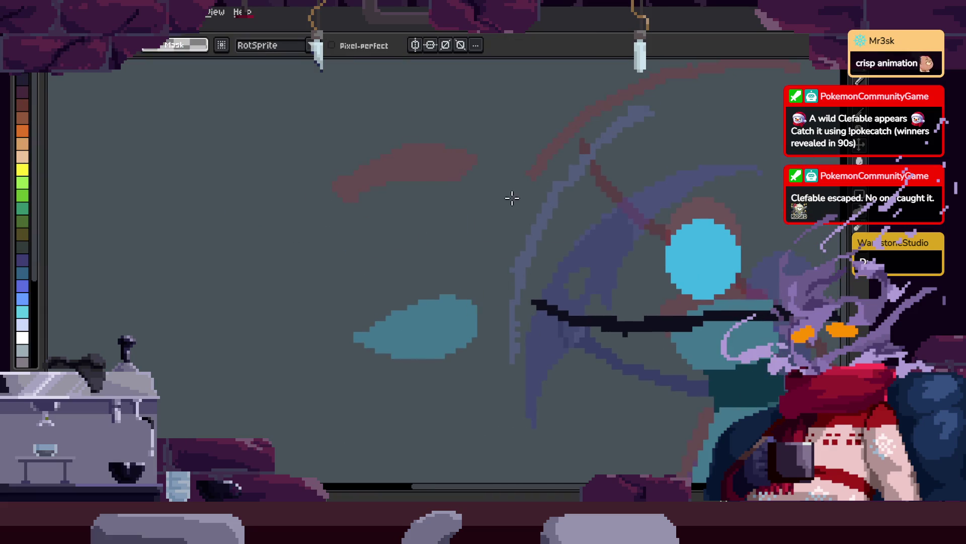
key(v)
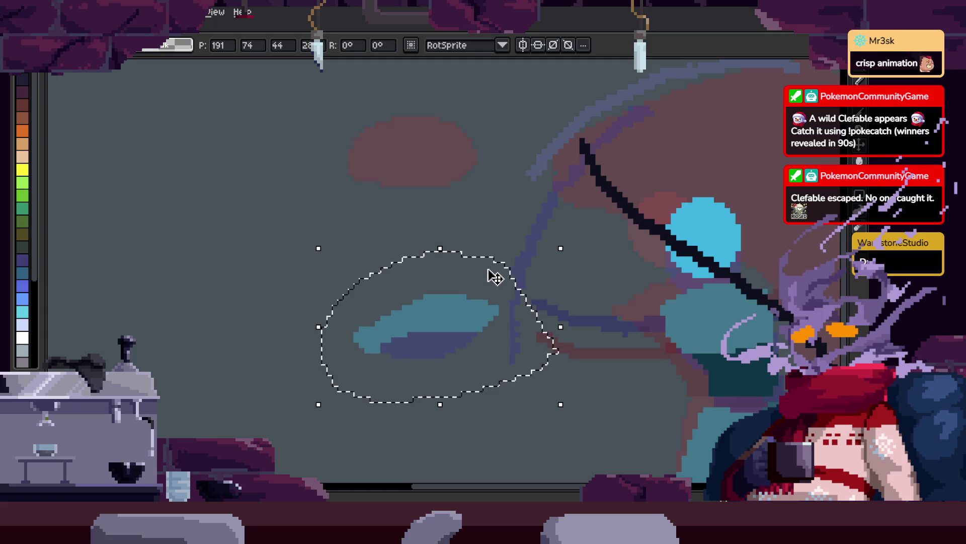
key(b)
key(v)
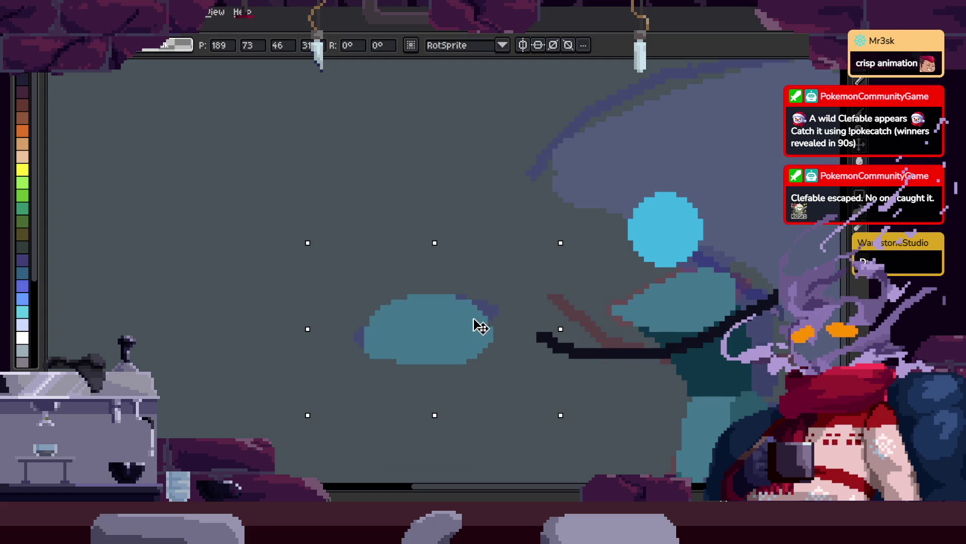
key(z)
- Zoom in on the blue head, teal shapes and chest, then zoom back out
click(689, 237)
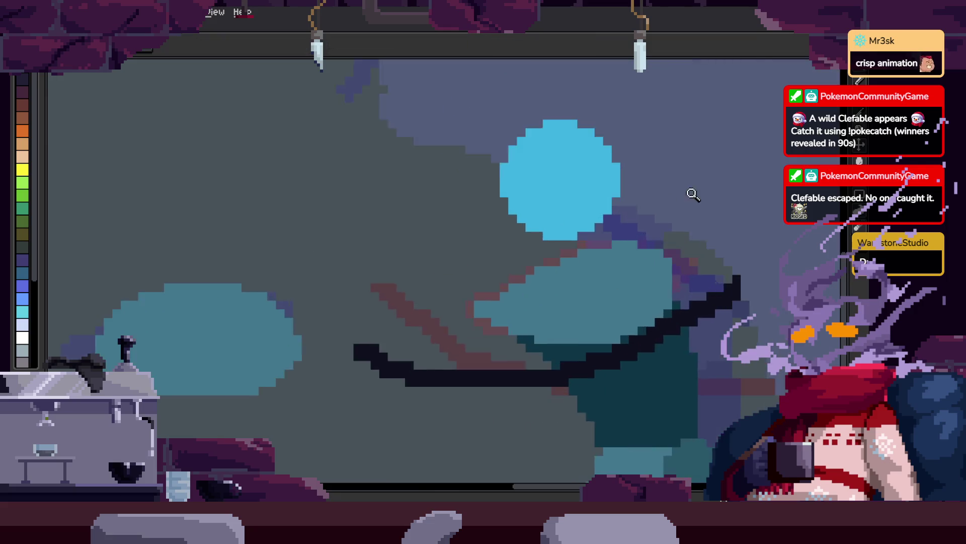
scroll(675, 251, down, 1)
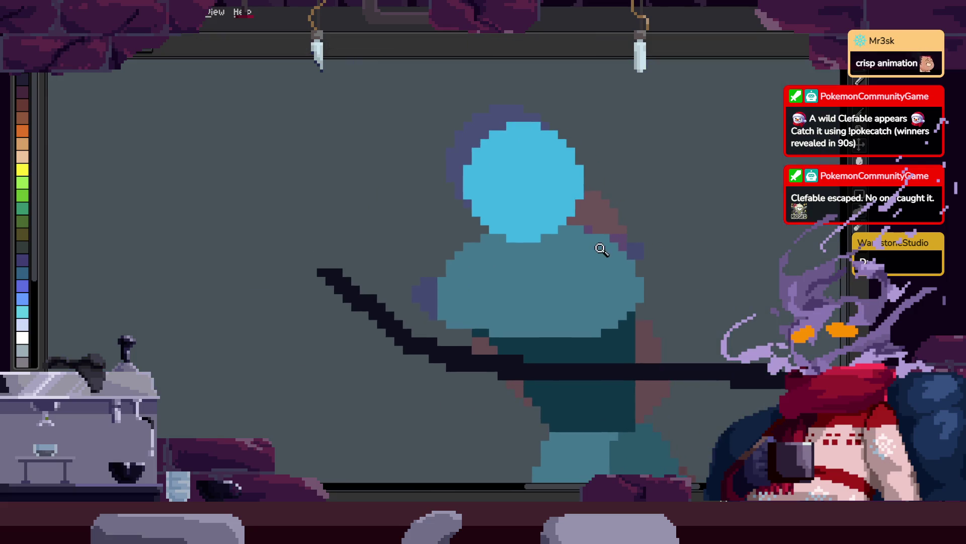
scroll(693, 274, up, 2)
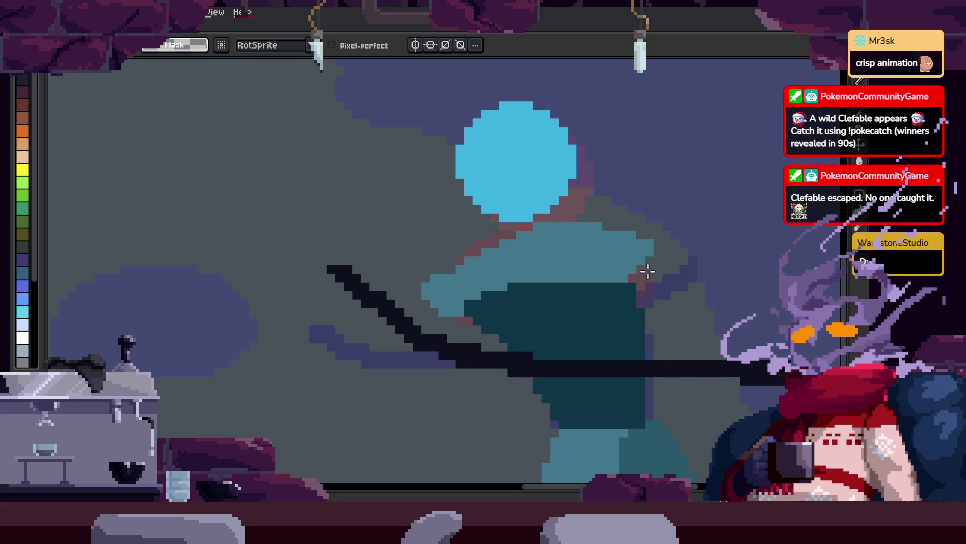
drag(642, 270, 542, 281)
key(m)
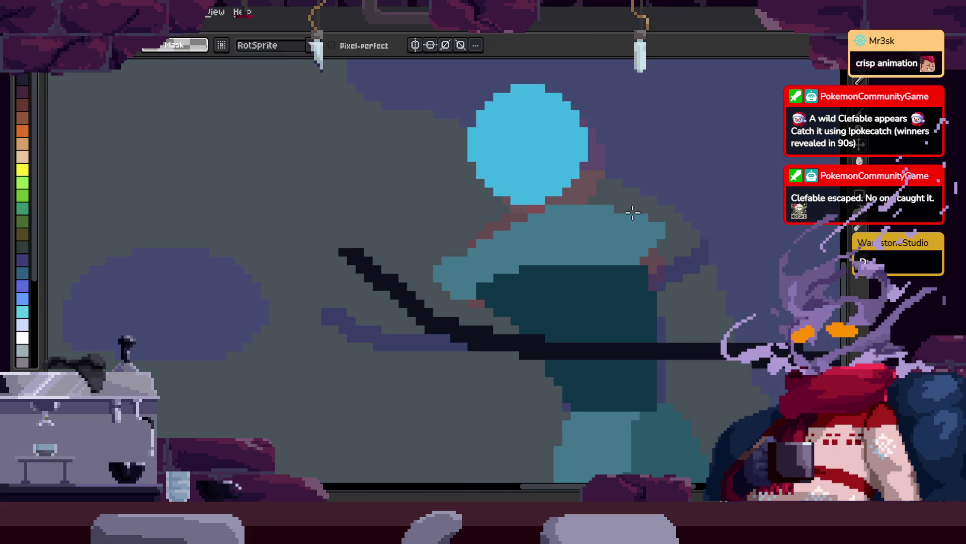
key(z)
click(632, 276)
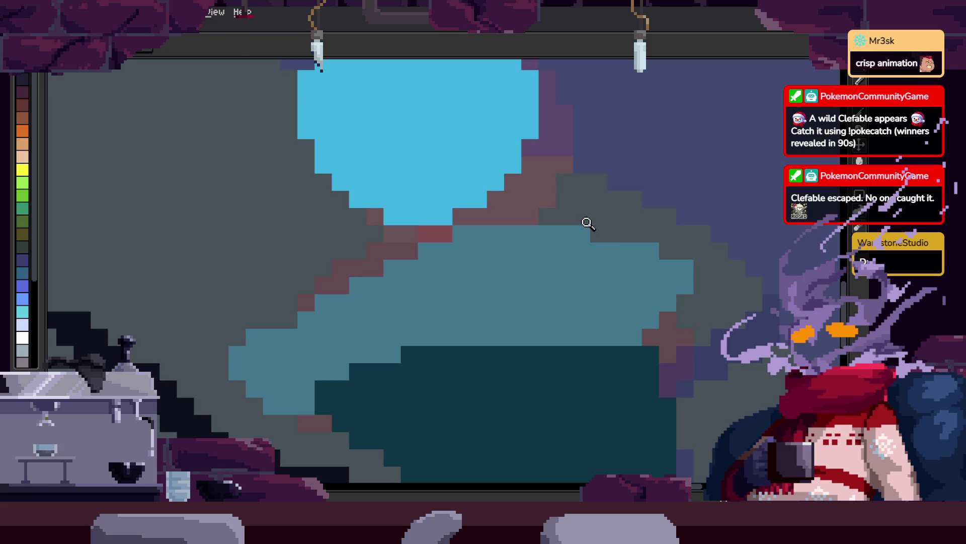
key(z)
right_click(522, 276)
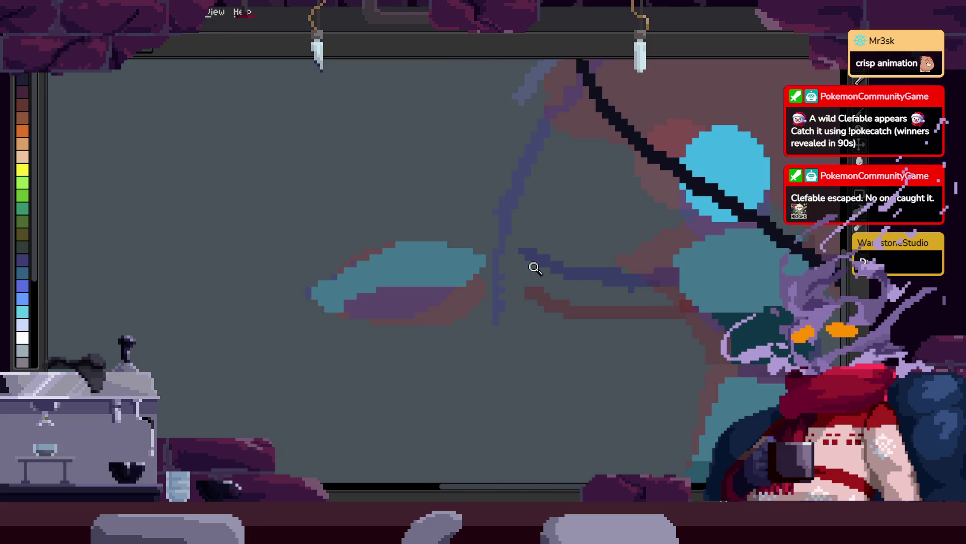
- Lasso the teal shape left of the figure and nudge it down and right
key(q)
mouse_move(523, 209)
mouse_down()
mouse_move(410, 346)
mouse_move(492, 312)
mouse_move(455, 321)
mouse_up()
click(487, 301)
key(Return)
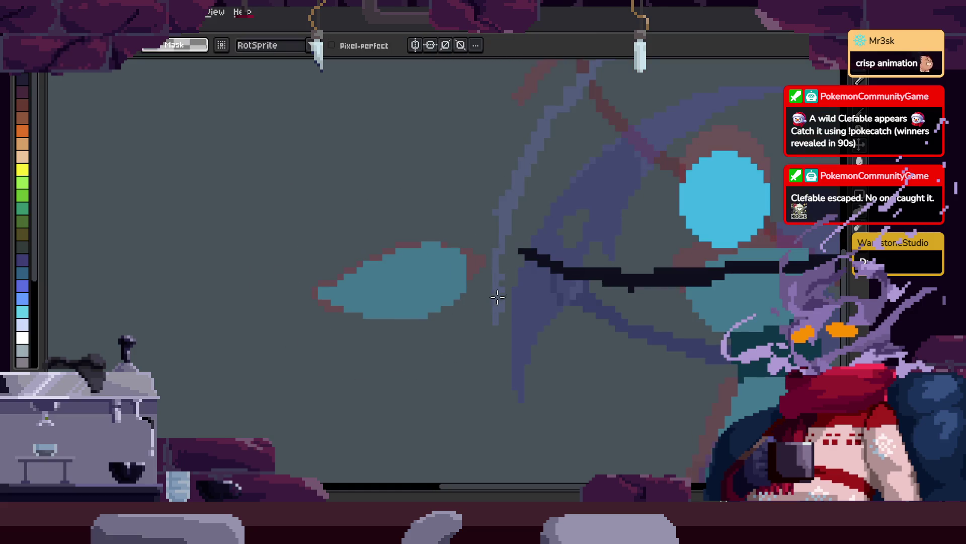
key(z)
right_click(550, 295)
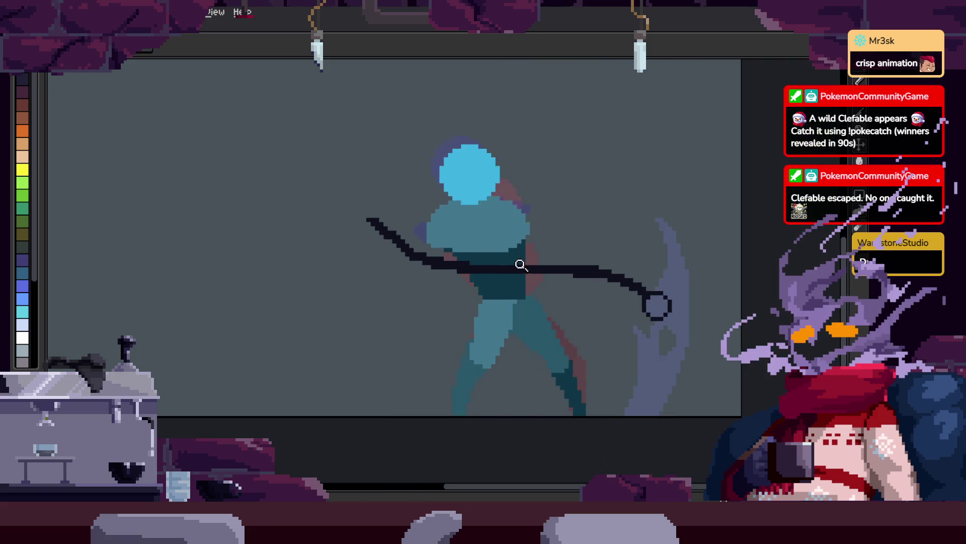
- Magic-wand select and delete the two old teal torso blobs
key(q)
click(554, 246)
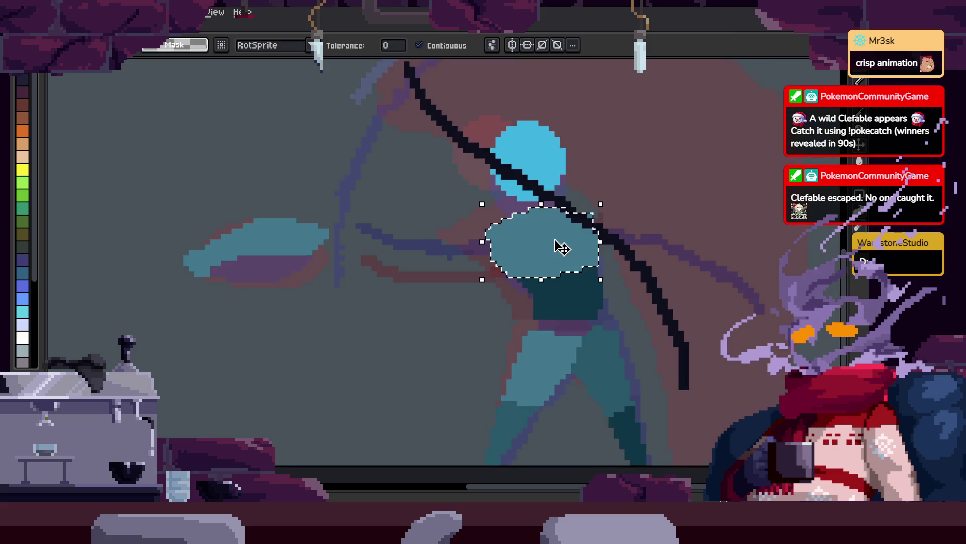
key(Delete)
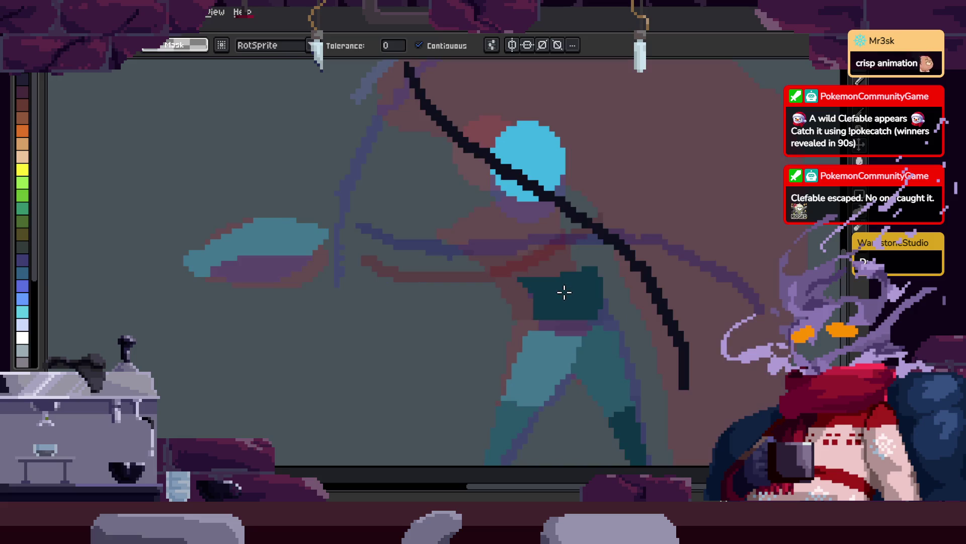
click(564, 217)
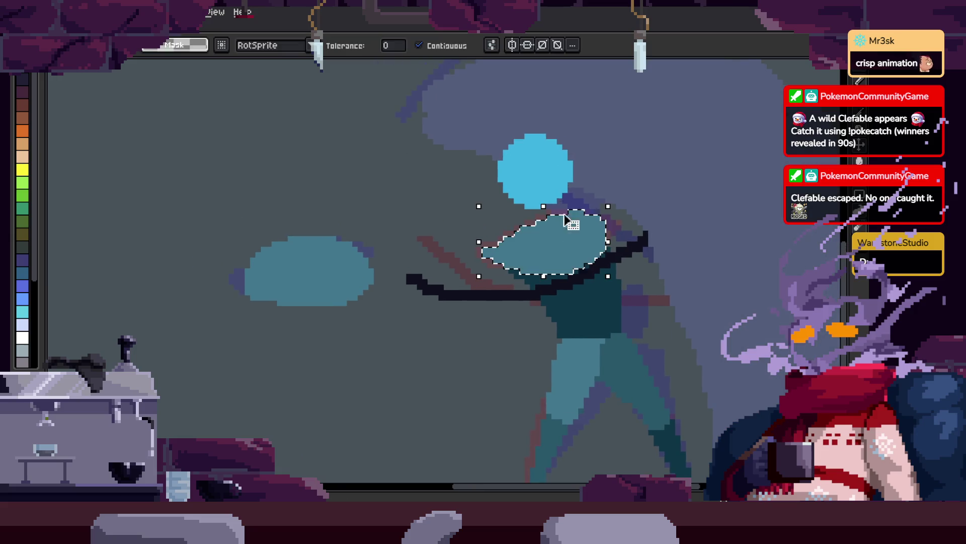
key(Delete)
- Move the left teal blob onto the torso in this frame and the next
click(373, 270)
mouse_move(373, 270)
mouse_down()
mouse_move(563, 266)
mouse_move(572, 240)
mouse_up()
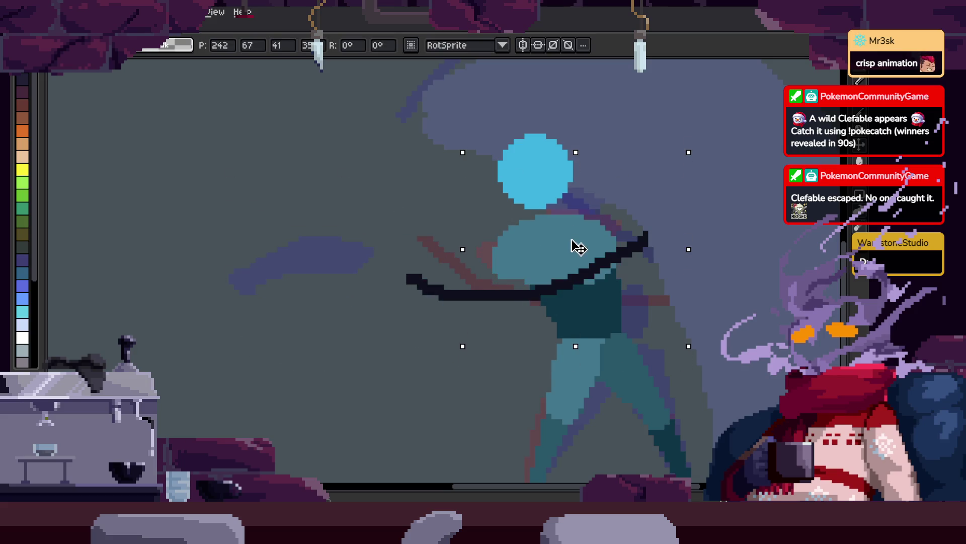
key(b)
key(Right)
mouse_move(344, 272)
mouse_down()
mouse_move(596, 272)
mouse_move(601, 254)
mouse_up()
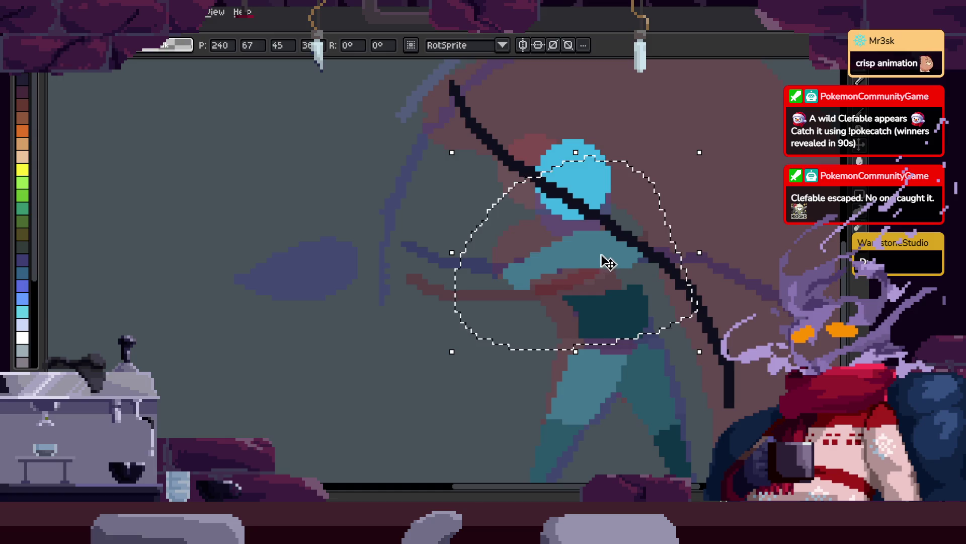
key(Return)
- On the following frame, move the teal blob onto the figure's chest, then show the timeline
key(Right)
key(Left)
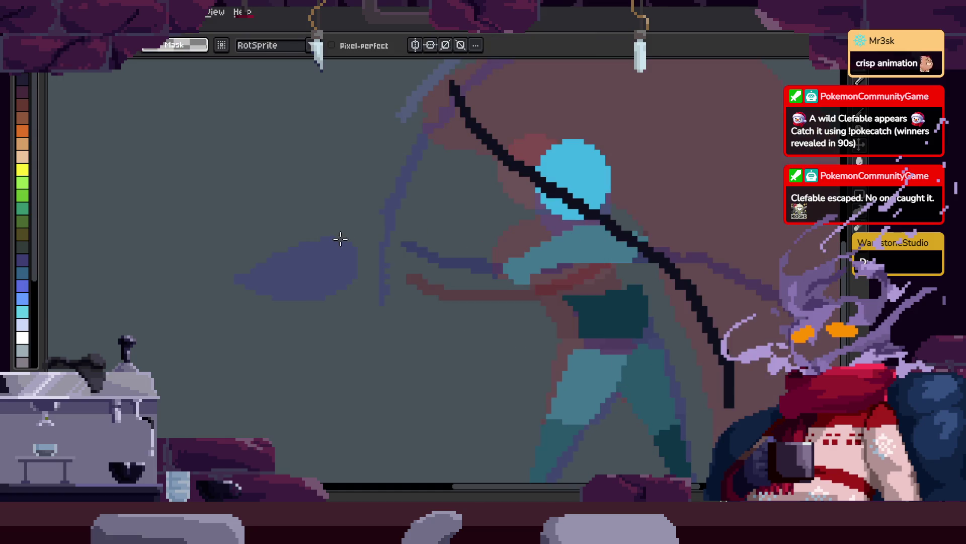
key(Right)
mouse_move(325, 289)
mouse_down()
mouse_move(611, 285)
mouse_move(604, 277)
mouse_up()
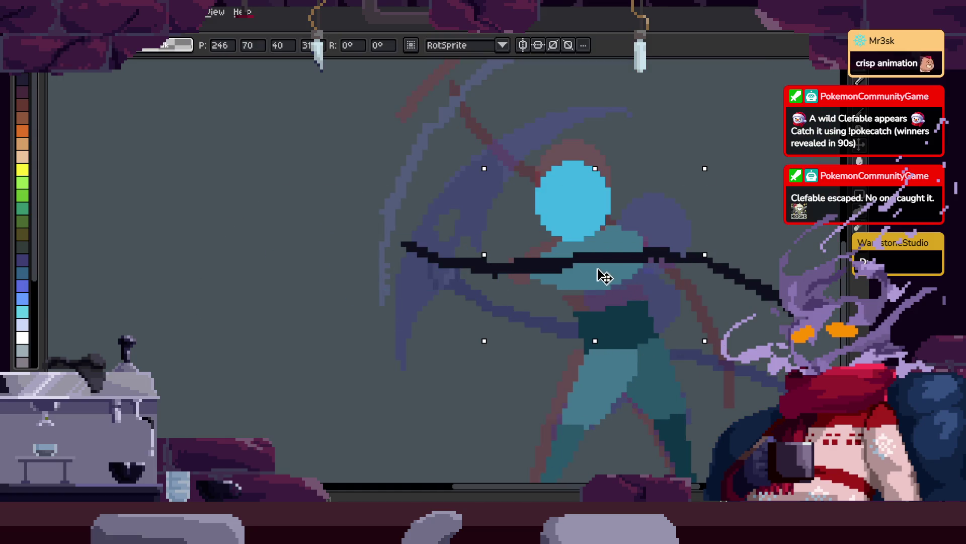
key(Return)
scroll(546, 201, down, 2)
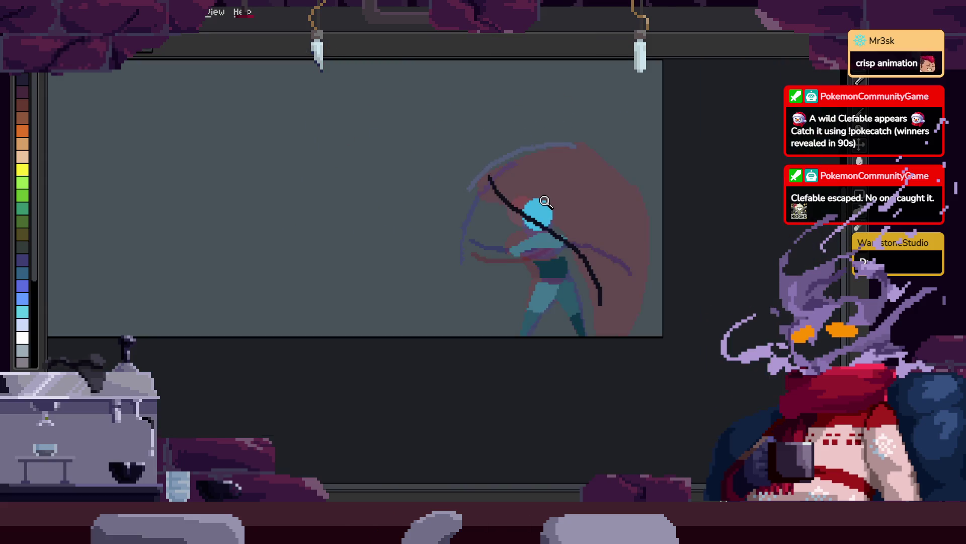
key(Right)
key(Tab)
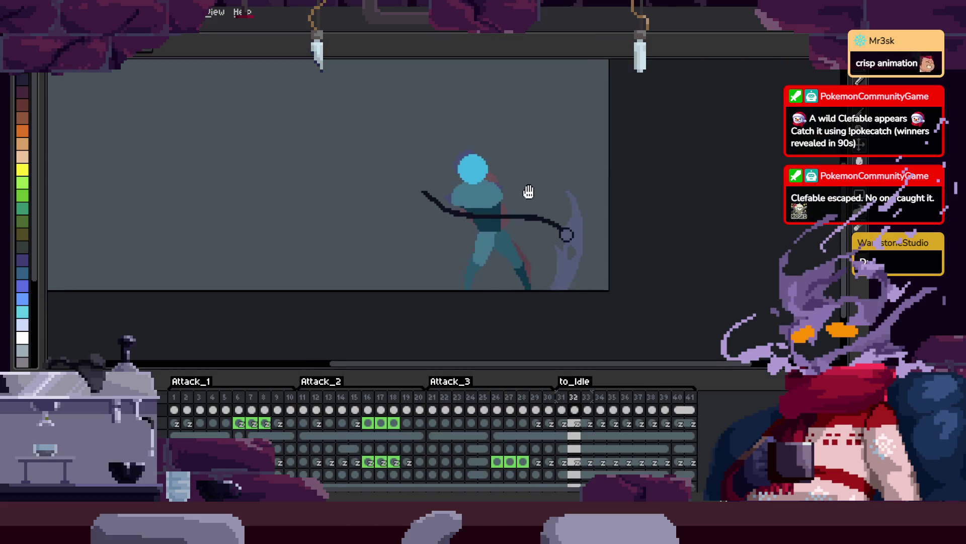
- Step ahead to frame 34 and play the animation to review the swing
scroll(526, 189, up, 2)
key(Right)
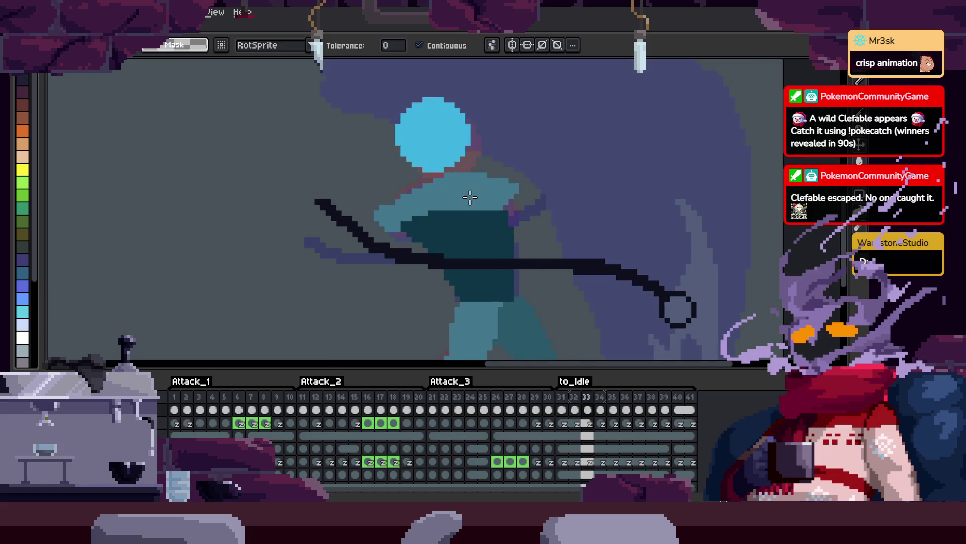
key(Return)
key(Right)
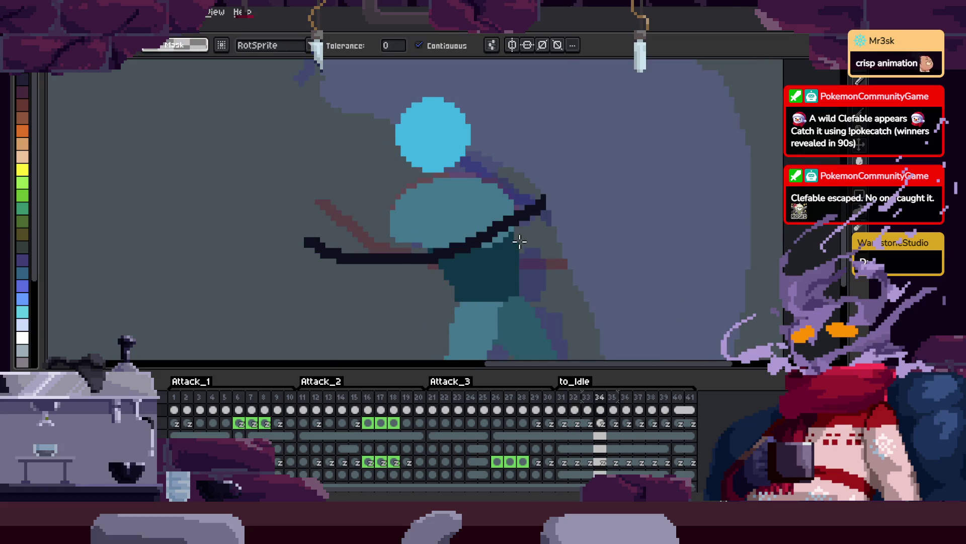
scroll(488, 213, down, 2)
key(Return)
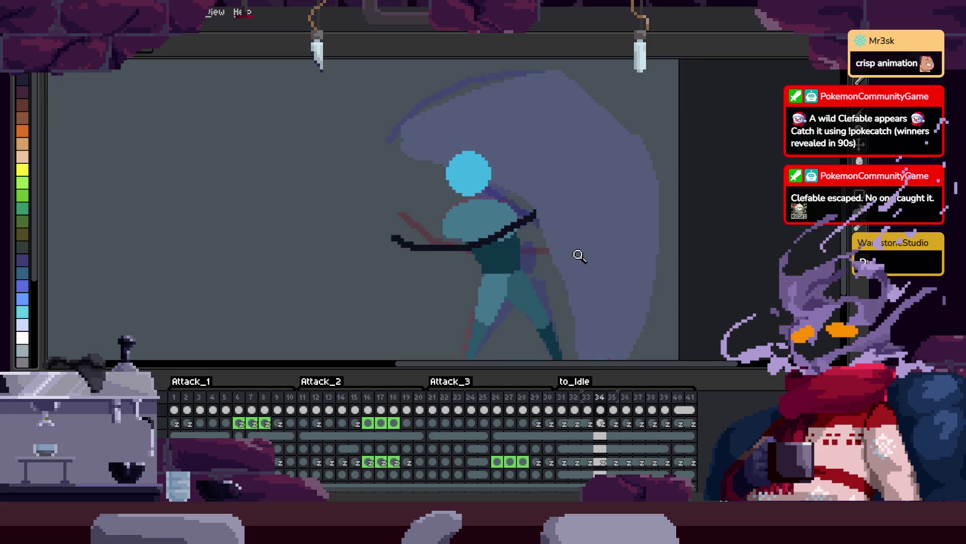
- Zoom in on the torso, touch up the teal areas with fill and pencil, and clear the selection
click(519, 251)
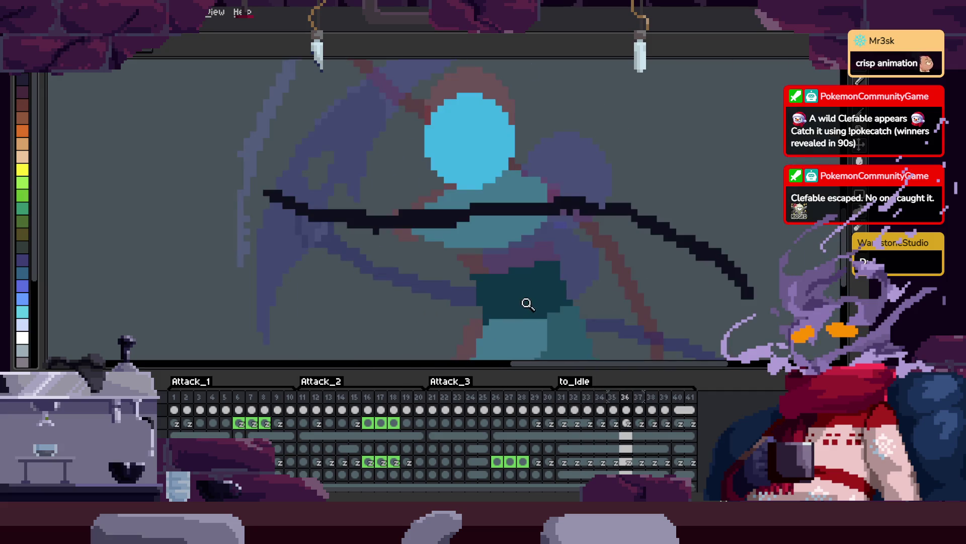
click(506, 277)
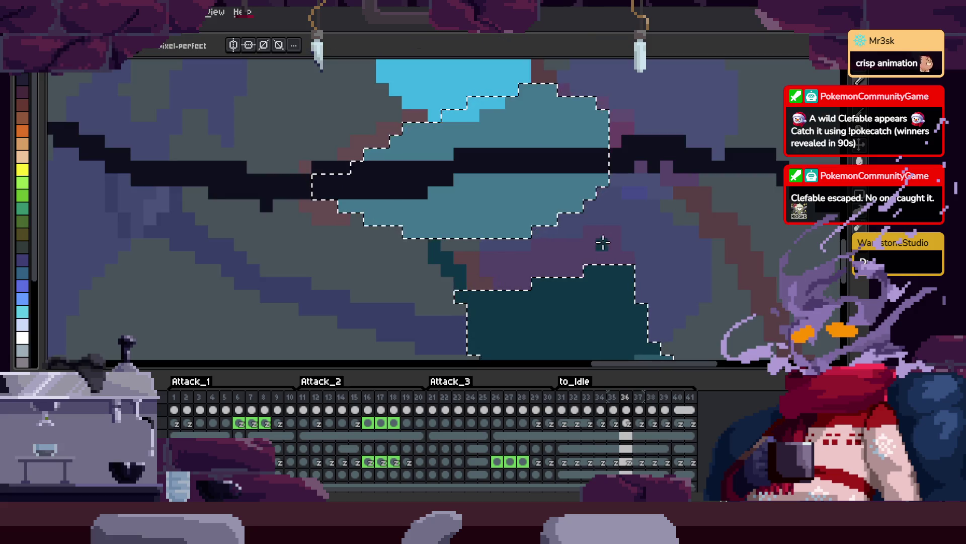
key(g)
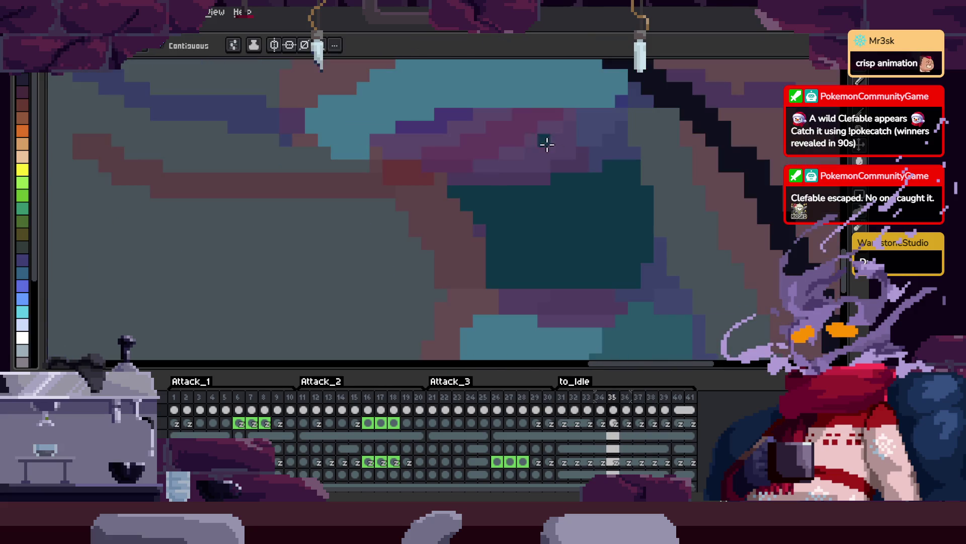
key(b)
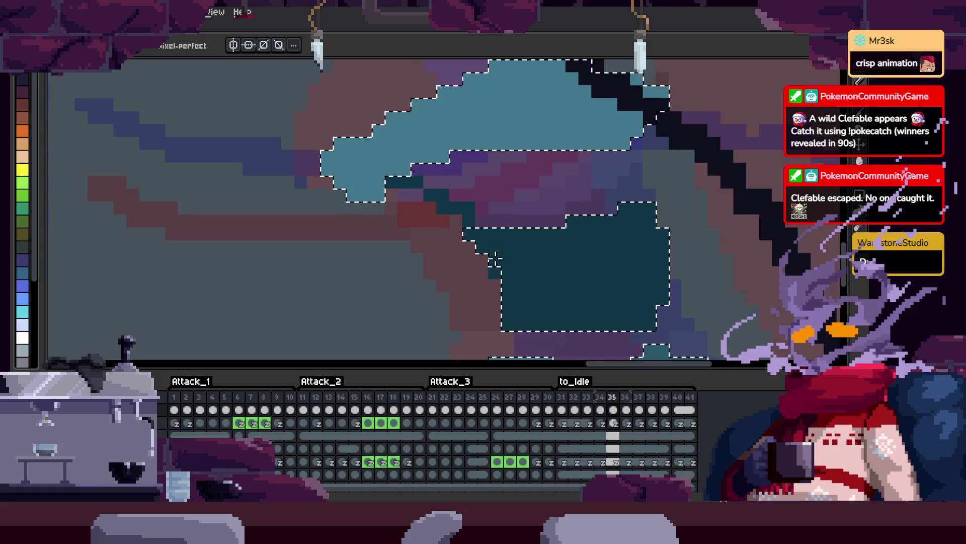
key(ctrl+d)
scroll(545, 238, right, 2)
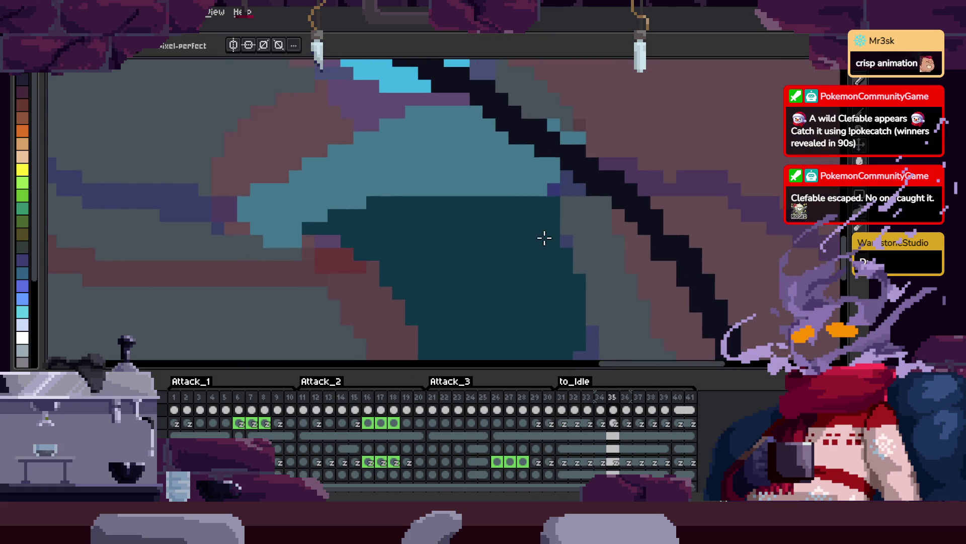
key(Tab)
- Zoom out to the whole figure and sample the dark teal shade from the body
scroll(409, 268, down, 3)
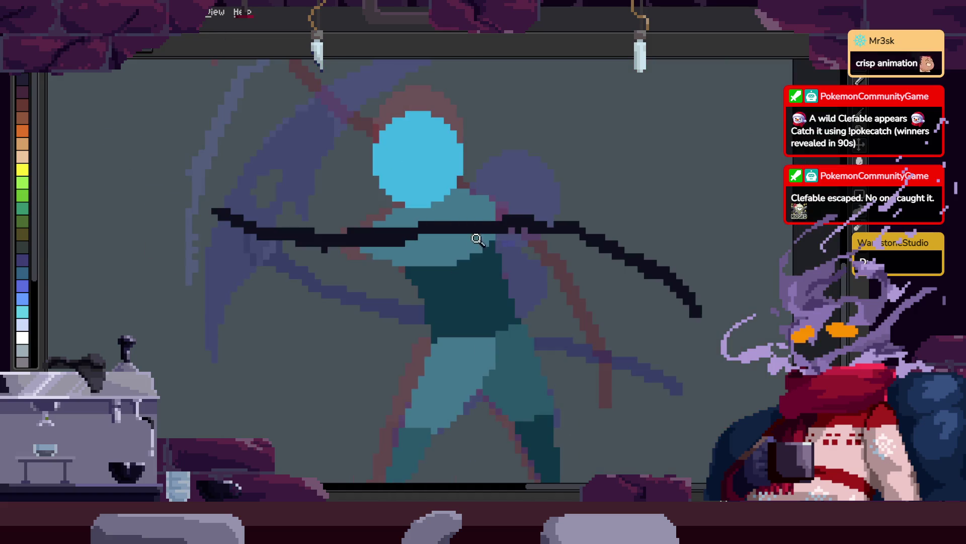
key(z)
click(486, 263)
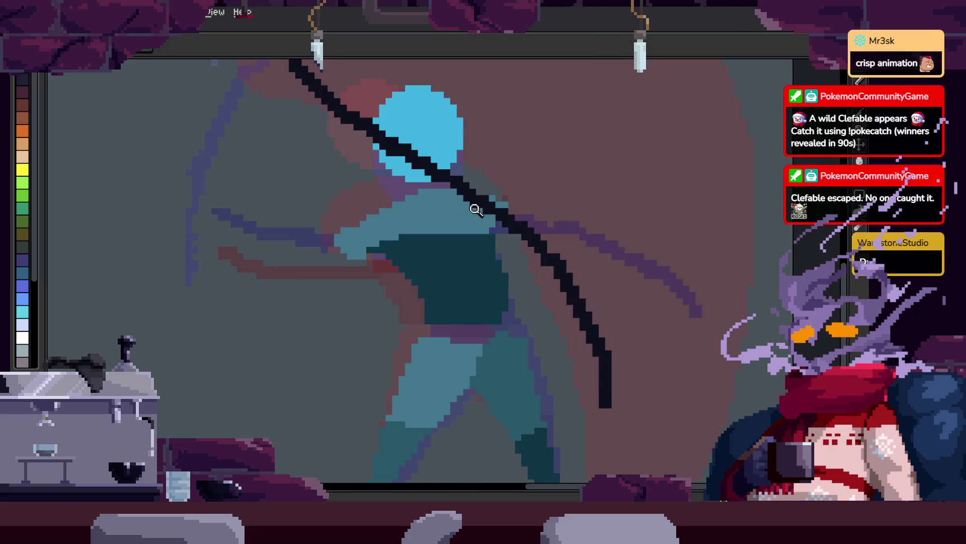
scroll(567, 242, down, 3)
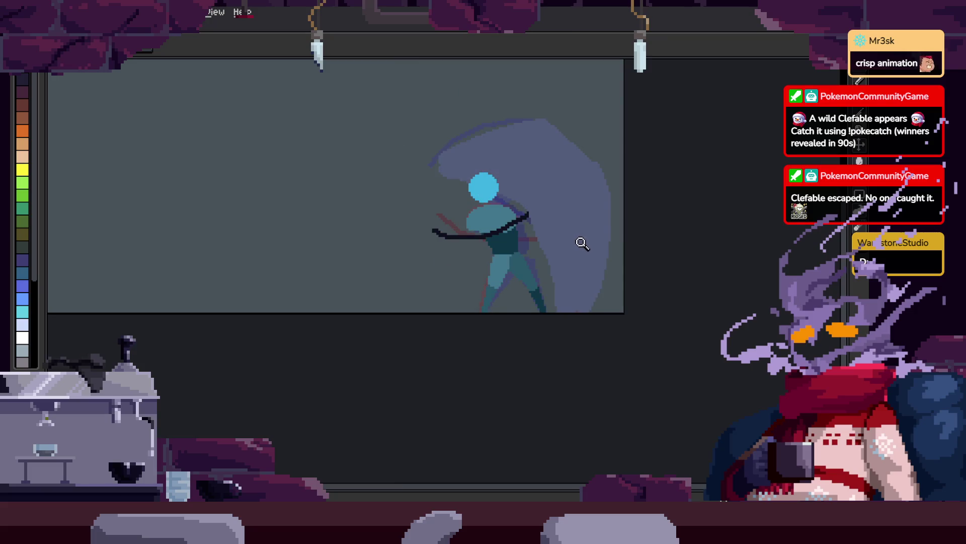
scroll(581, 199, up, 3)
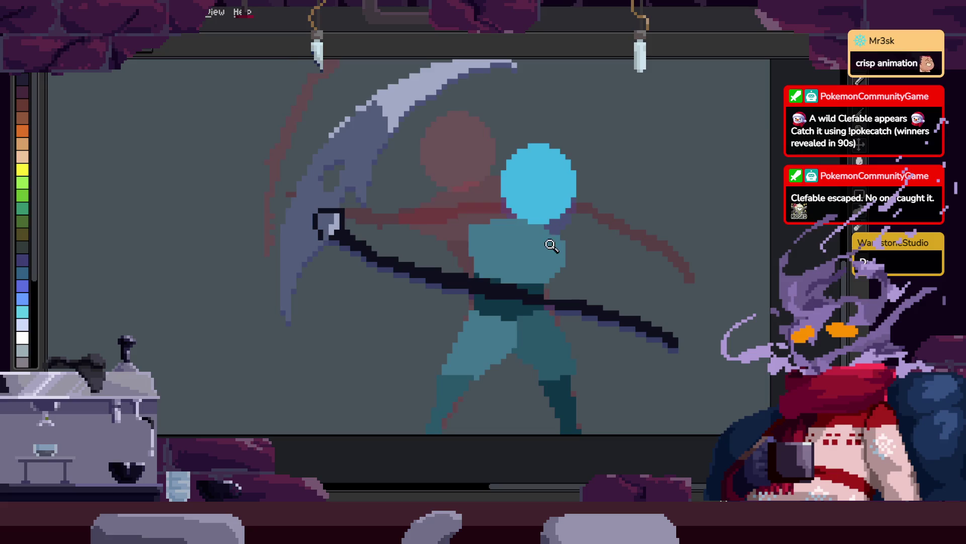
scroll(519, 266, up, 1)
scroll(575, 250, down, 4)
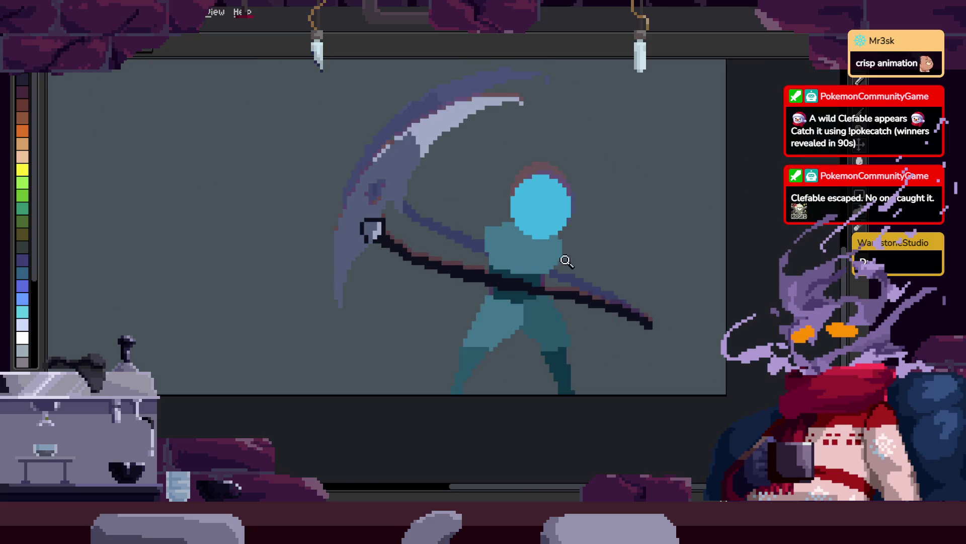
scroll(574, 255, up, 4)
alt+click(549, 301)
- Zoom and pan the view to inspect the whole sprite
scroll(453, 254, up, 1)
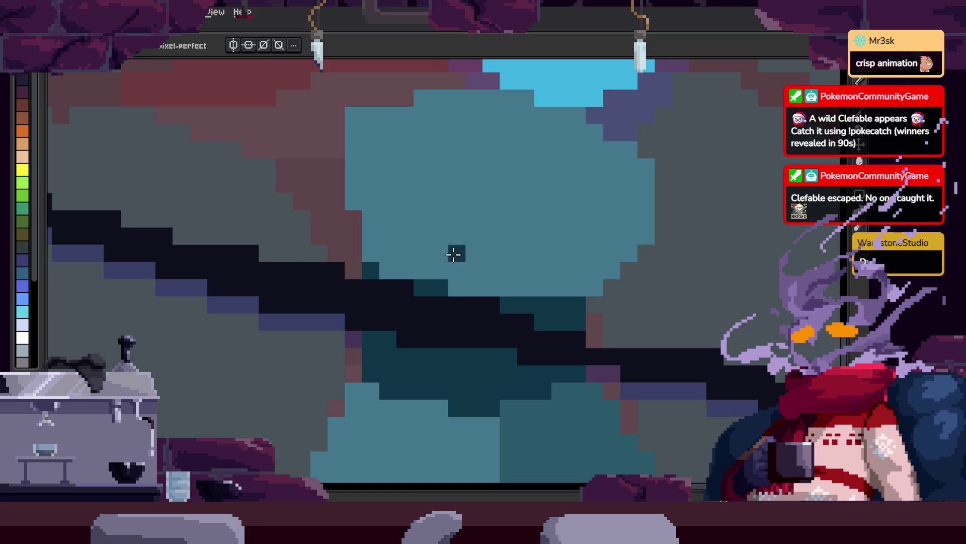
scroll(414, 263, left, 1)
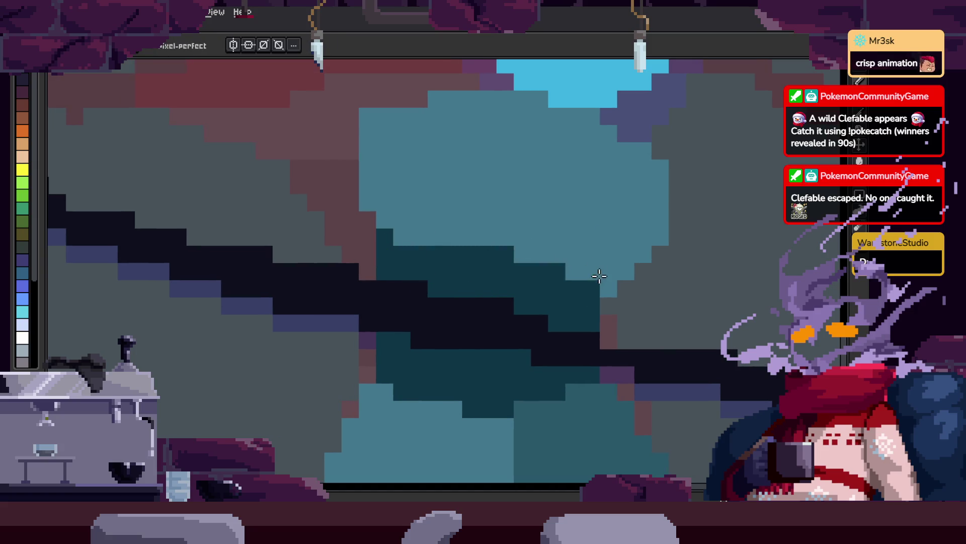
key(z)
scroll(638, 287, down, 4)
scroll(566, 248, right, 5)
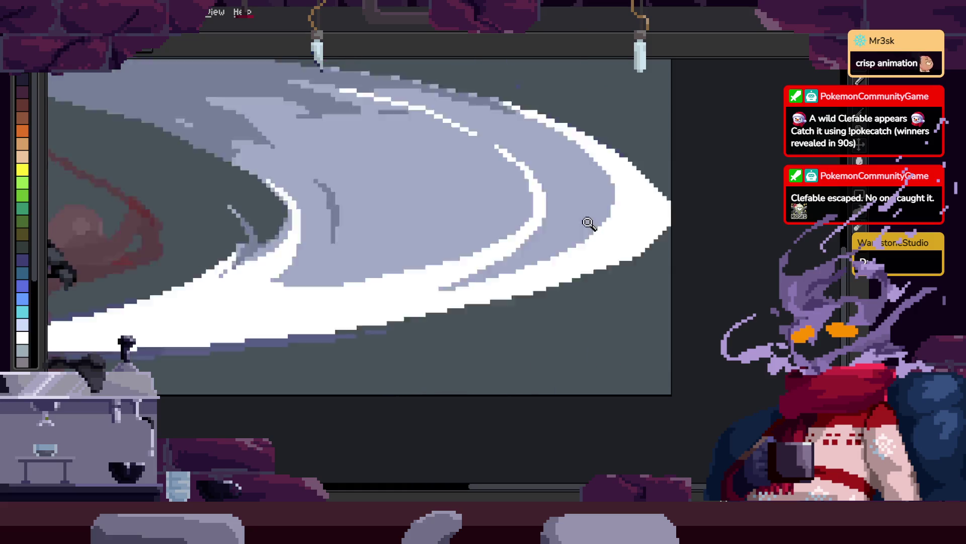
scroll(469, 290, down, 2)
scroll(469, 290, down, 2)
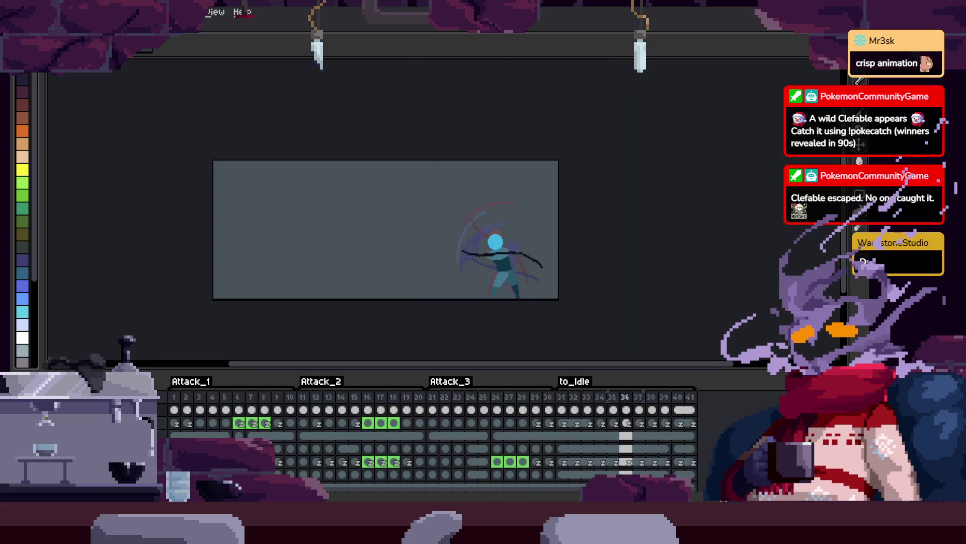
scroll(589, 270, up, 2)
scroll(687, 274, down, 2)
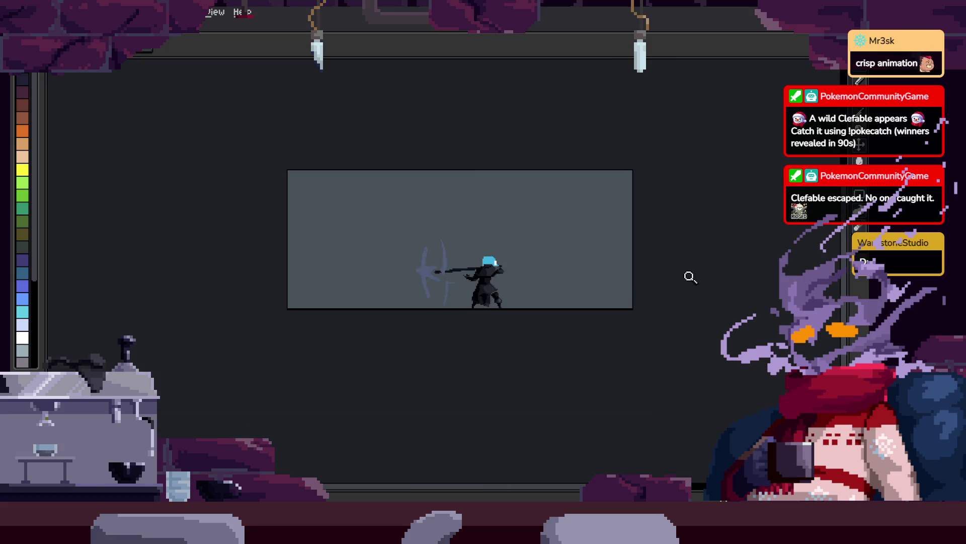
scroll(602, 263, up, 2)
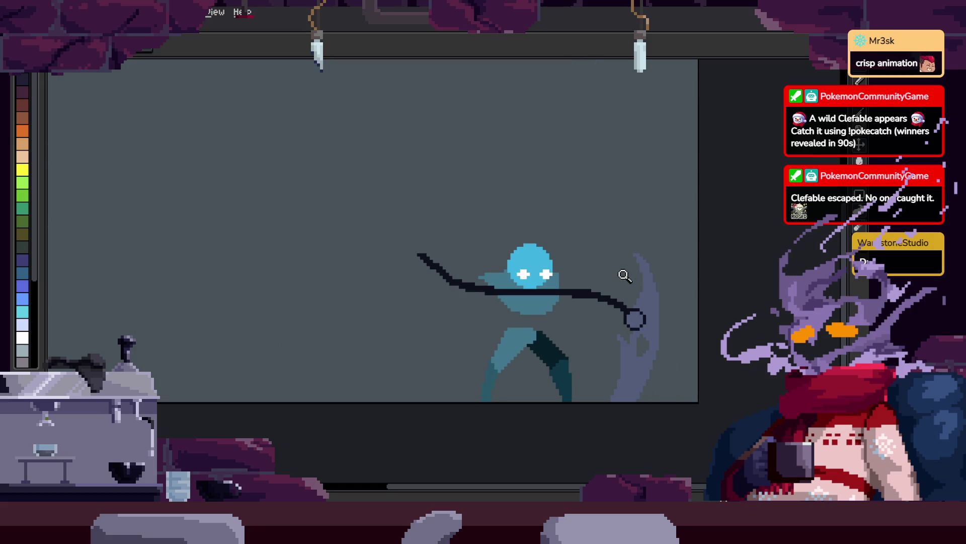
click(489, 288)
- Zoom in on the torso and paint a dark teal shadow near the shoulder
drag(528, 286, 549, 222)
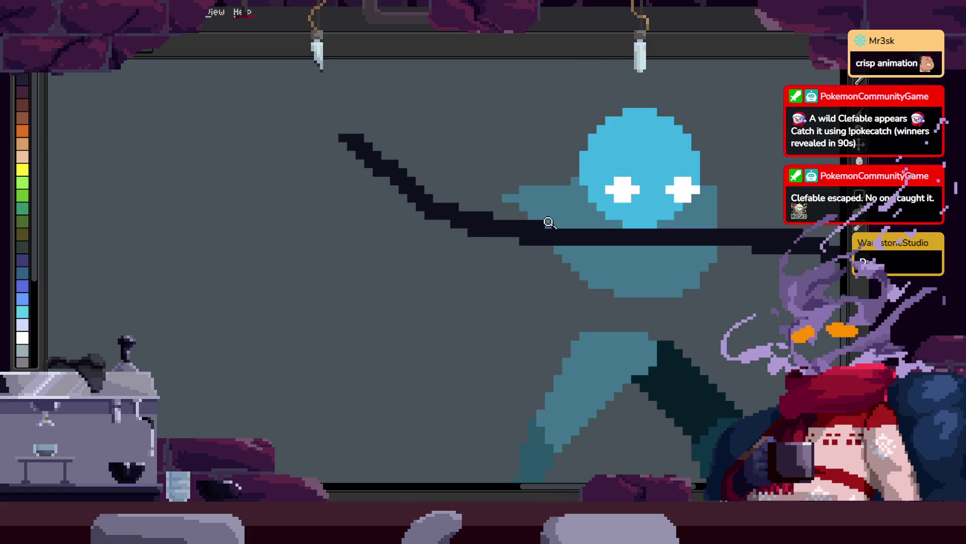
key(b)
key(ctrl)
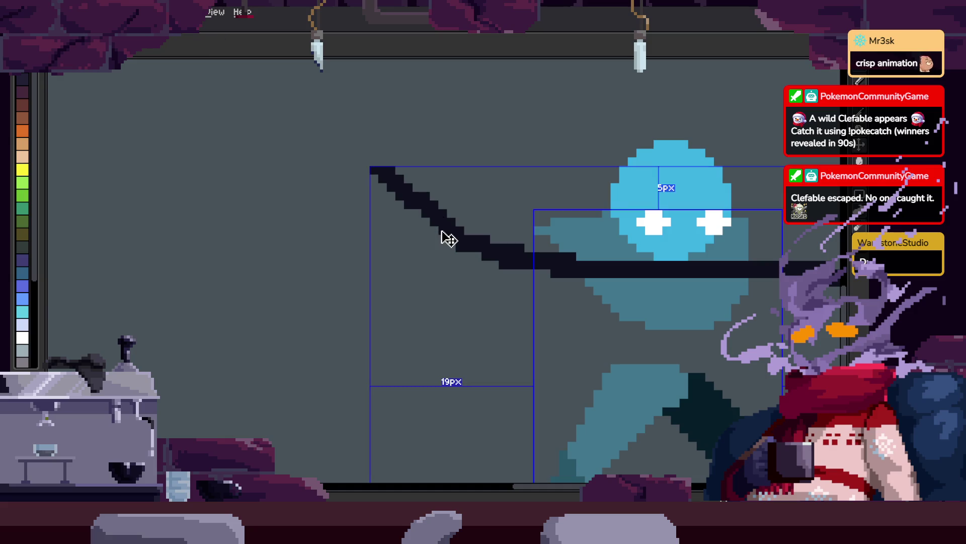
scroll(441, 231, right, 2)
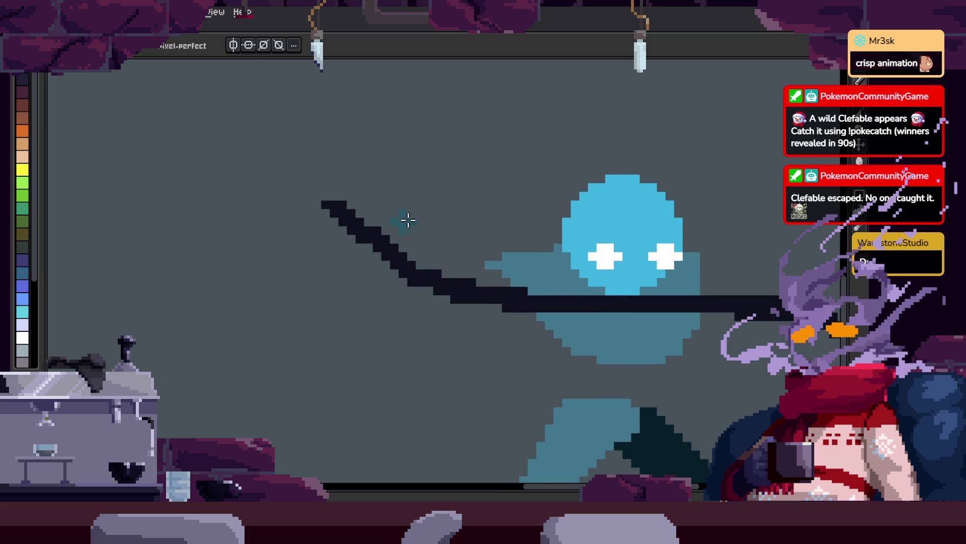
scroll(583, 326, down, 3)
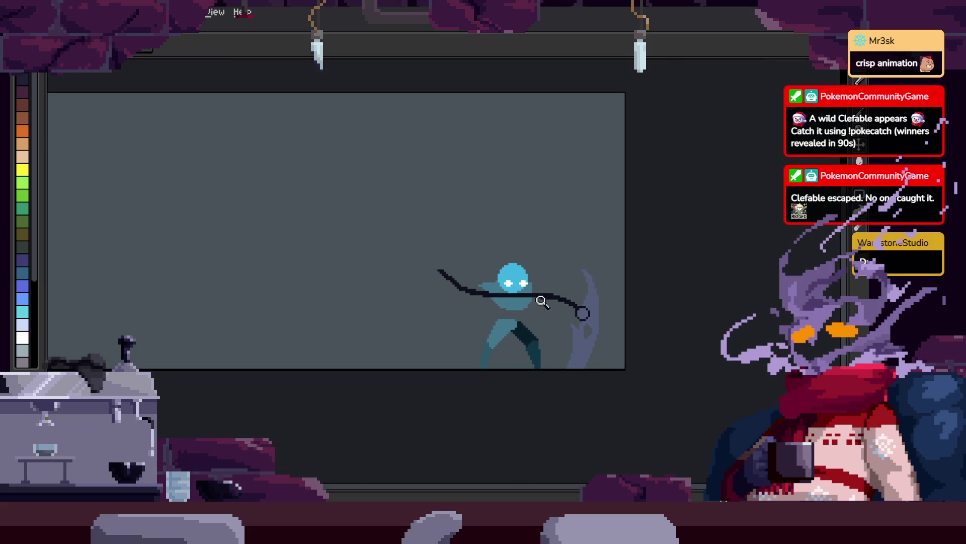
scroll(580, 315, up, 2)
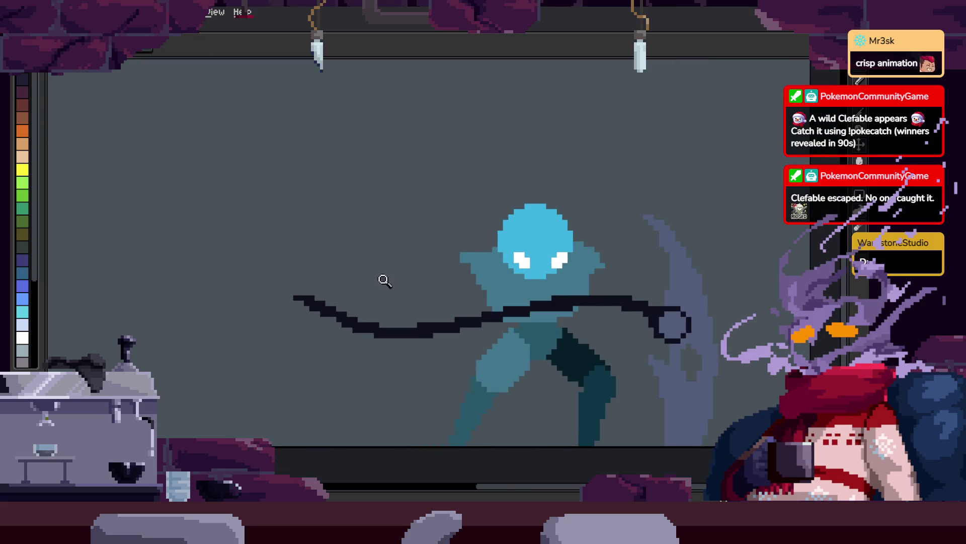
click(429, 347)
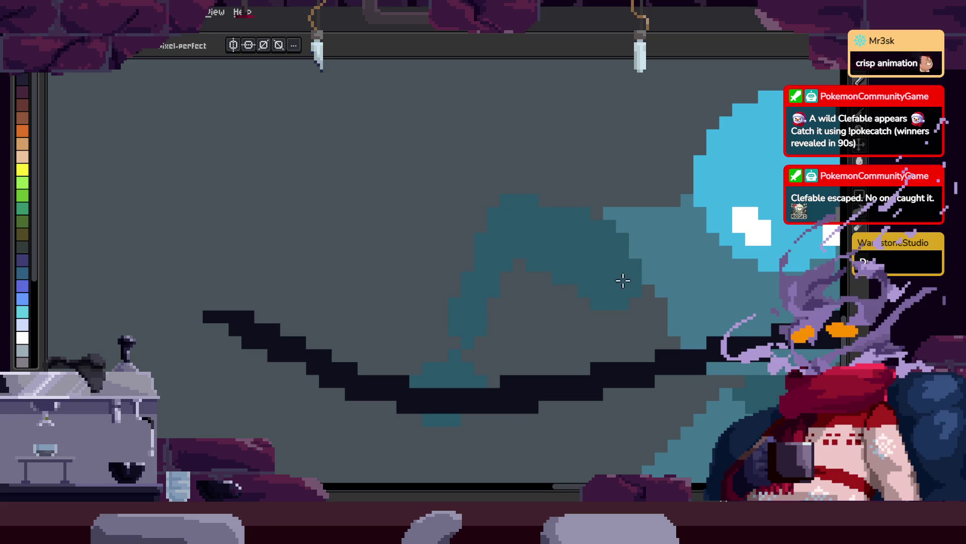
scroll(623, 281, down, 5)
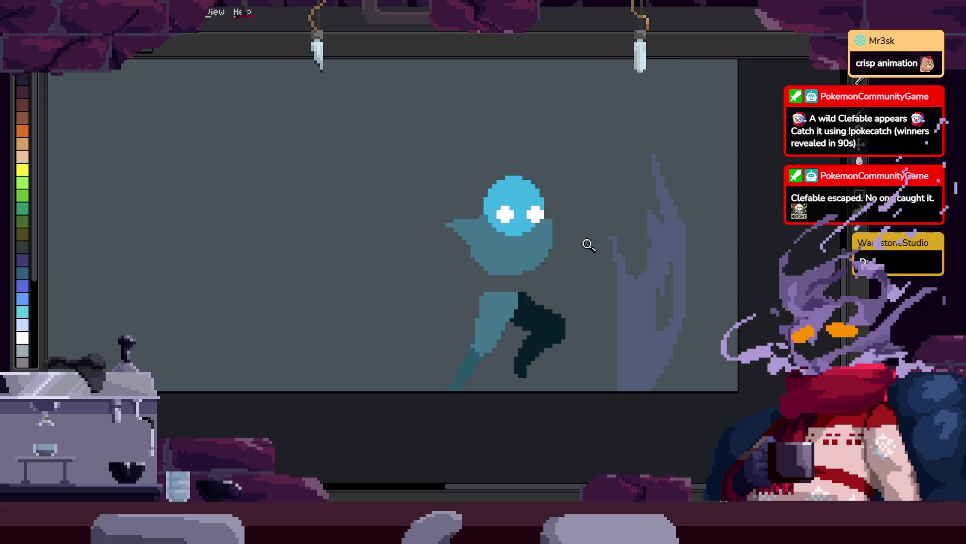
scroll(571, 270, up, 4)
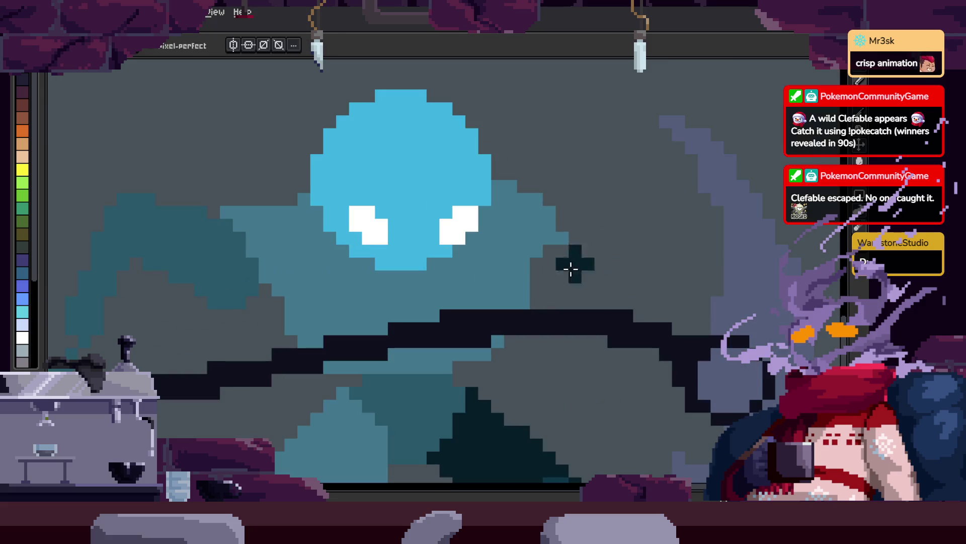
drag(547, 224, 543, 249)
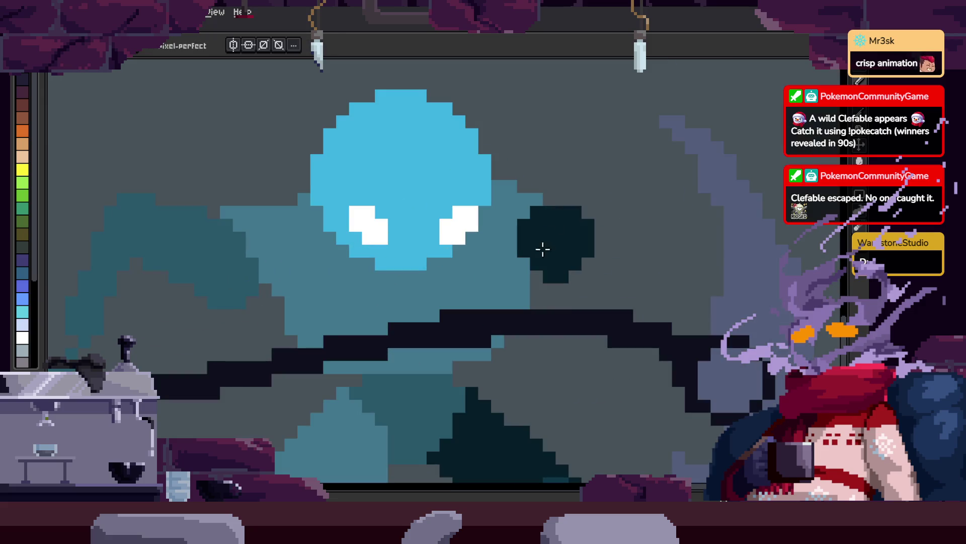
- Select and release the teal body region, then paint dark shading beside the shoulder
key(w)
click(569, 263)
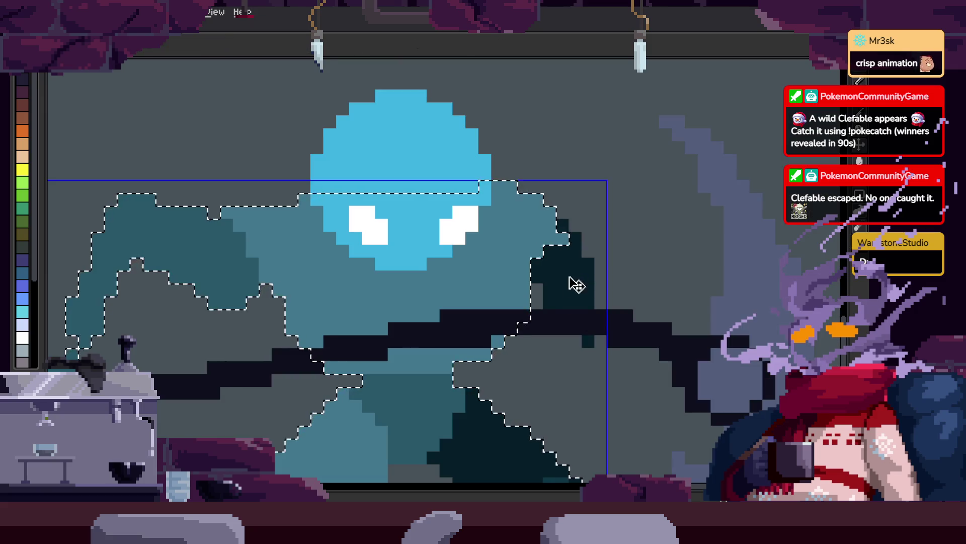
key(ctrl+d)
key(b)
drag(614, 276, 617, 293)
key(z)
- Paint dark teal shading down the right side of the body and deselect
scroll(573, 334, down, 5)
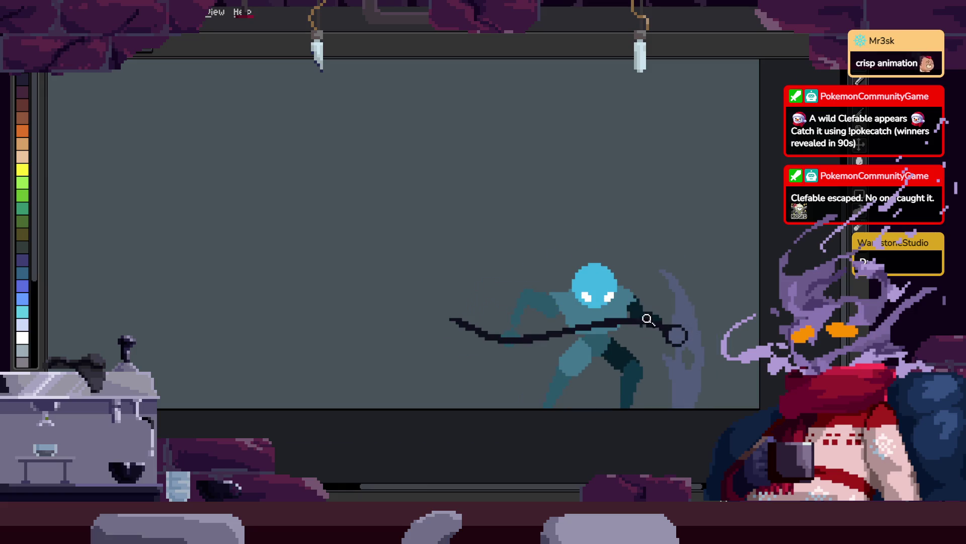
scroll(647, 319, up, 2)
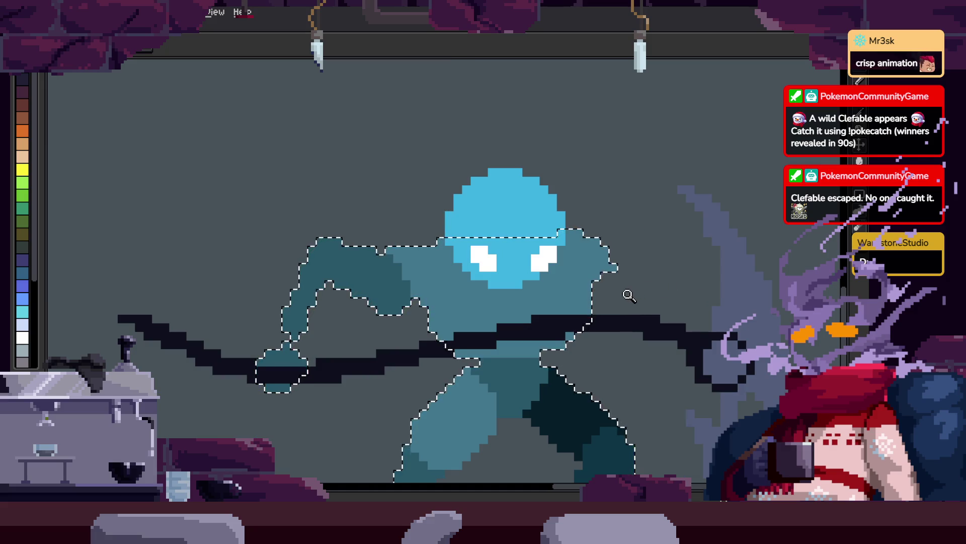
scroll(629, 295, up, 2)
key(b)
scroll(626, 300, down, 1)
mouse_move(533, 184)
mouse_down()
mouse_move(646, 328)
mouse_move(550, 254)
mouse_move(567, 217)
mouse_move(623, 274)
mouse_up()
key(ctrl+d)
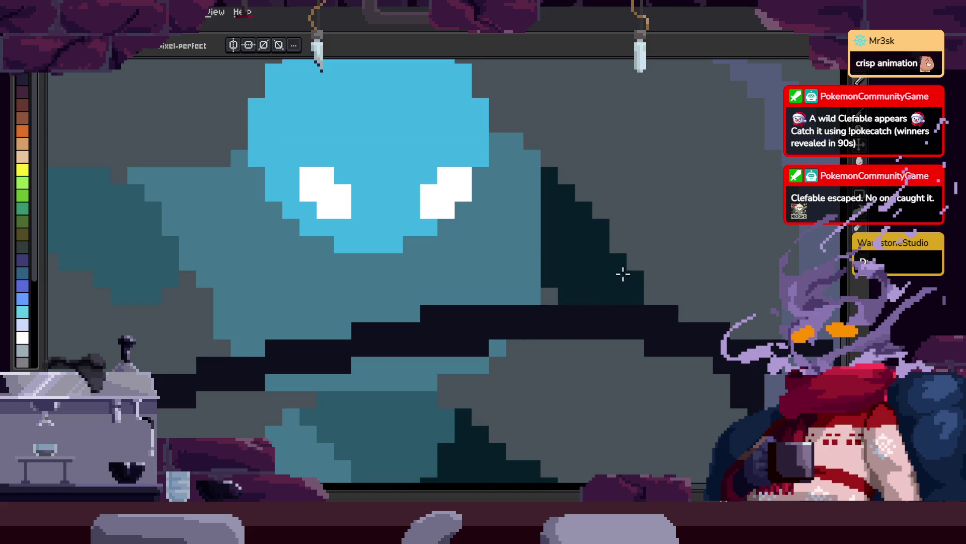
- Open the Preview window (F7) to play the animation
scroll(640, 282, up, 2)
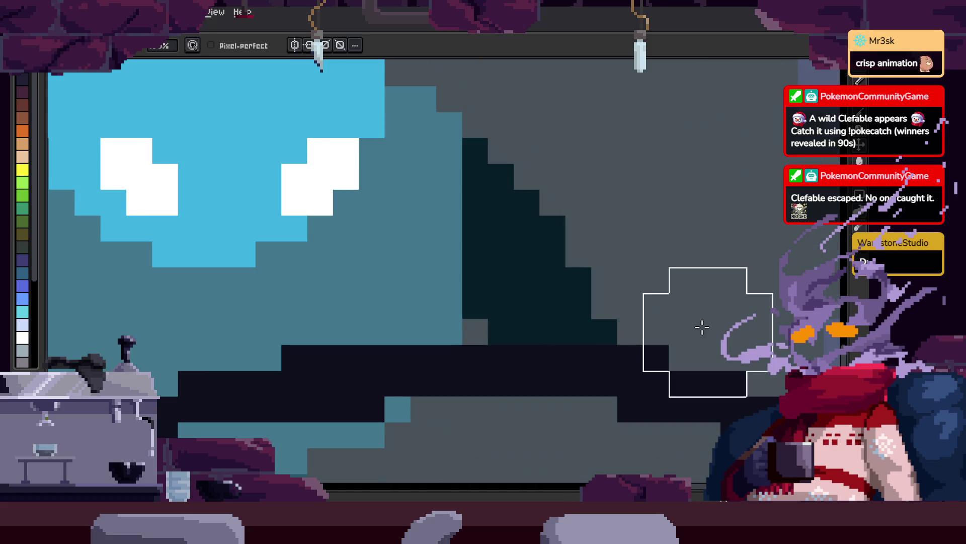
scroll(700, 297, up, 3)
key(F7)
scroll(627, 327, down, 3)
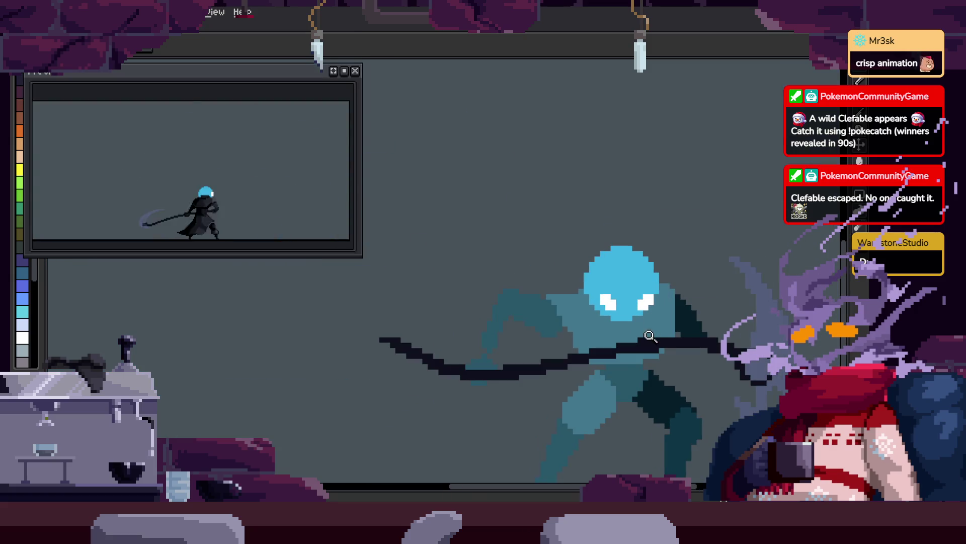
- Lasso-select the dark band on the legs, then drop the selection
scroll(518, 395, up, 3)
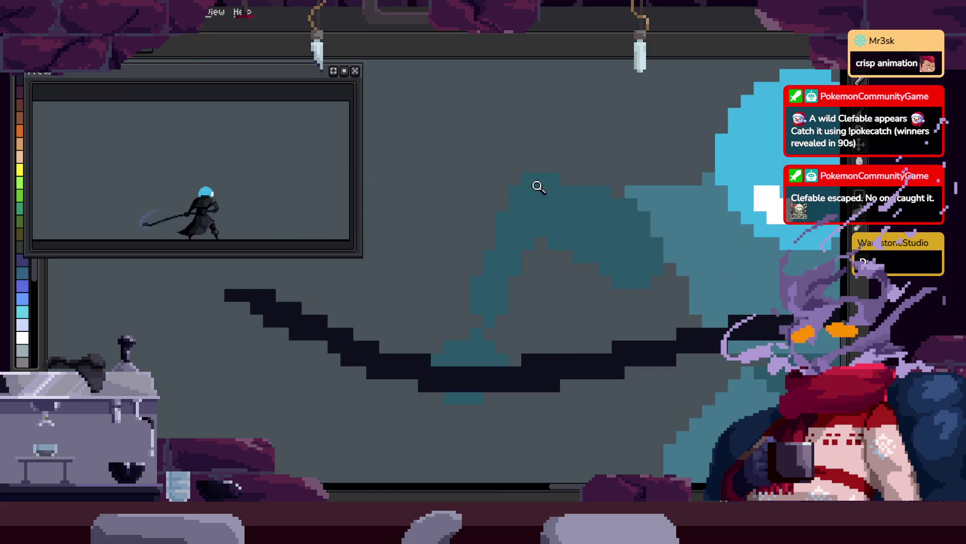
key(b)
scroll(503, 260, up, 1)
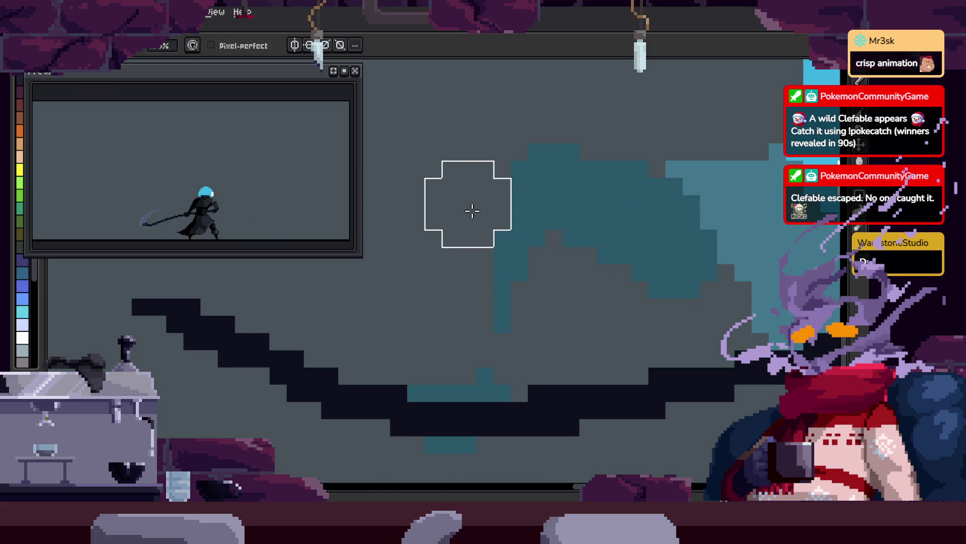
key(q)
mouse_move(526, 306)
mouse_down()
mouse_move(388, 384)
mouse_move(572, 380)
mouse_move(539, 366)
mouse_up()
key(ctrl+d)
key(b)
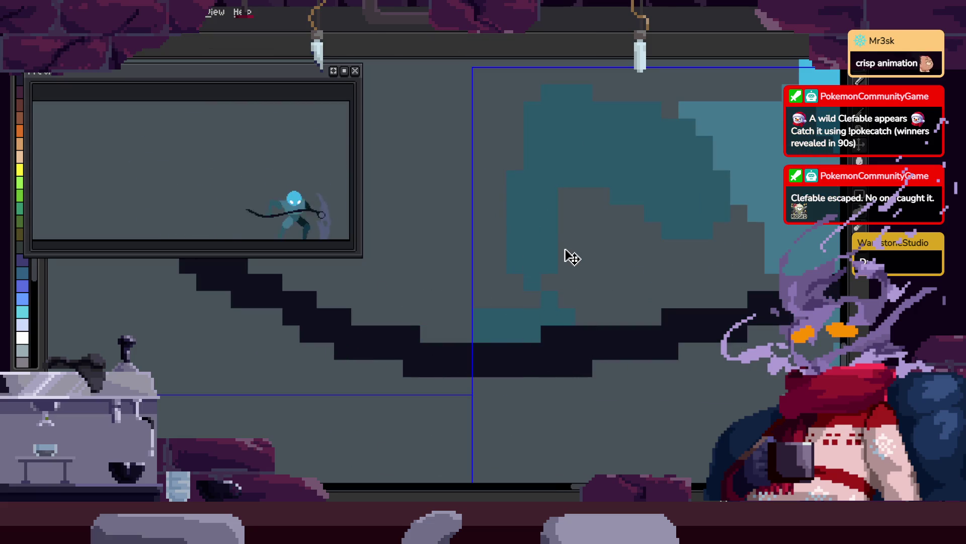
- Lasso-select an area around the figure, then undo the selection
key(b)
scroll(537, 299, up, 2)
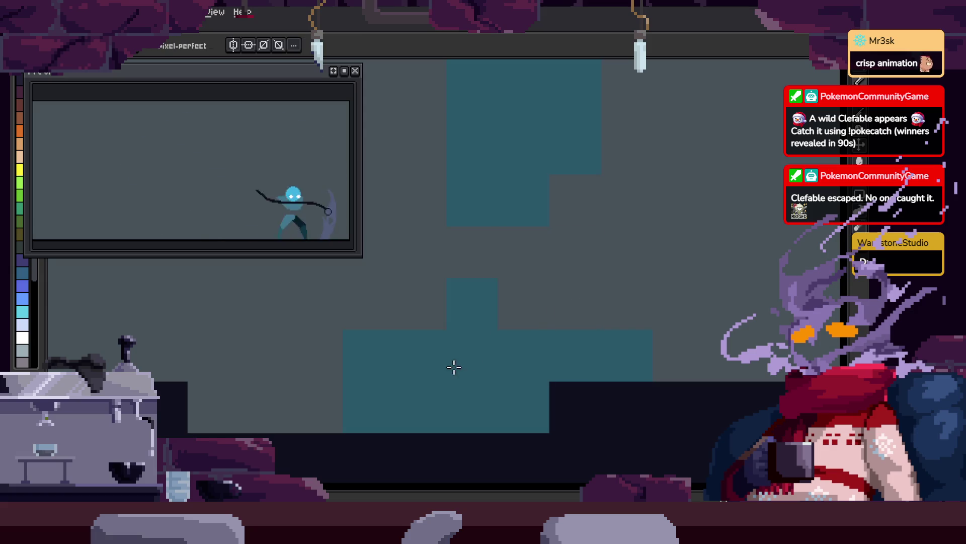
scroll(403, 270, down, 4)
key(z)
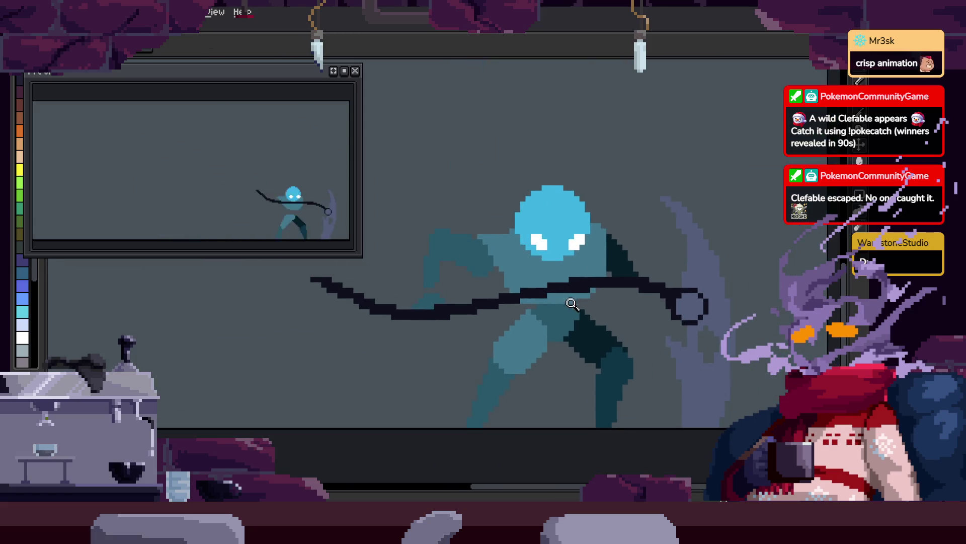
scroll(573, 304, up, 3)
scroll(556, 309, down, 2)
key(q)
mouse_move(485, 202)
mouse_down()
mouse_move(518, 263)
mouse_move(486, 226)
mouse_up()
mouse_move(466, 174)
mouse_down()
mouse_move(453, 397)
mouse_move(546, 285)
mouse_up()
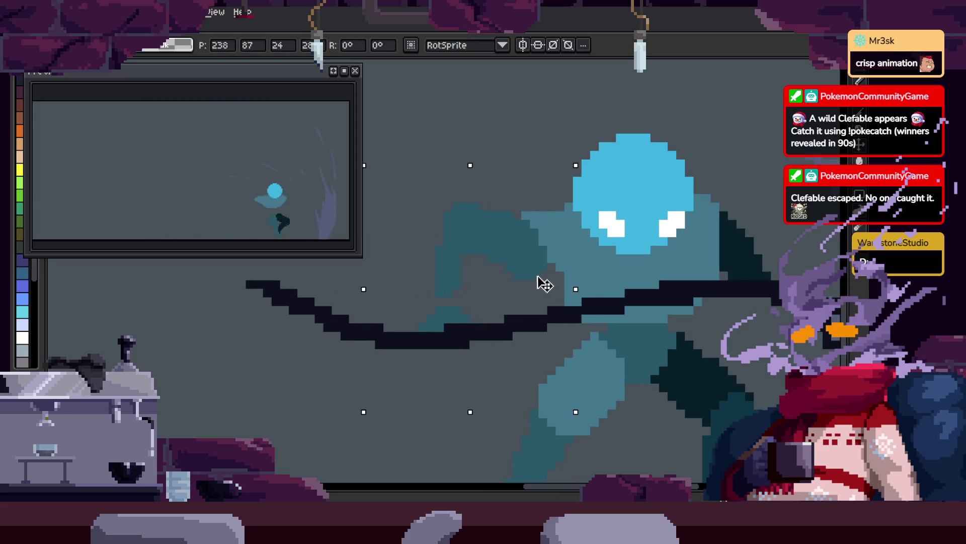
scroll(554, 285, up, 3)
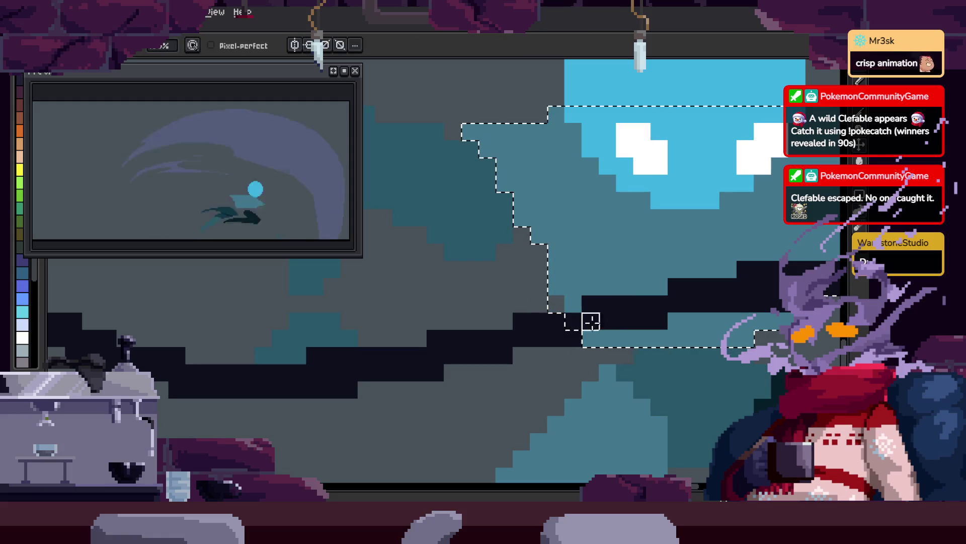
key(b)
key(ctrl+z)
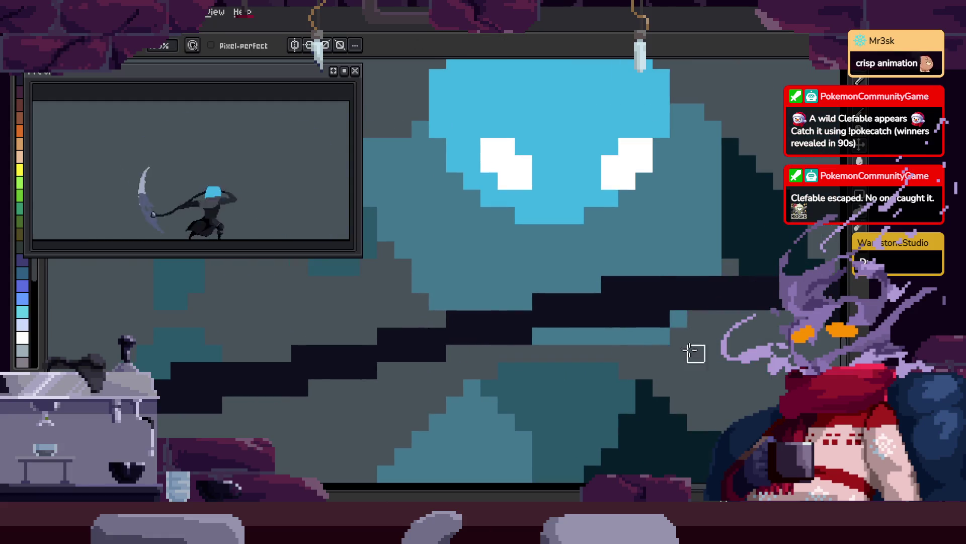
- Zoom out to see more of the figure
key(z)
scroll(692, 347, down, 2)
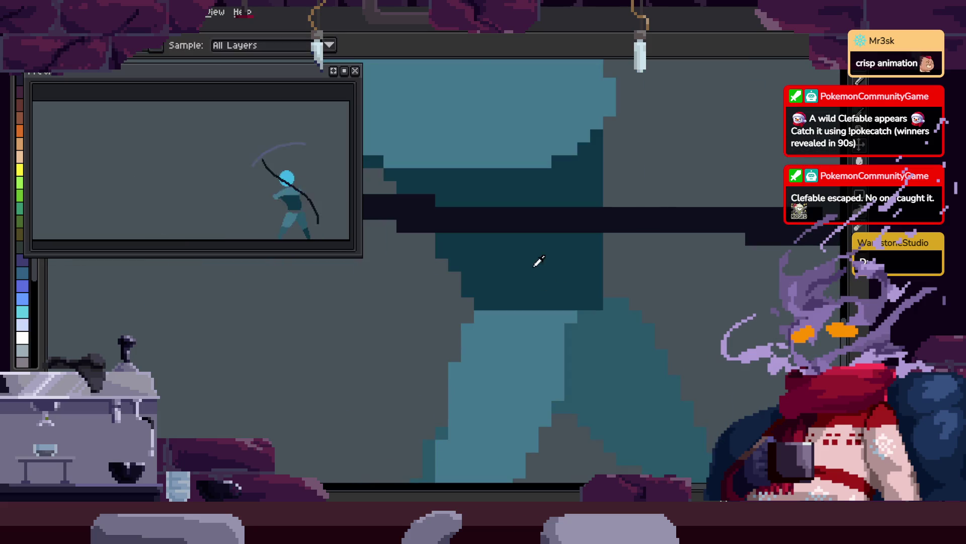
key(b)
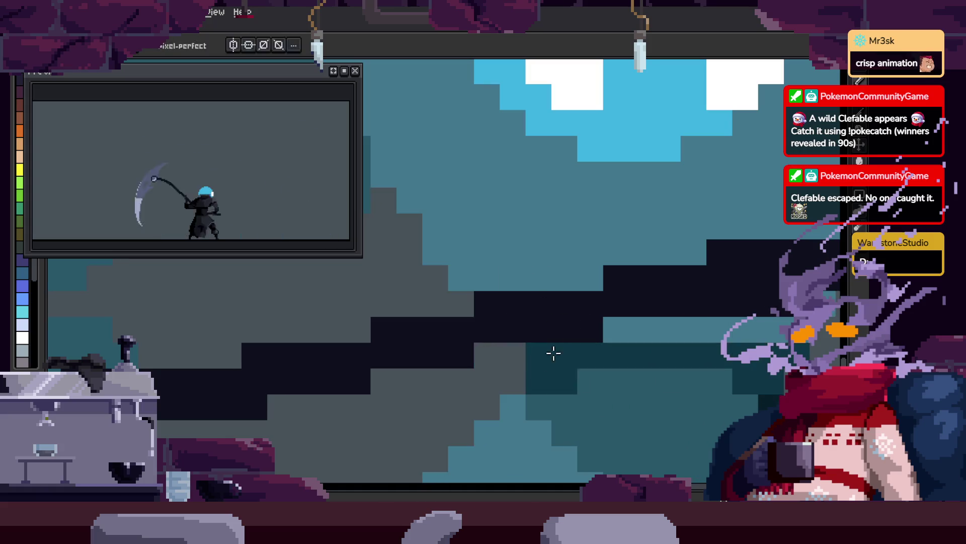
key(z)
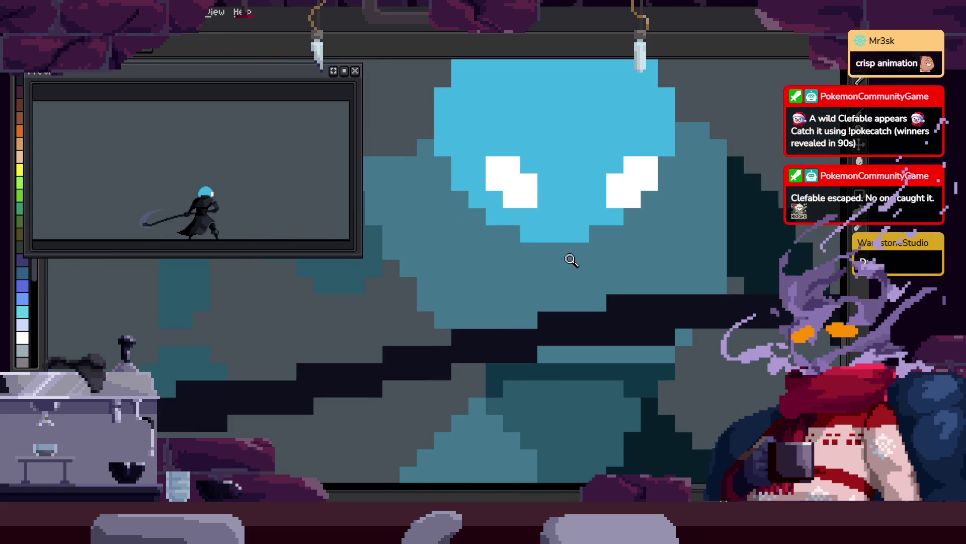
right_click(571, 260)
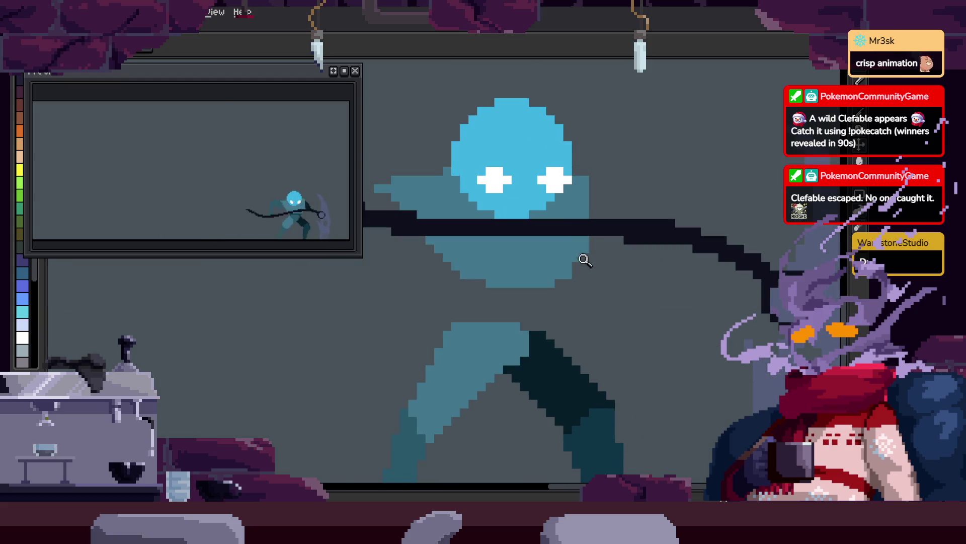
key(b)
scroll(550, 323, up, 2)
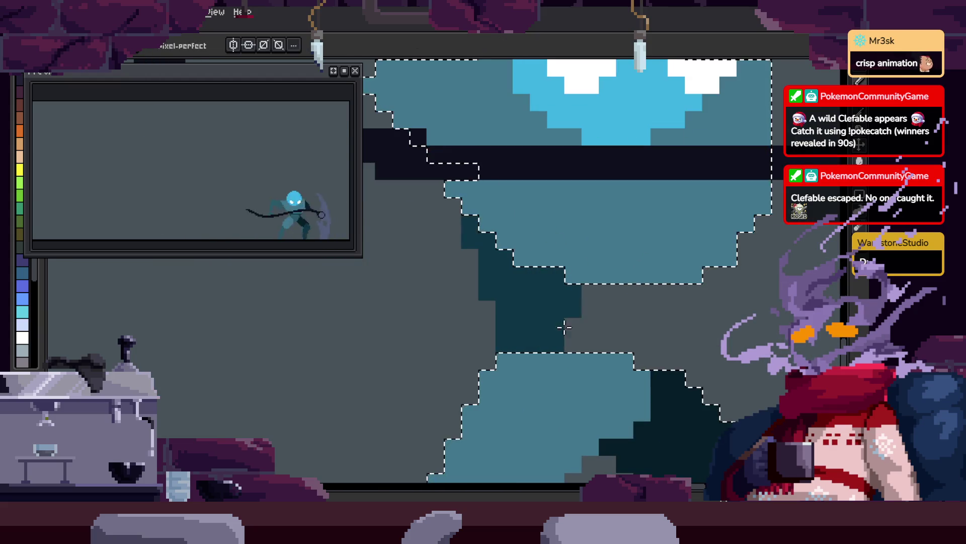
key(z)
right_click(600, 272)
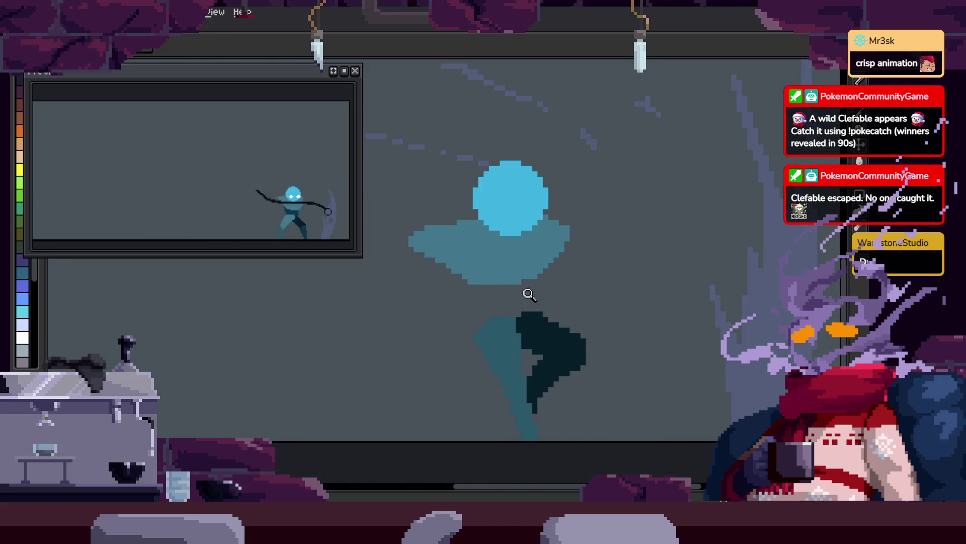
- Select the figure's shapes and widen the dark teal shading between them
key(ctrl+shift+d)
key(b)
scroll(458, 297, up, 2)
mouse_move(497, 394)
mouse_down()
mouse_move(468, 302)
mouse_move(549, 282)
mouse_move(615, 199)
mouse_up()
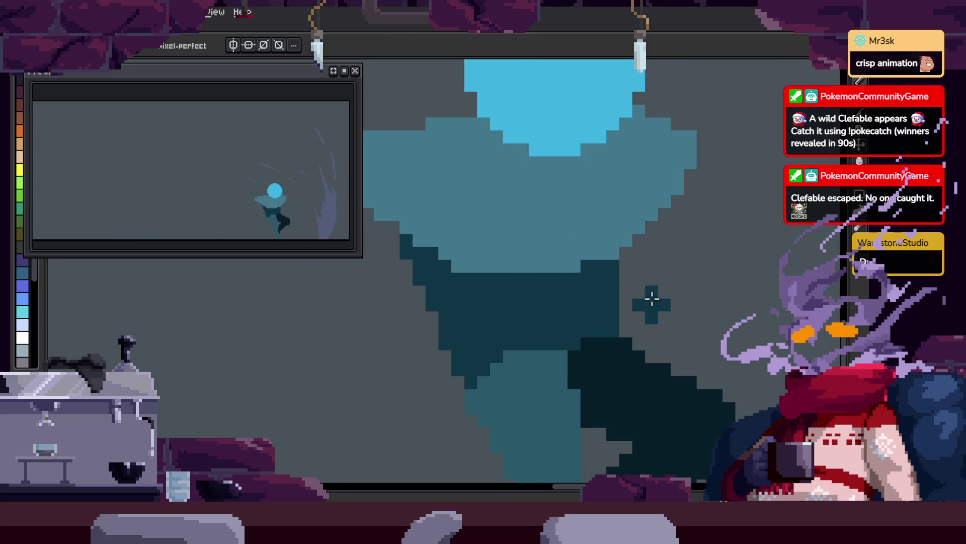
scroll(654, 327, down, 3)
- On the next frame, select the figure's shape and then clear the selection
key(Right)
key(w)
click(632, 265)
scroll(633, 266, up, 3)
key(b)
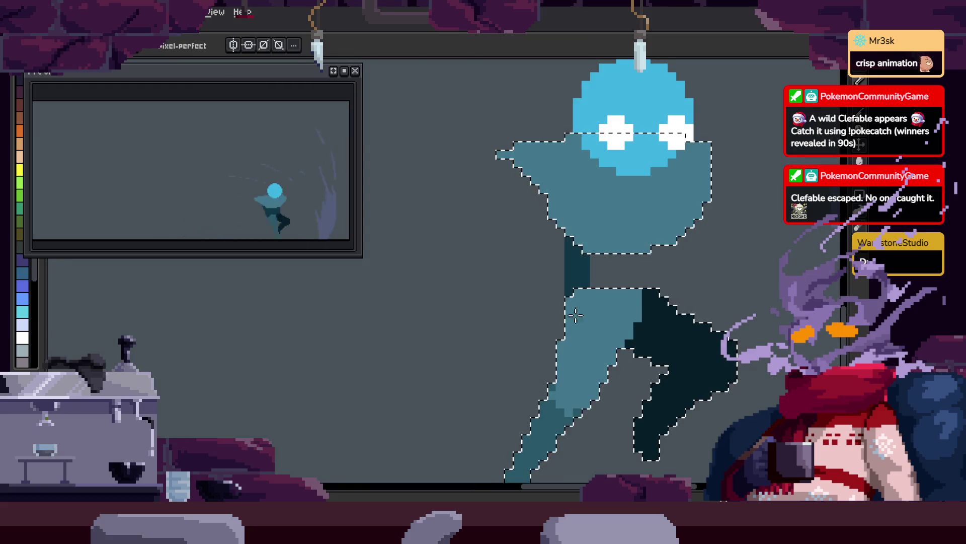
key(ctrl+d)
scroll(624, 311, up, 2)
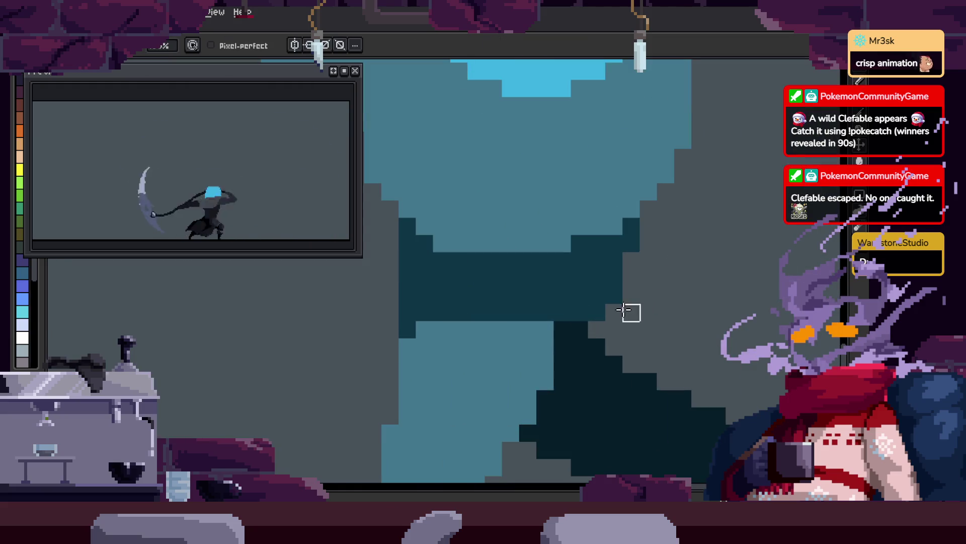
scroll(619, 297, down, 3)
- Advance another frame and zoom in on the figure's torso
key(Right)
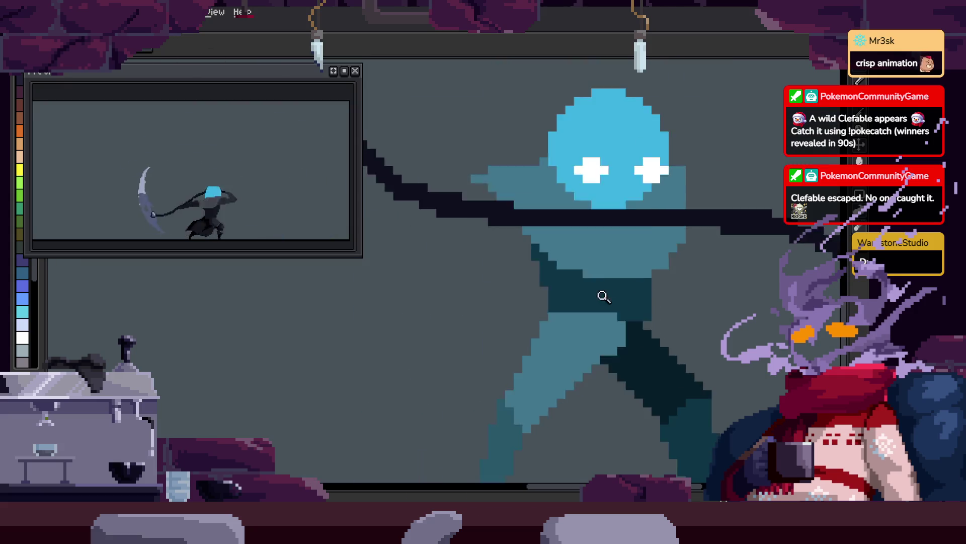
key(z)
scroll(610, 283, up, 2)
key(b)
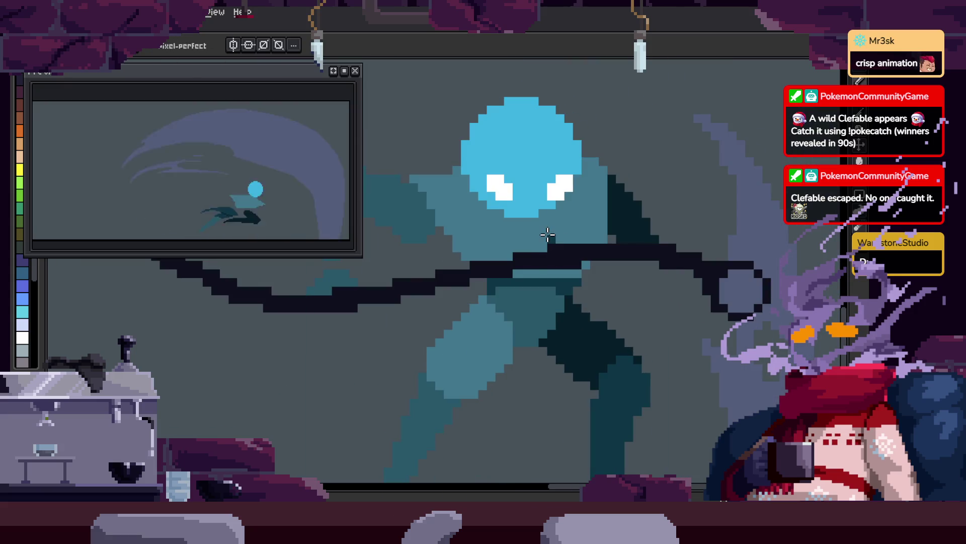
scroll(528, 321, up, 3)
scroll(484, 328, down, 3)
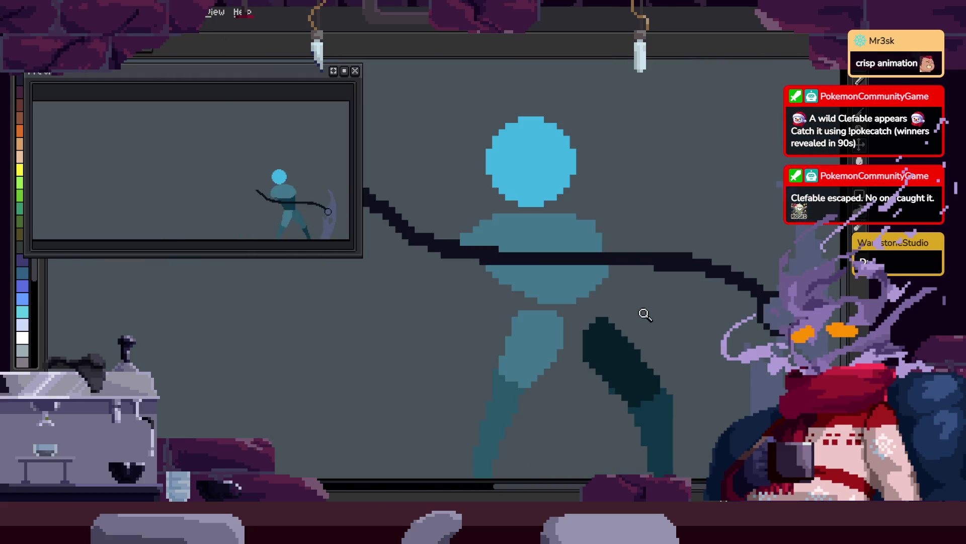
key(z)
scroll(609, 238, up, 2)
key(z)
scroll(612, 313, down, 2)
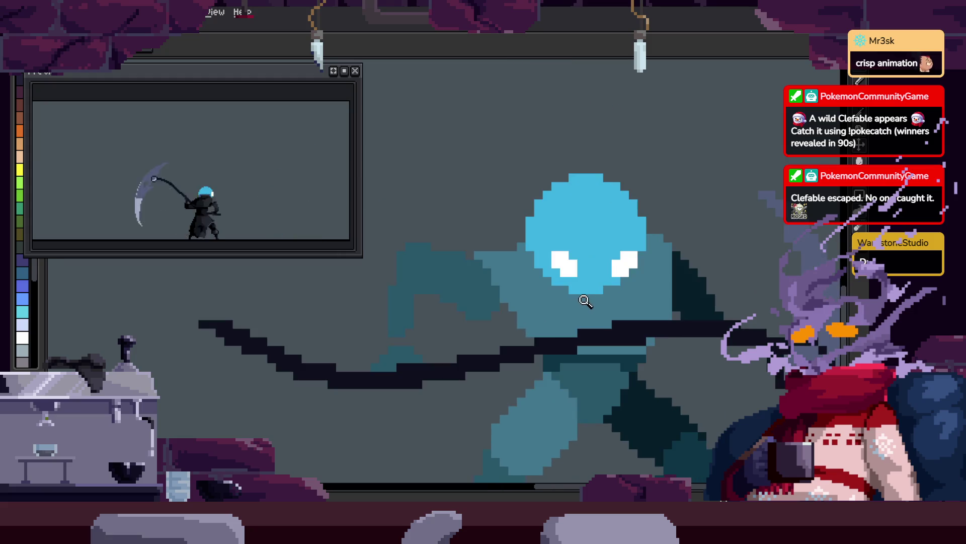
click(519, 301)
key(b)
scroll(538, 370, down, 1)
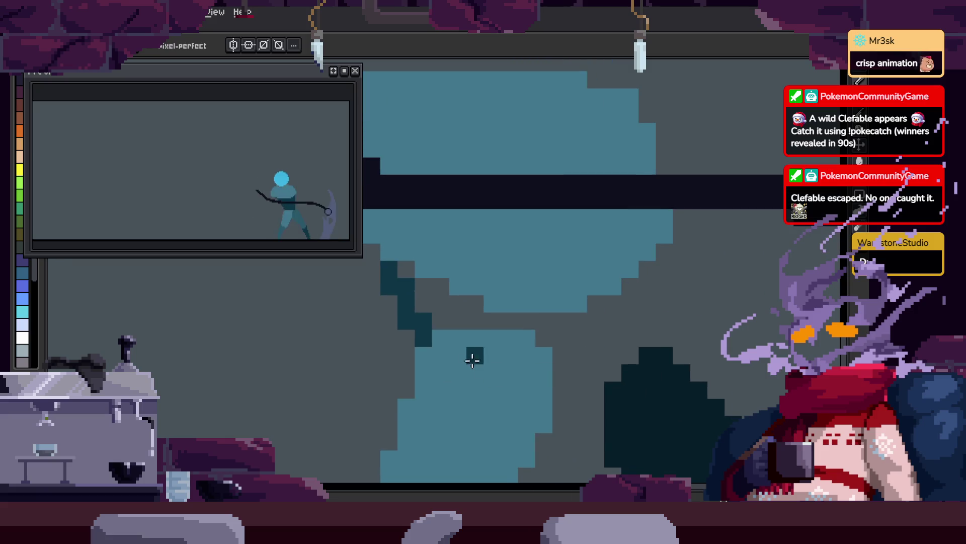
- Redraw the scythe handle line and fill the grey gap and light teal patch with dark teal
shift+click(639, 374)
key(ctrl+z)
drag(442, 351, 653, 351)
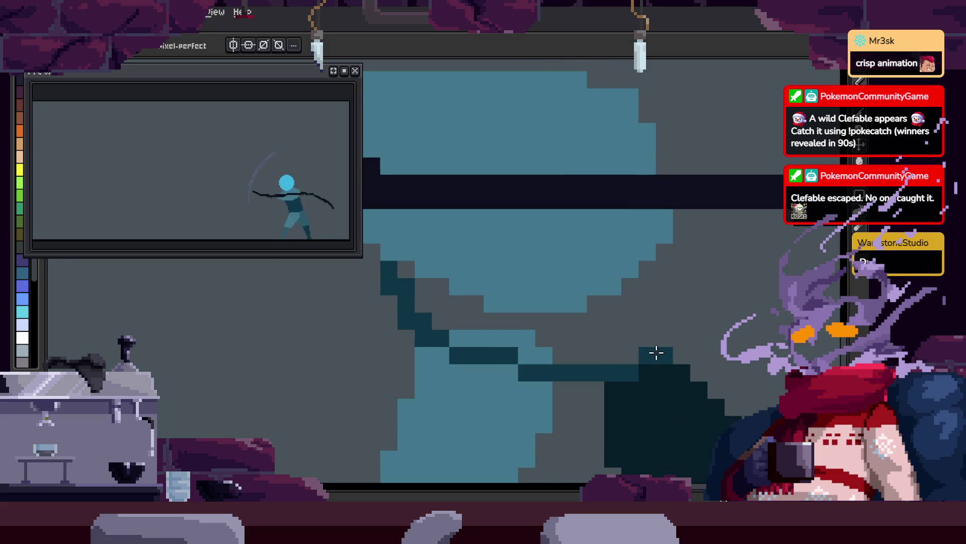
drag(646, 267, 630, 339)
key(g)
click(579, 332)
click(524, 346)
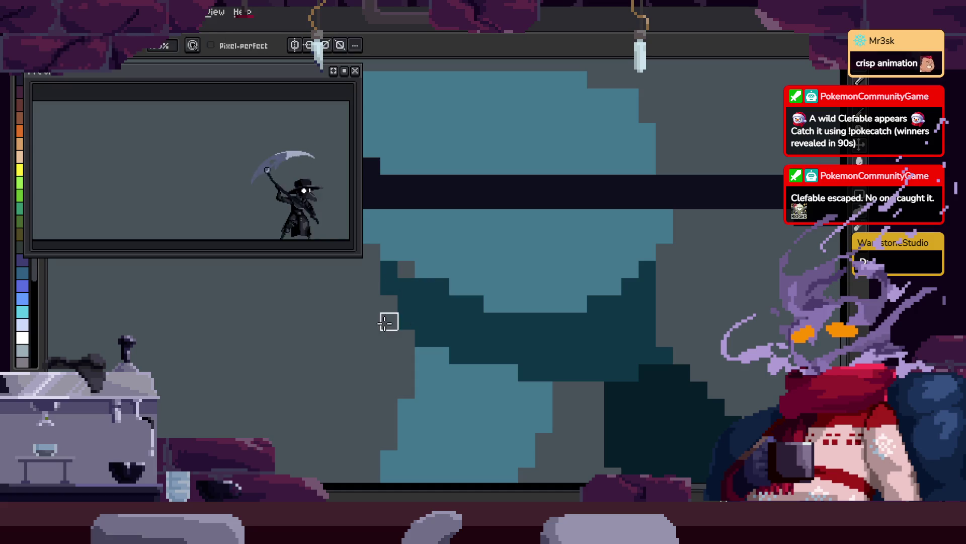
- Step to the next frame and confirm its duration in Frame Properties
scroll(388, 322, left, 3)
scroll(592, 308, down, 2)
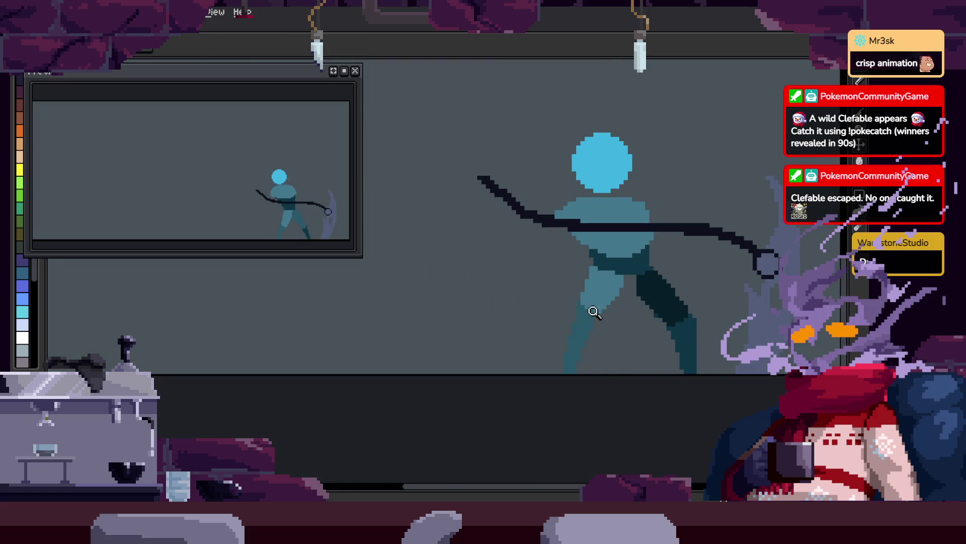
scroll(717, 225, down, 1)
key(period)
key(p)
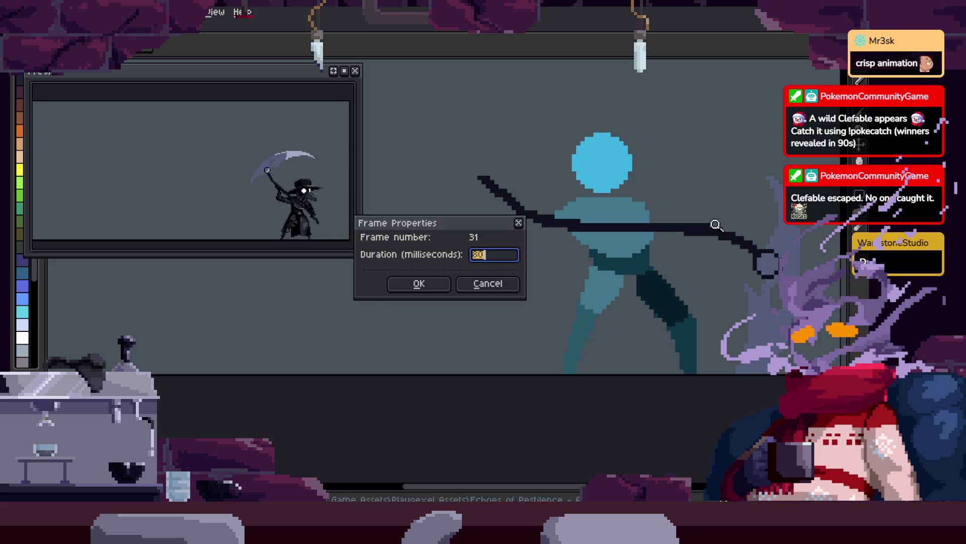
key(Return)
- Flip back and forth through the attack frames with comma and period
key(period)
key(period)
key(period)
key(period)
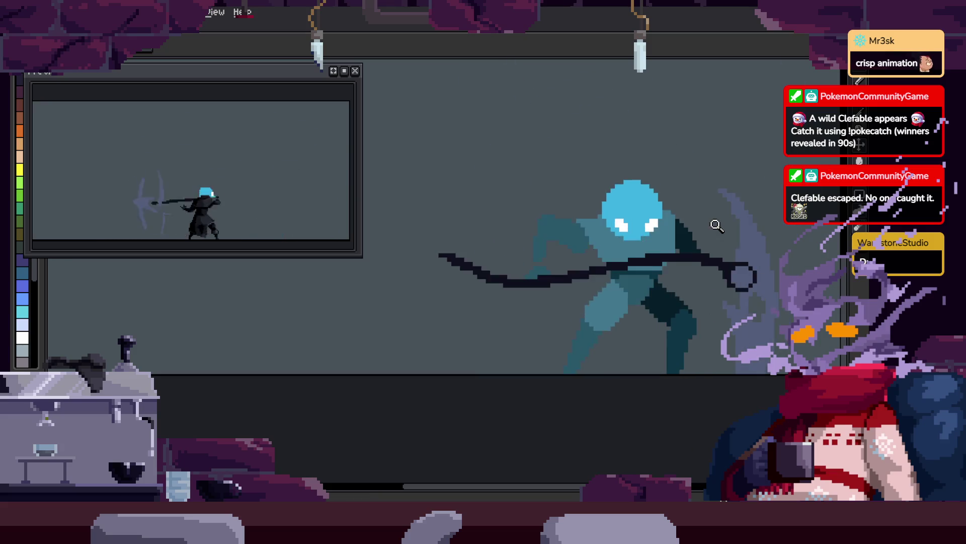
scroll(641, 268, up, 2)
key(period)
key(period)
key(comma)
key(comma)
key(comma)
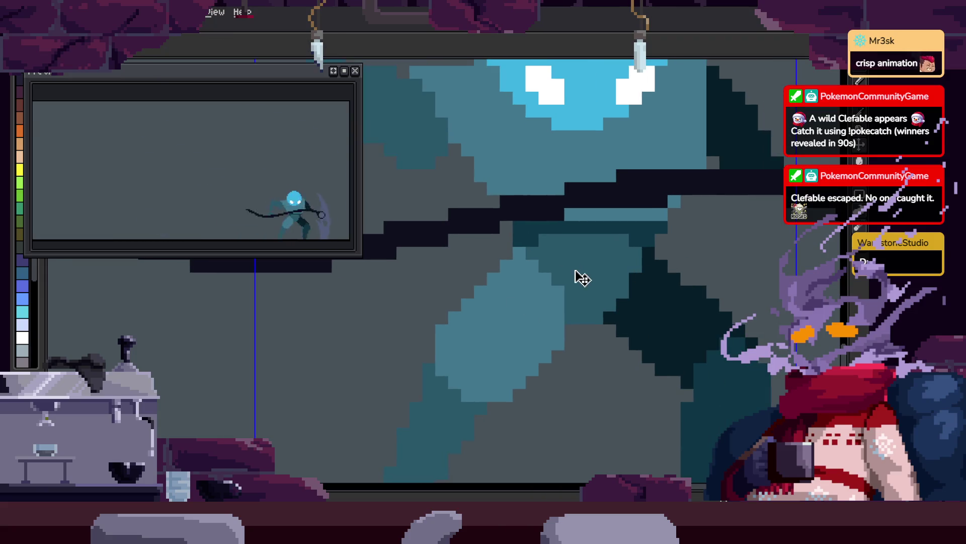
key(b)
key(period)
key(period)
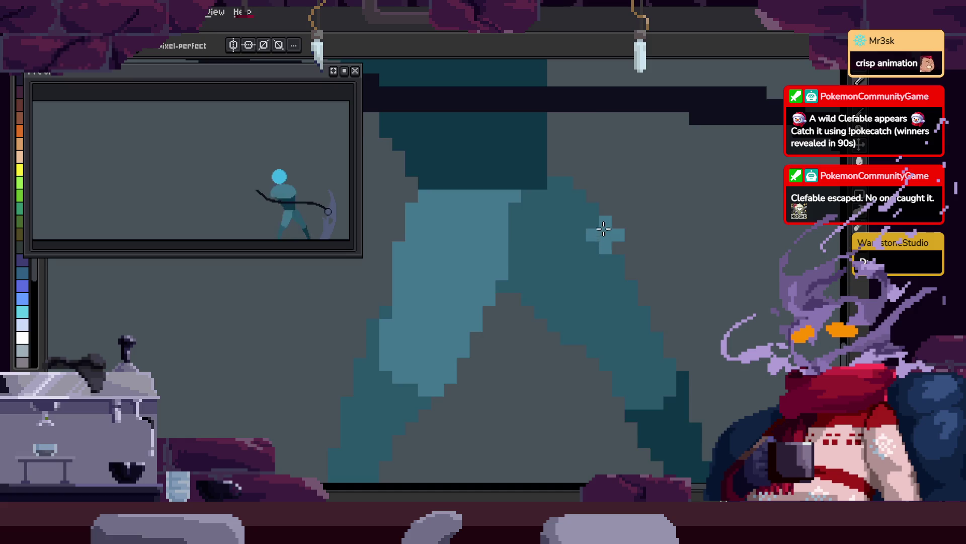
- Keep stepping through frames and zoom in on the figure's legs
key(period)
key(period)
key(z)
scroll(619, 249, down, 2)
key(period)
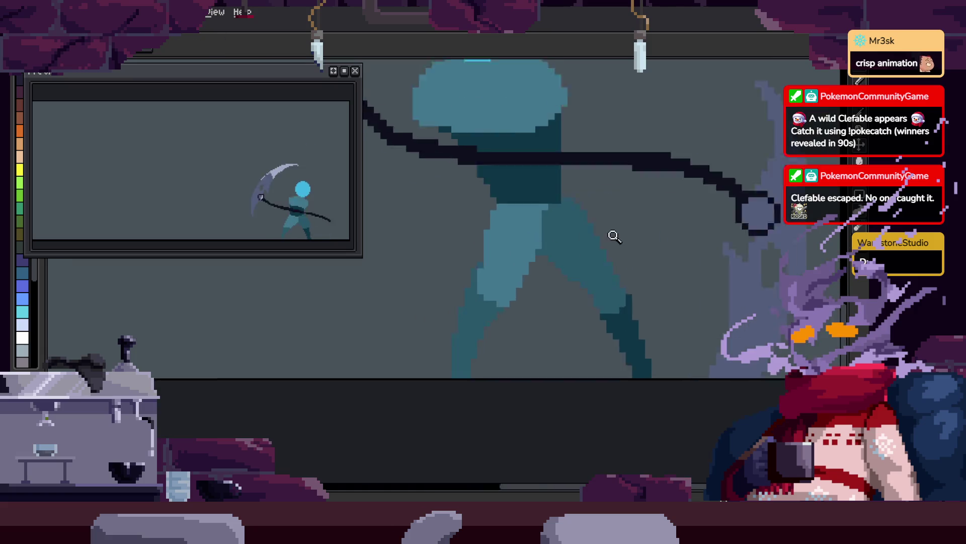
key(period)
scroll(624, 261, up, 1)
key(b)
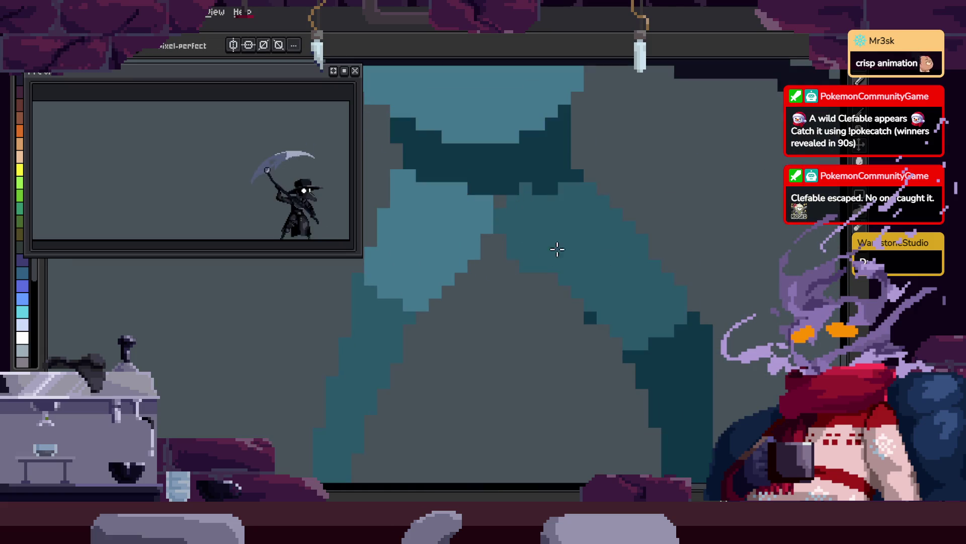
key(period)
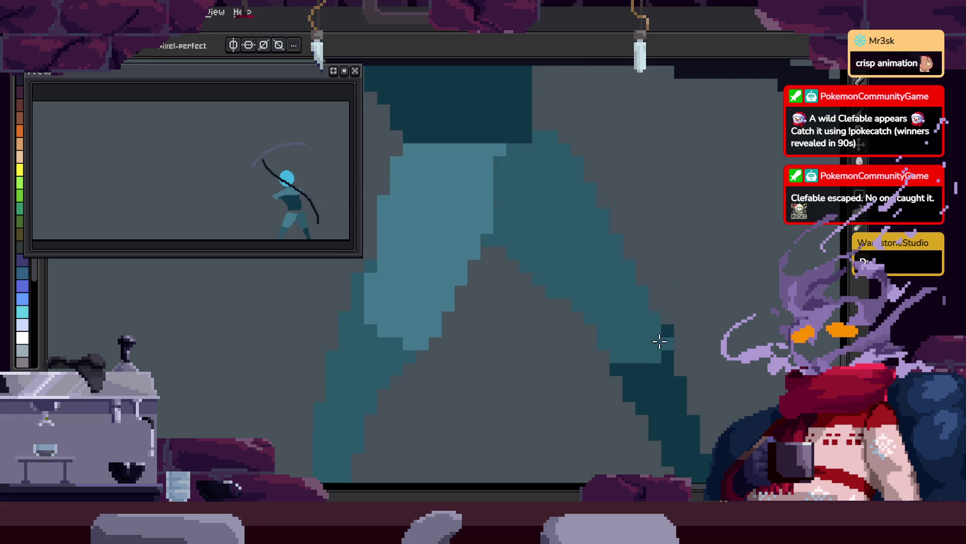
key(period)
key(z)
scroll(684, 283, down, 1)
key(period)
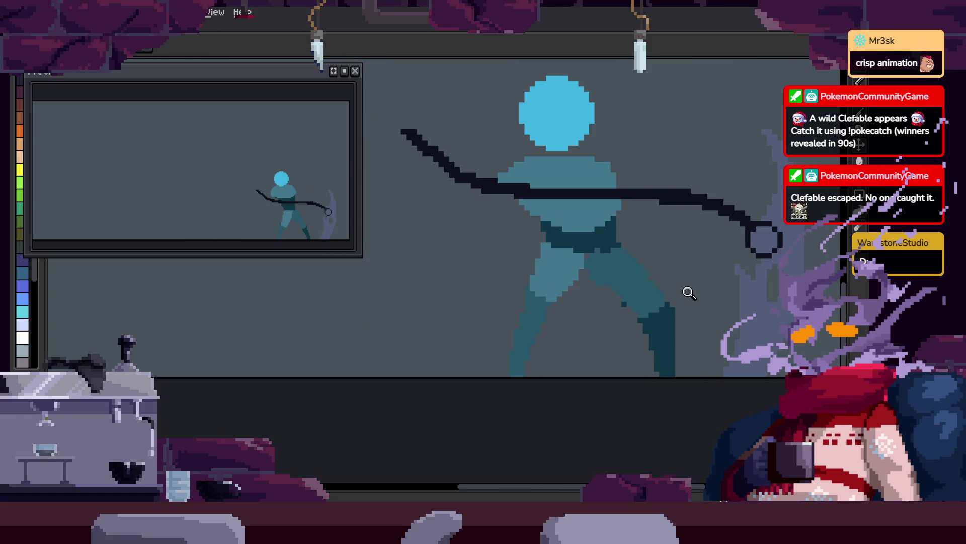
click(679, 306)
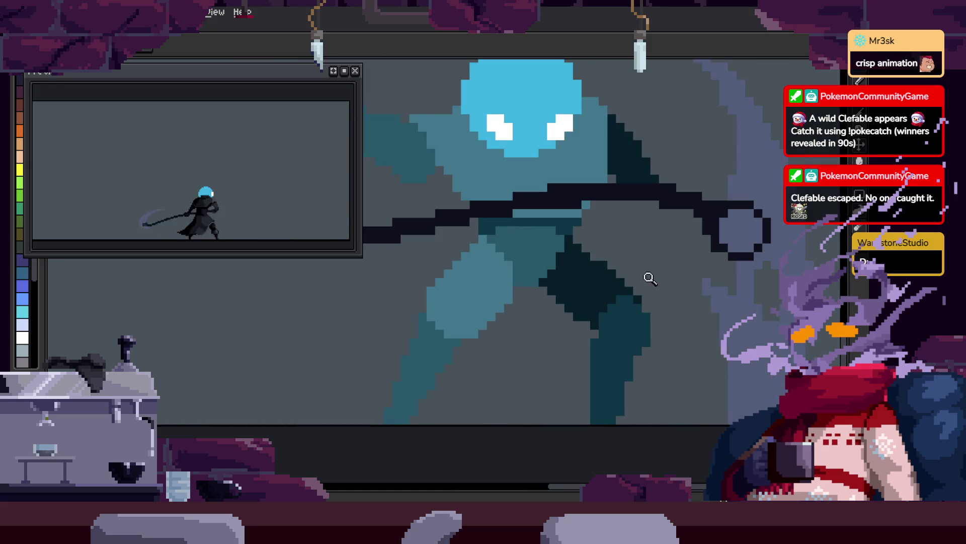
- Paint a darker shading patch on the leg, undoing a stray light-blue stroke
click(647, 277)
key(i)
drag(471, 248, 540, 321)
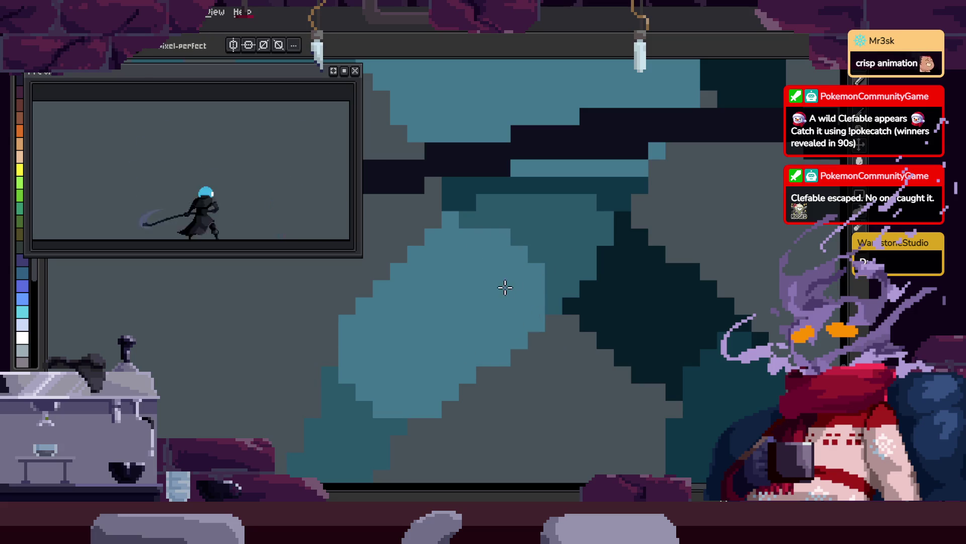
key(ctrl+z)
drag(586, 236, 611, 244)
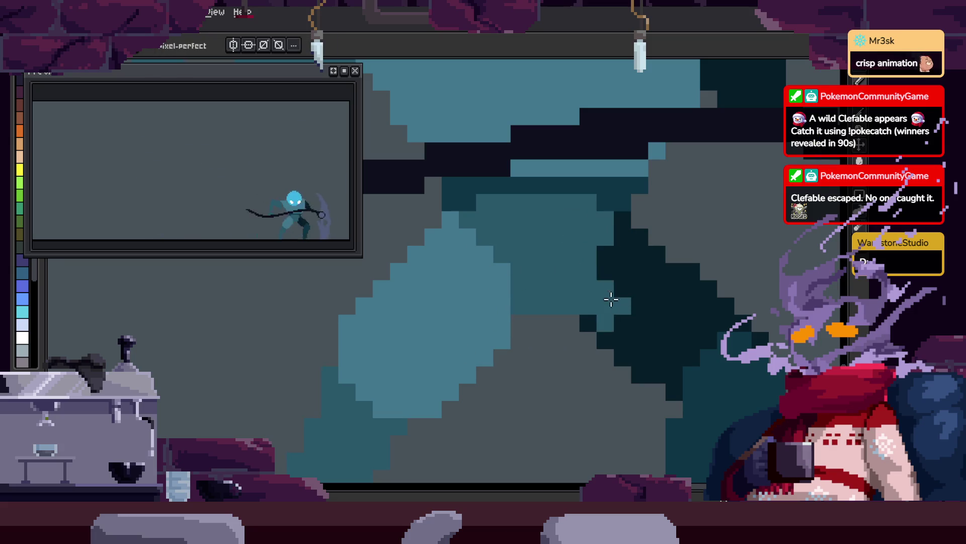
scroll(614, 242, down, 2)
key(i)
key(b)
scroll(507, 273, up, 1)
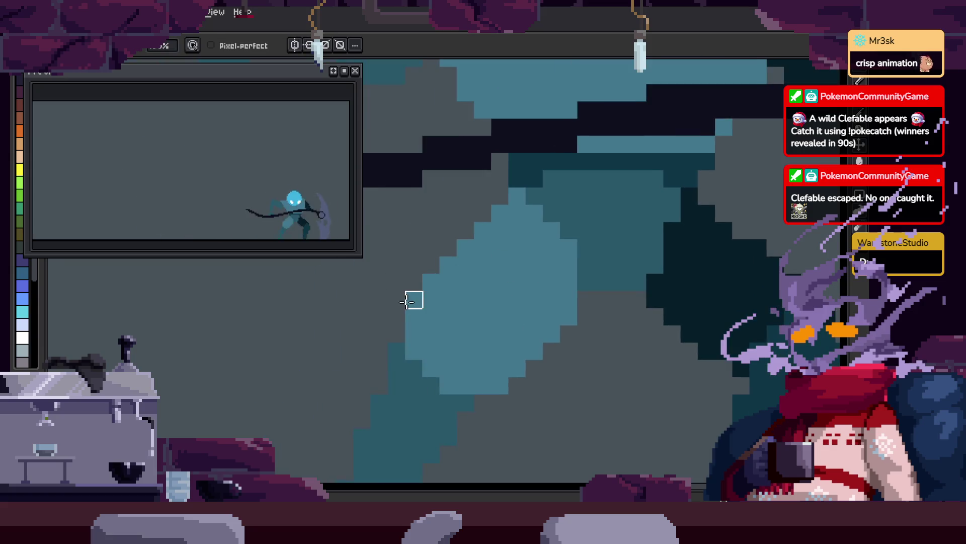
- Lasso the figure and nudge it down one pixel, committing the move
key(z)
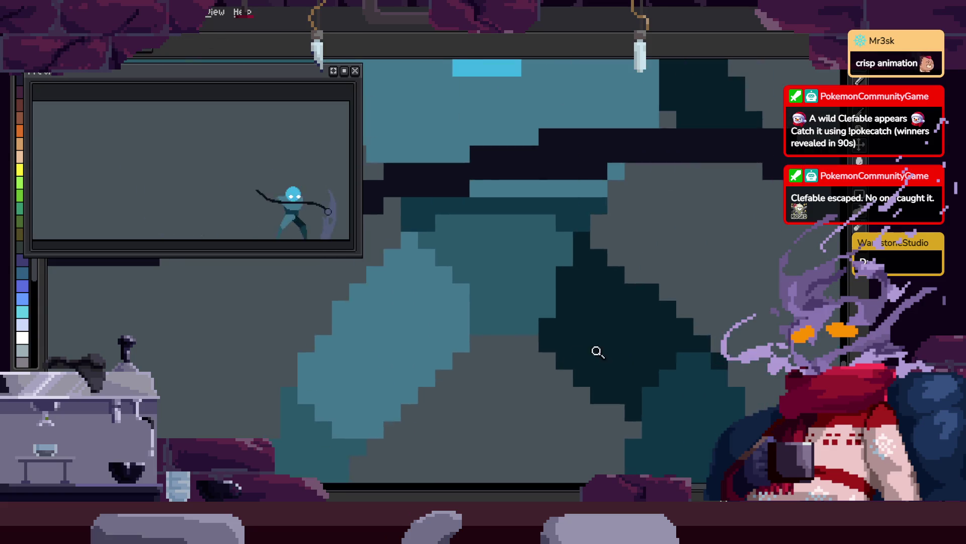
right_click(598, 352)
click(689, 288)
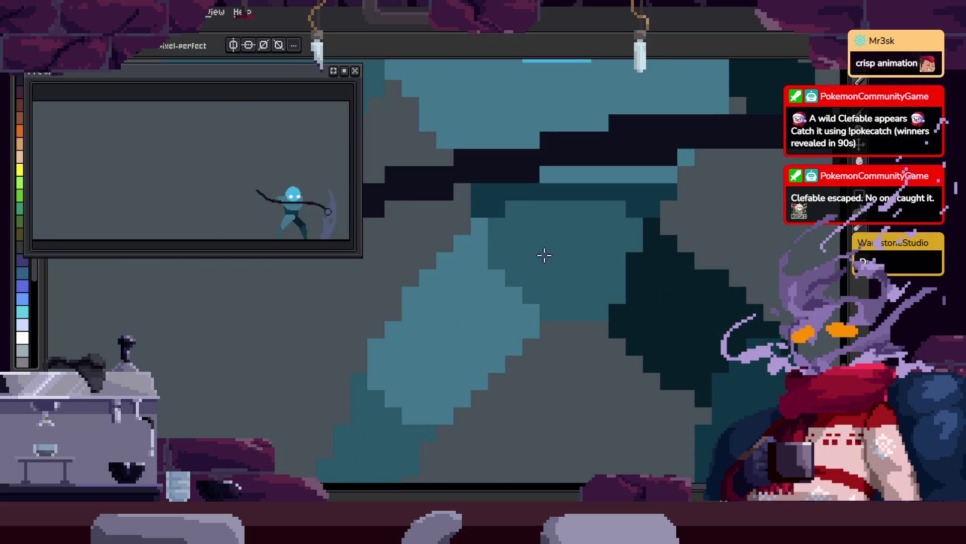
key(b)
scroll(567, 281, down, 2)
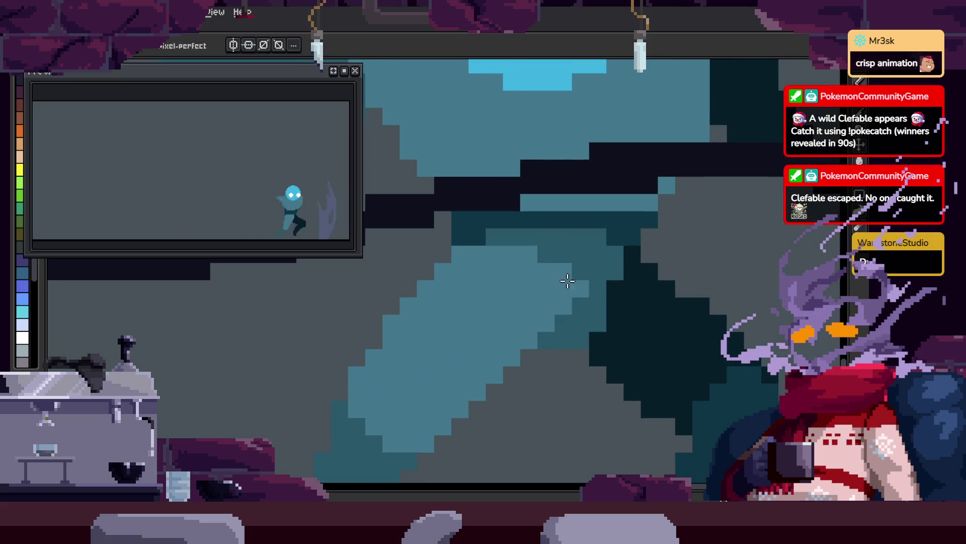
key(z)
click(572, 287)
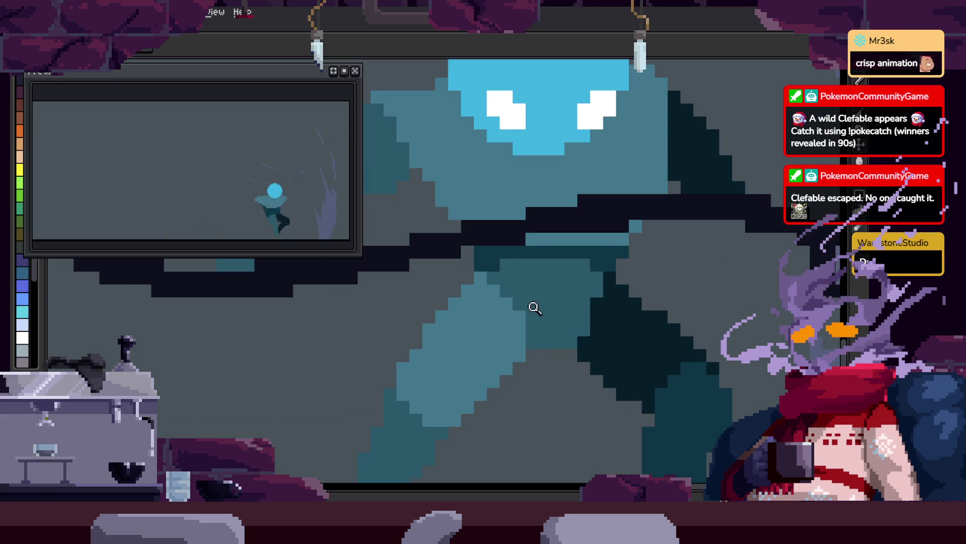
scroll(490, 324, down, 3)
scroll(545, 302, down, 1)
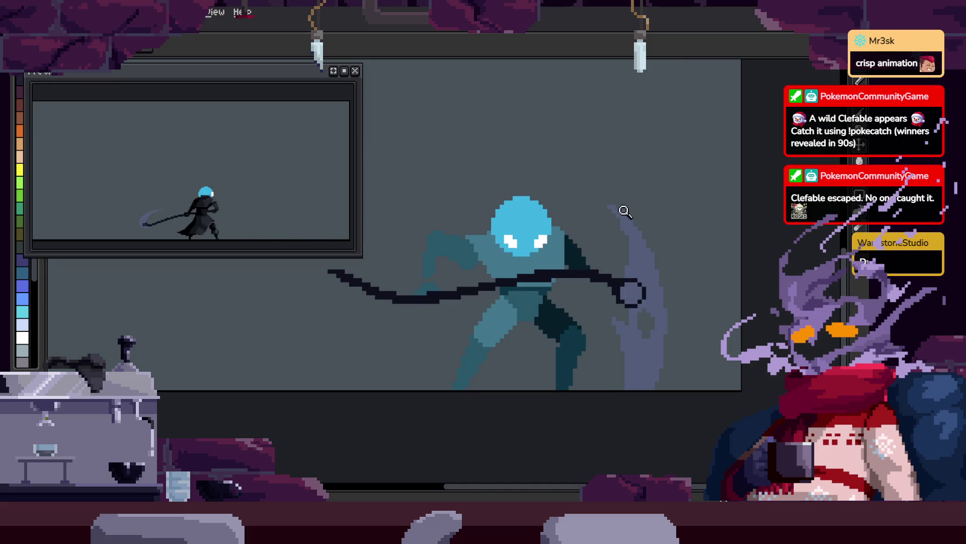
click(544, 289)
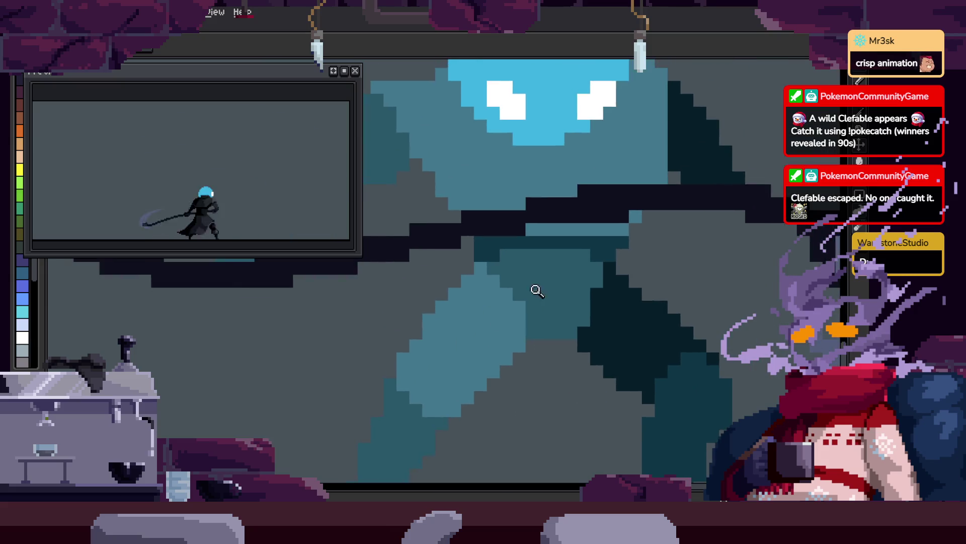
key(q)
mouse_move(475, 166)
mouse_down()
mouse_move(462, 281)
mouse_move(554, 143)
mouse_up()
key(Down)
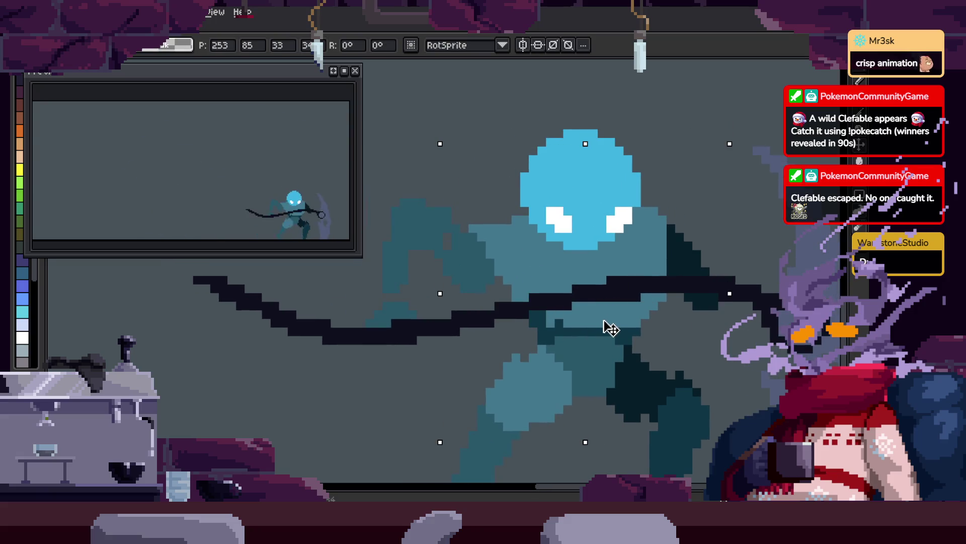
key(Return)
key(Return)
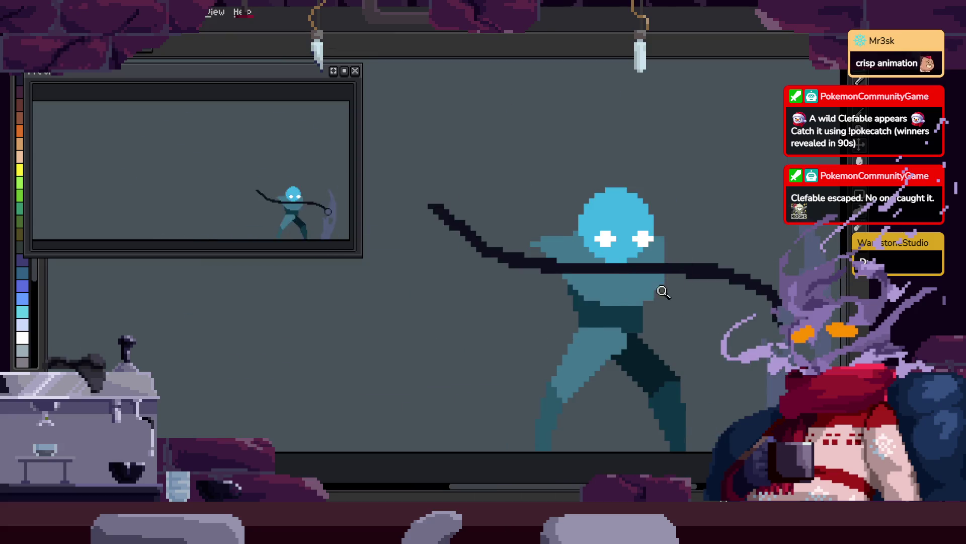
- Lasso another part of the figure and stretch it into a cleaner shape
key(Return)
mouse_move(511, 190)
mouse_down()
mouse_move(433, 397)
mouse_move(535, 281)
mouse_move(550, 198)
mouse_move(548, 252)
mouse_move(521, 321)
mouse_up()
click(536, 268)
mouse_move(549, 263)
mouse_down()
mouse_move(528, 242)
mouse_move(491, 453)
mouse_up()
drag(492, 225, 501, 286)
key(Return)
scroll(523, 307, down, 3)
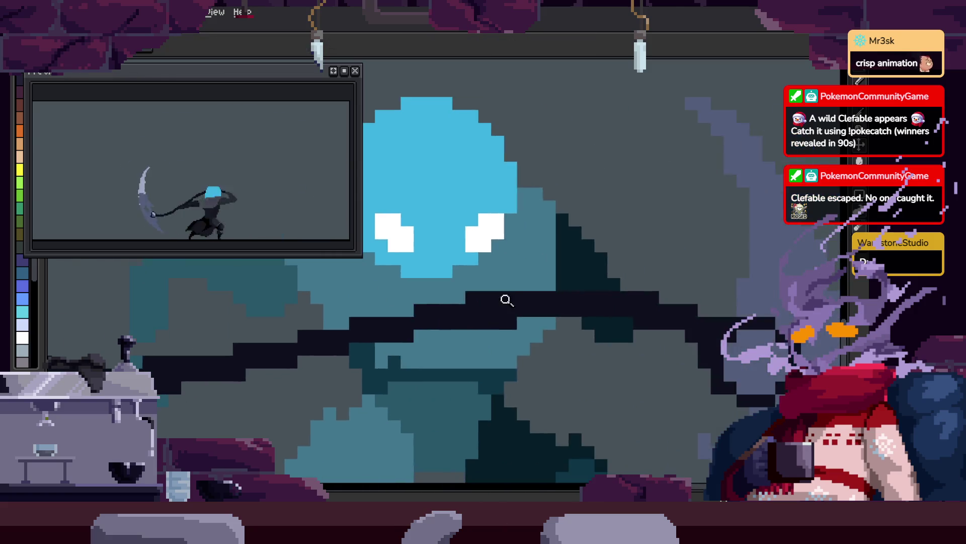
- Step to another animation frame and zoom in closely on the figure's legs
scroll(589, 338, up, 2)
scroll(558, 315, up, 3)
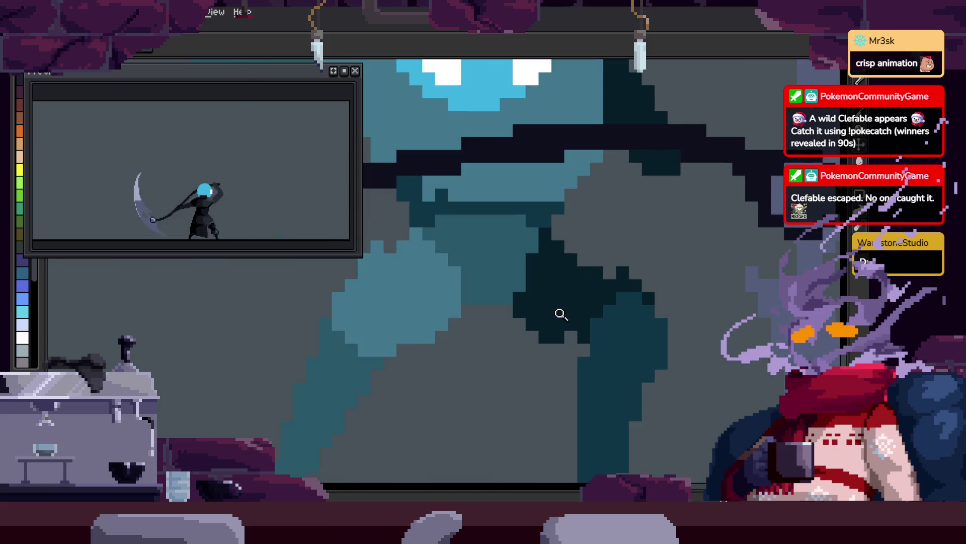
key(z)
key(period)
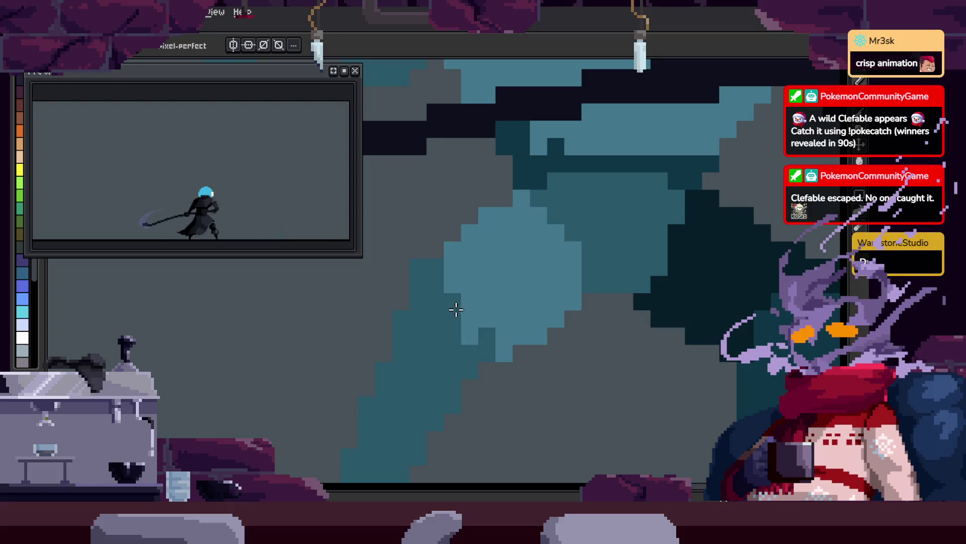
scroll(595, 318, down, 3)
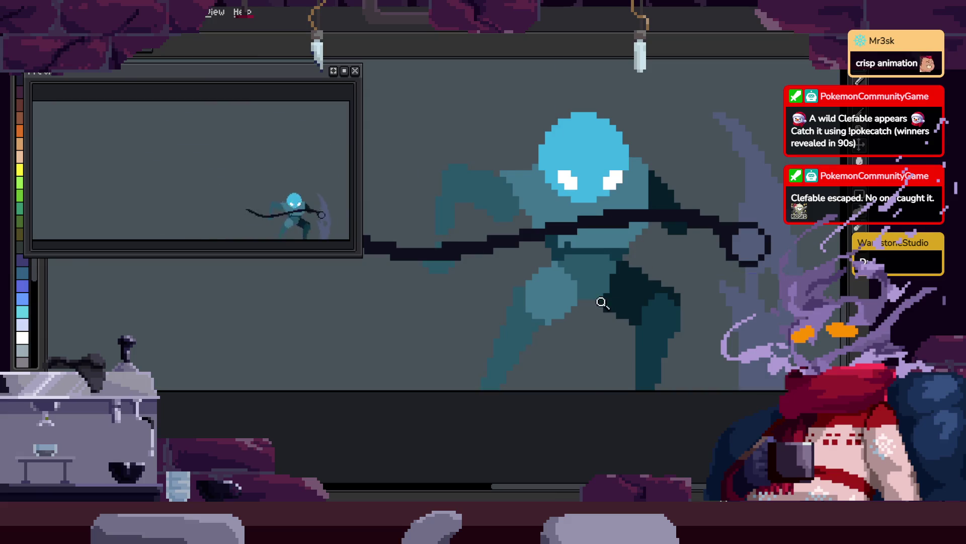
click(443, 302)
scroll(510, 275, down, 3)
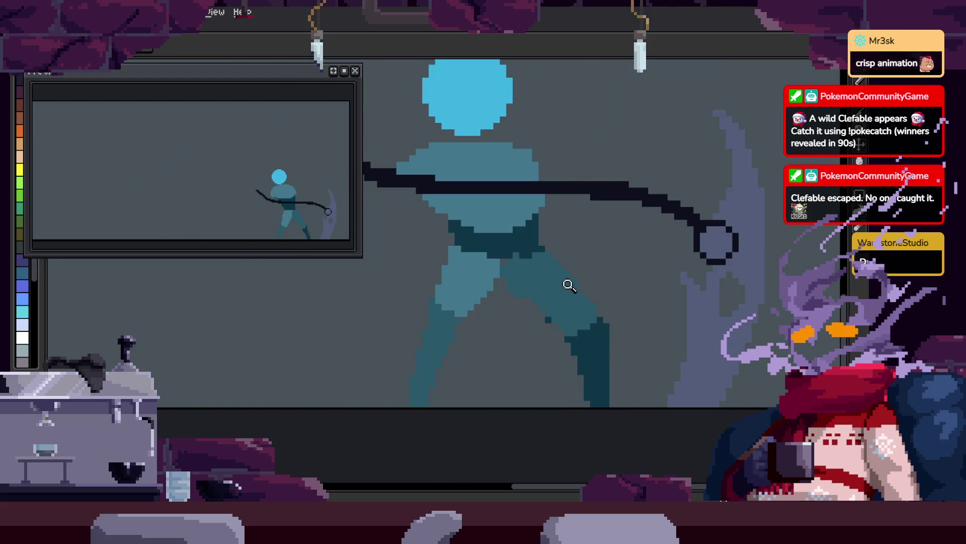
scroll(567, 283, up, 5)
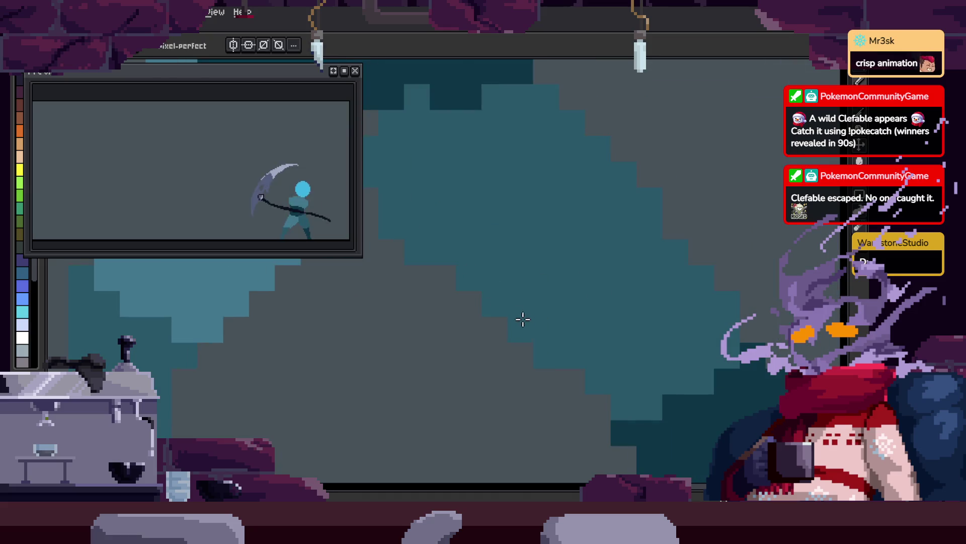
key(z)
scroll(531, 315, down, 1)
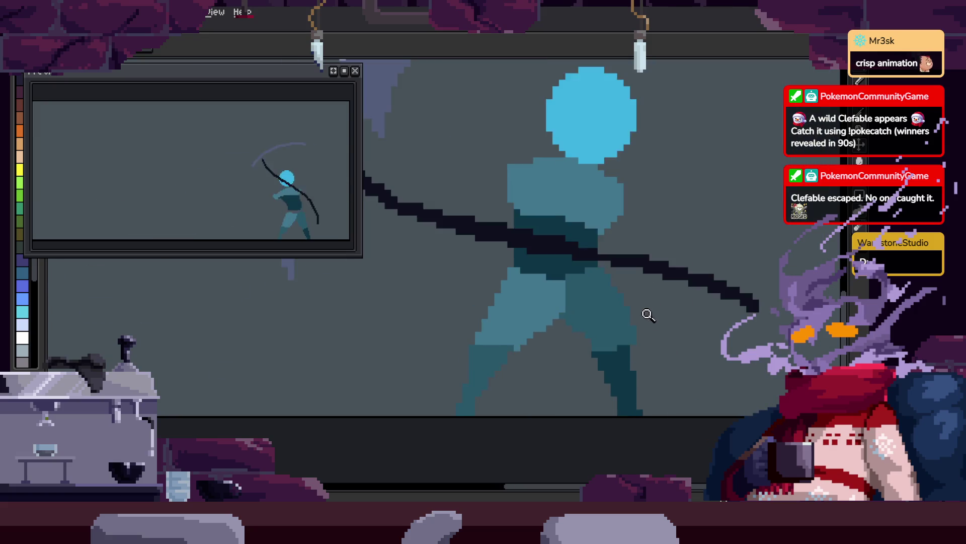
scroll(661, 345, up, 1)
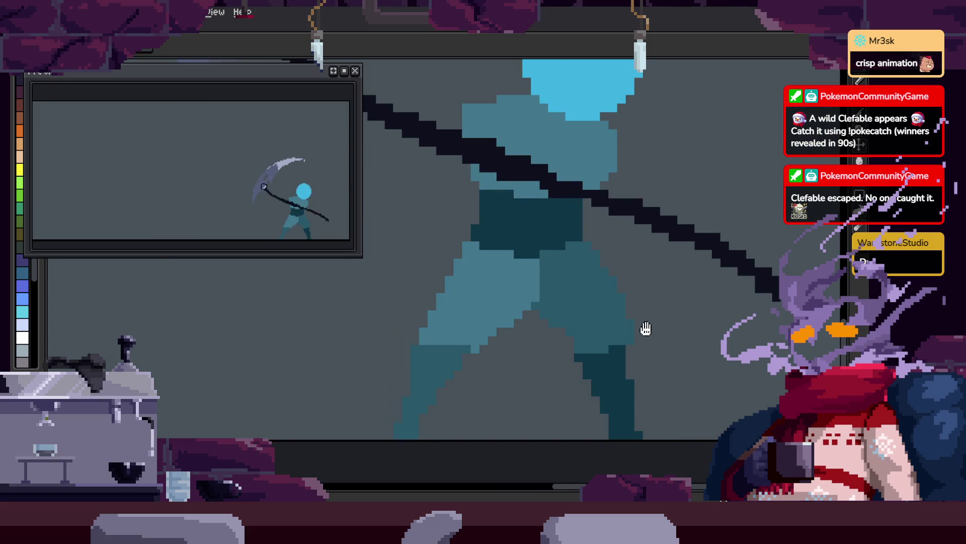
key(i)
key(z)
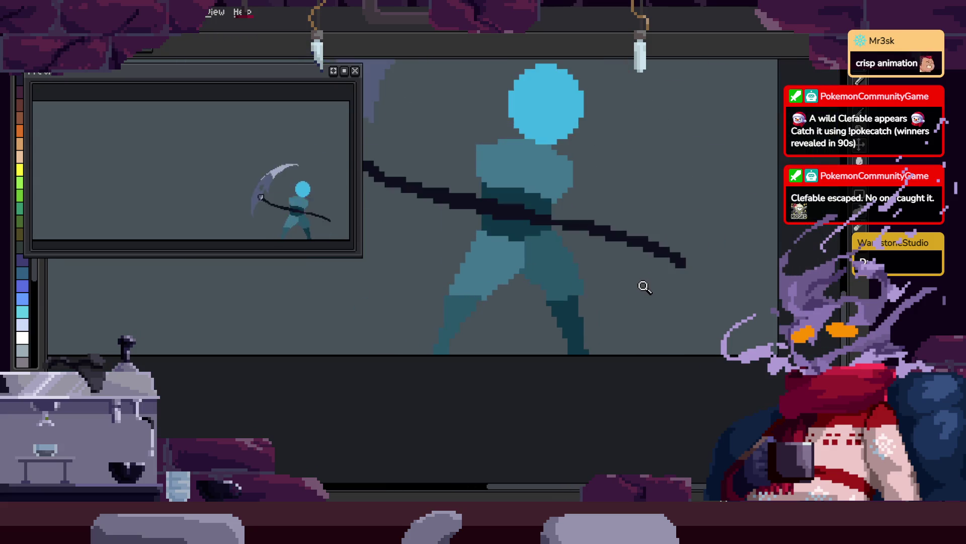
click(582, 306)
key(b)
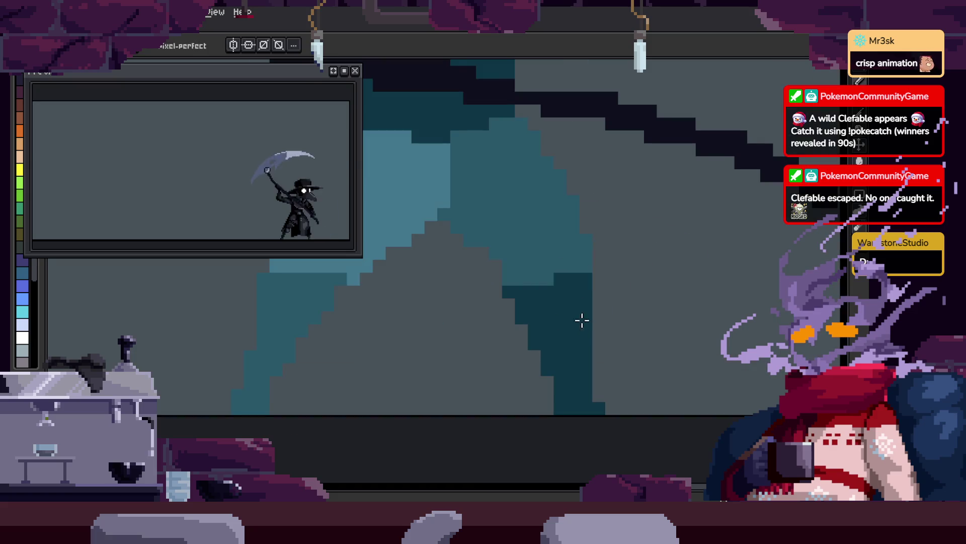
key(z)
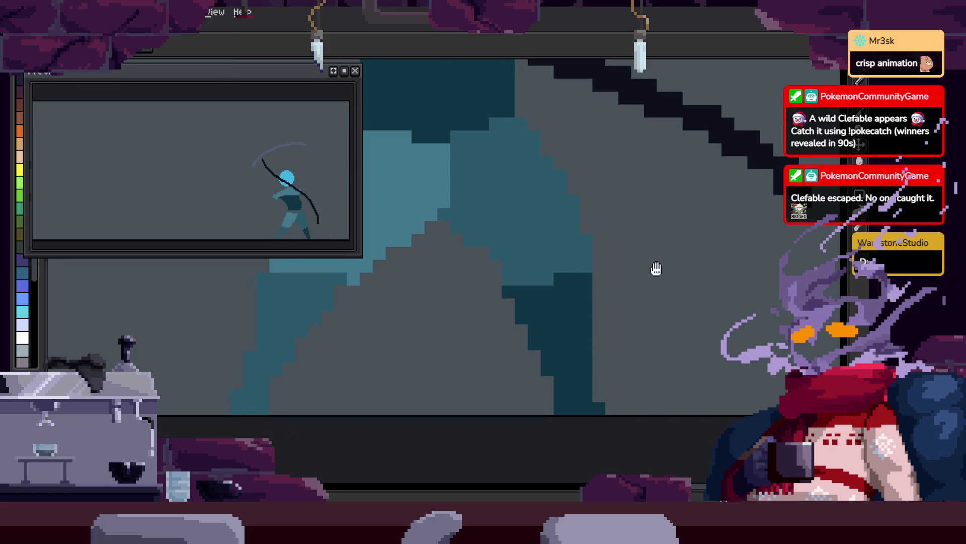
scroll(630, 307, down, 2)
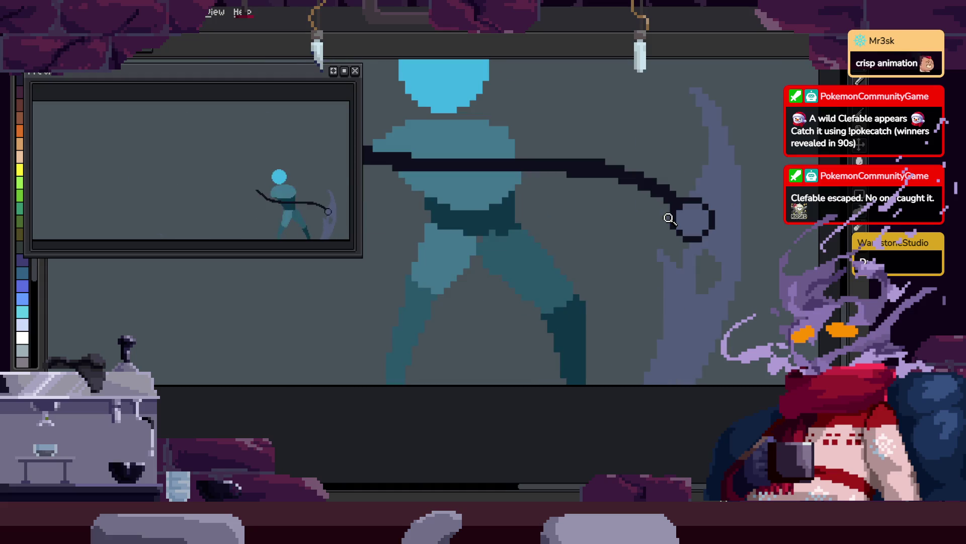
scroll(594, 249, down, 1)
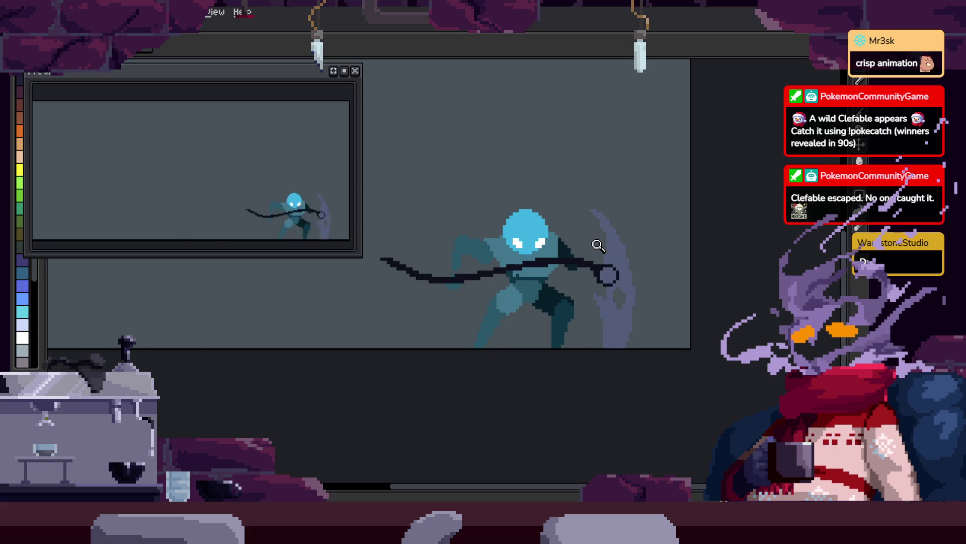
scroll(567, 236, up, 2)
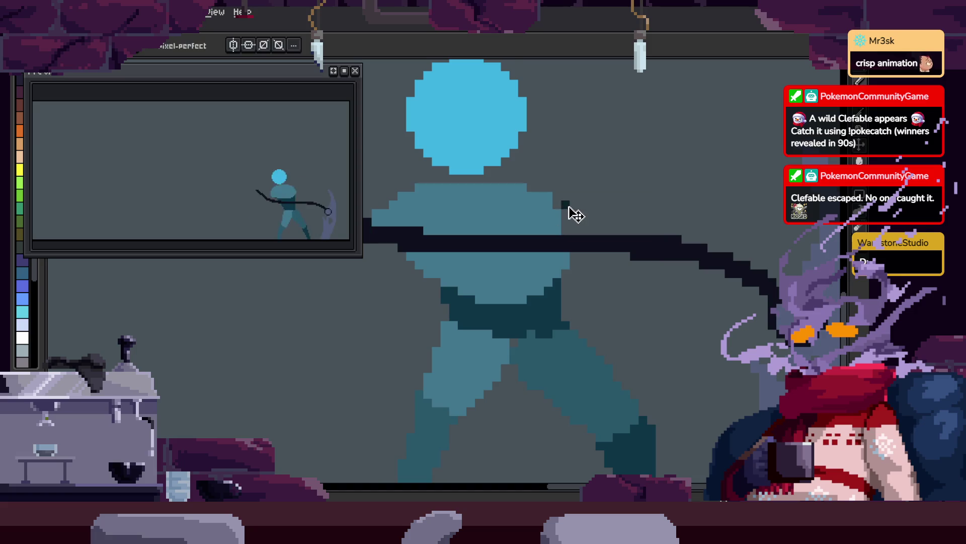
- Redraw the dark scythe handle as a diagonal line across the torso
key(Return)
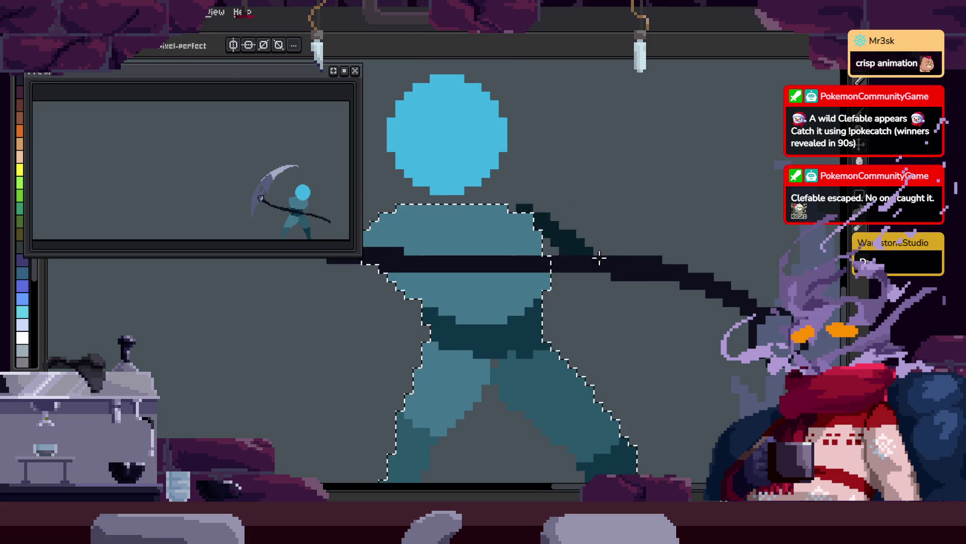
key(Return)
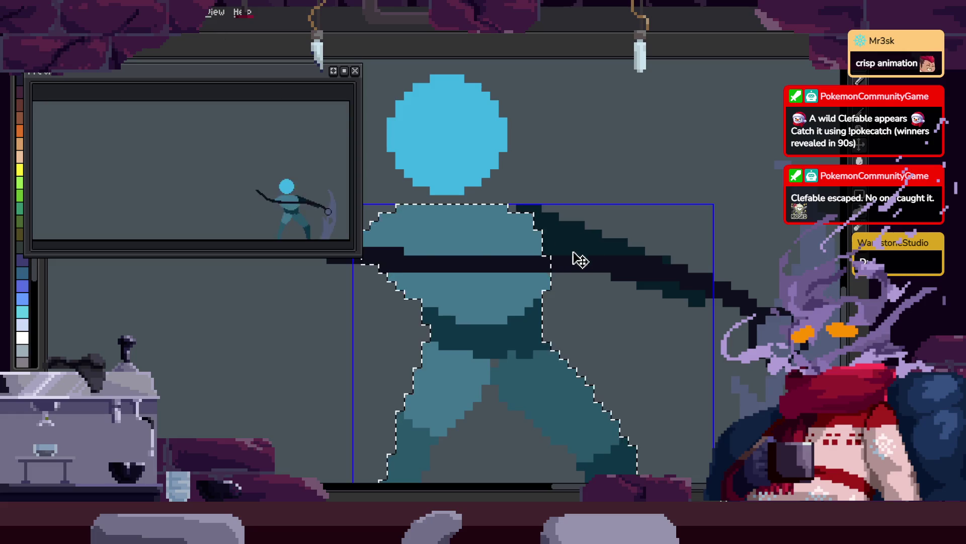
click(533, 273)
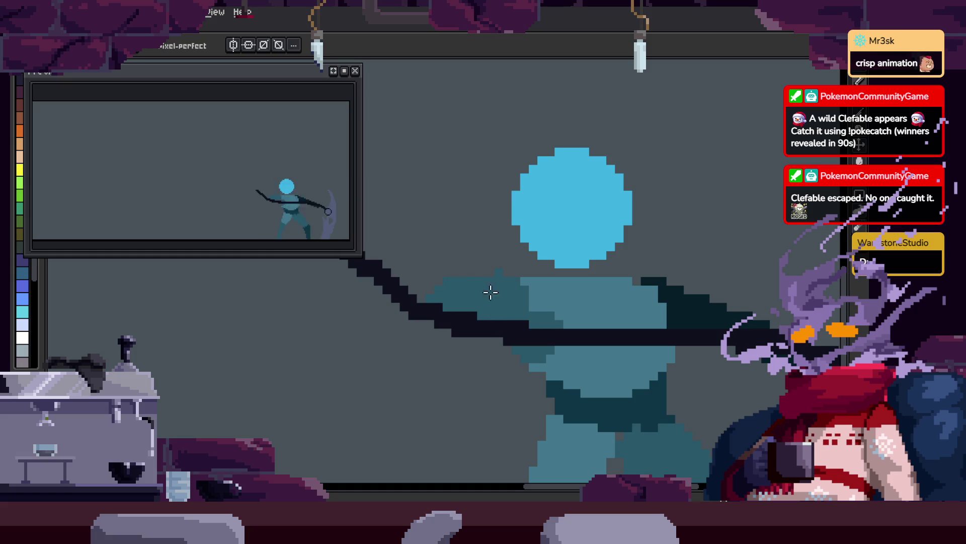
key(z)
scroll(611, 315, down, 2)
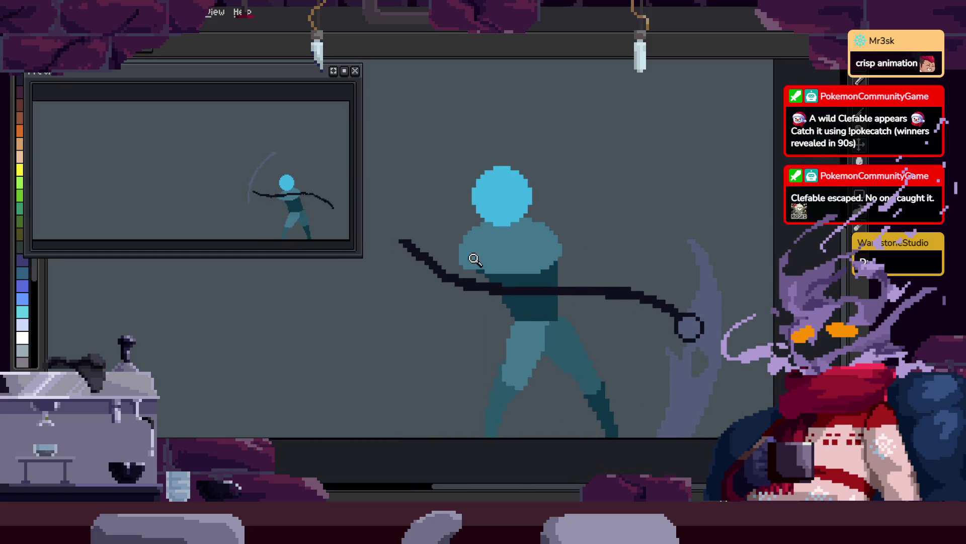
key(b)
scroll(508, 321, up, 3)
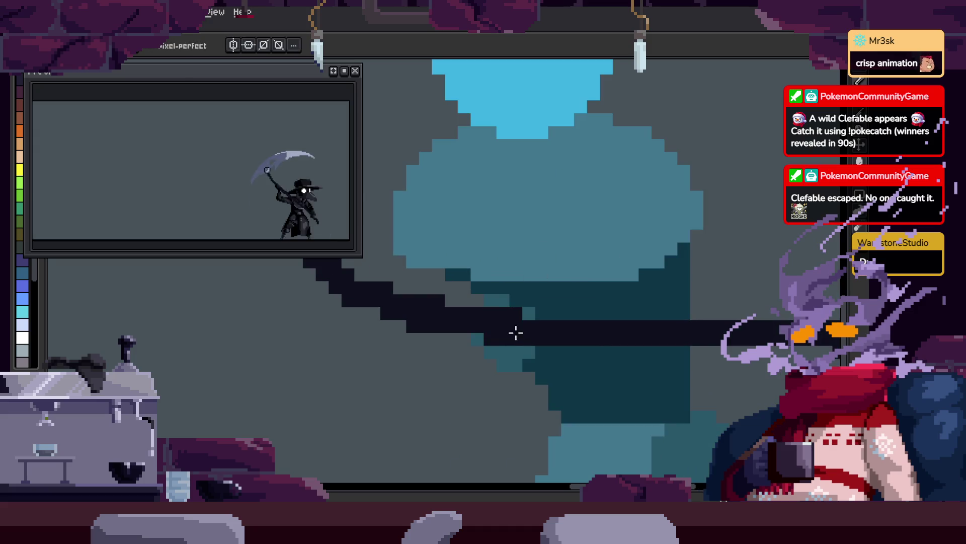
drag(417, 234, 476, 239)
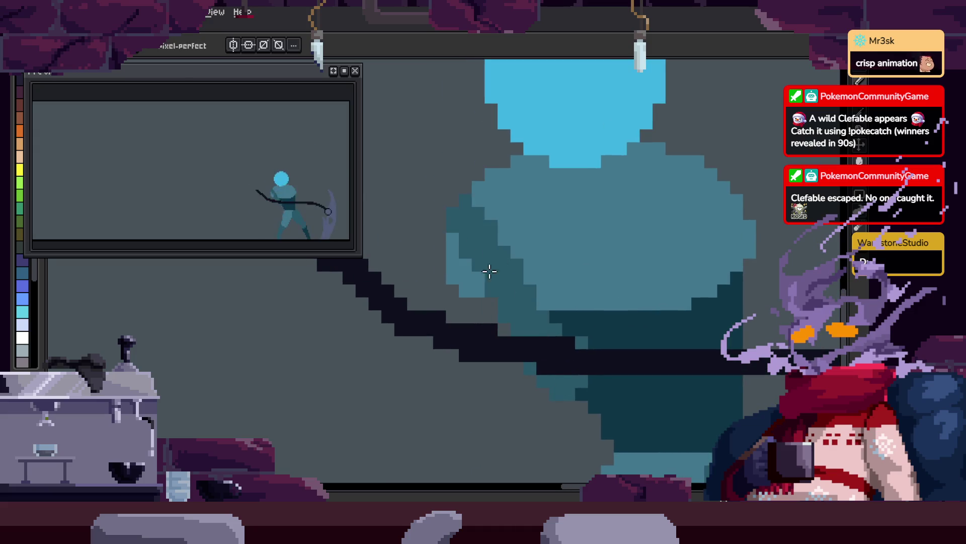
drag(602, 334, 541, 302)
key(z)
scroll(638, 246, down, 2)
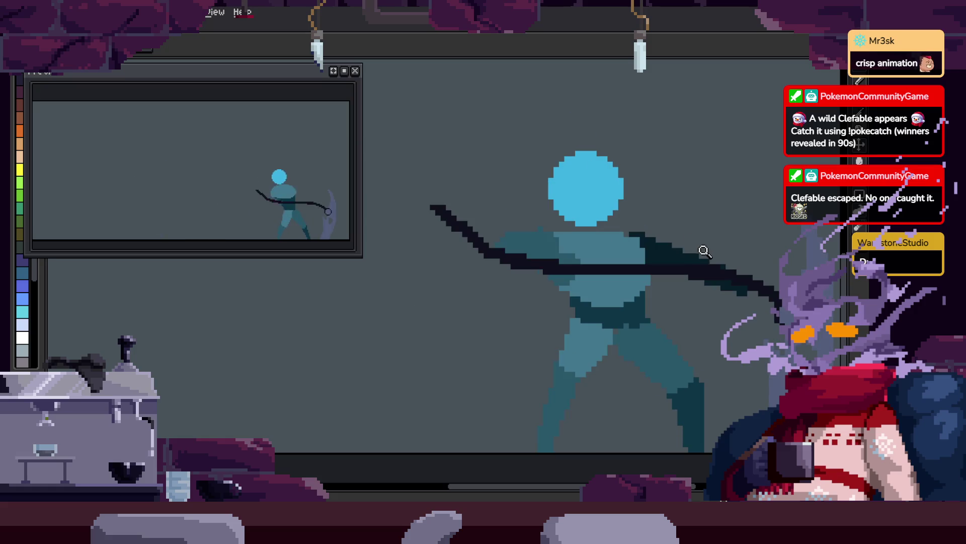
key(z)
scroll(763, 229, up, 2)
mouse_move(712, 269)
mouse_down()
mouse_move(522, 134)
mouse_move(551, 194)
mouse_up()
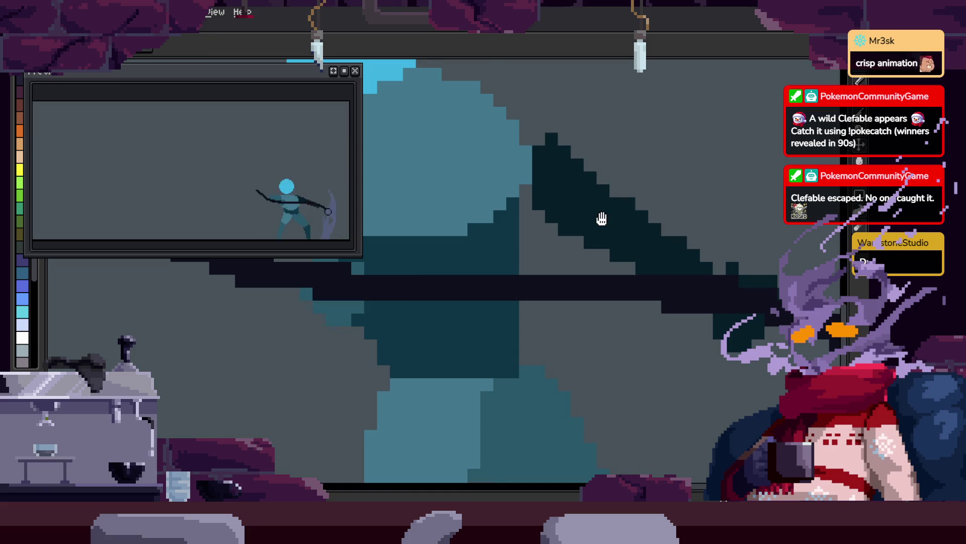
- Move through the following attack frames and zoom in on the torso
key(b)
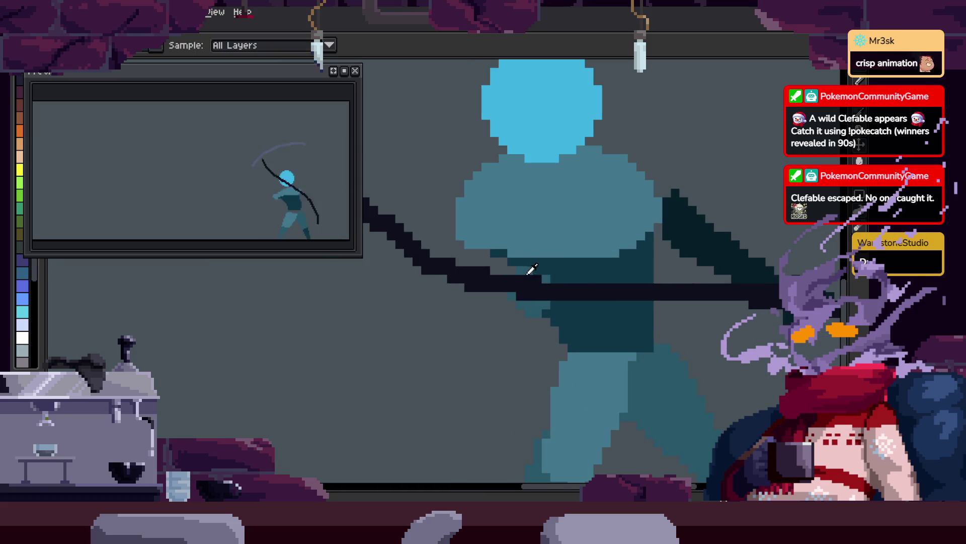
scroll(519, 259, up, 1)
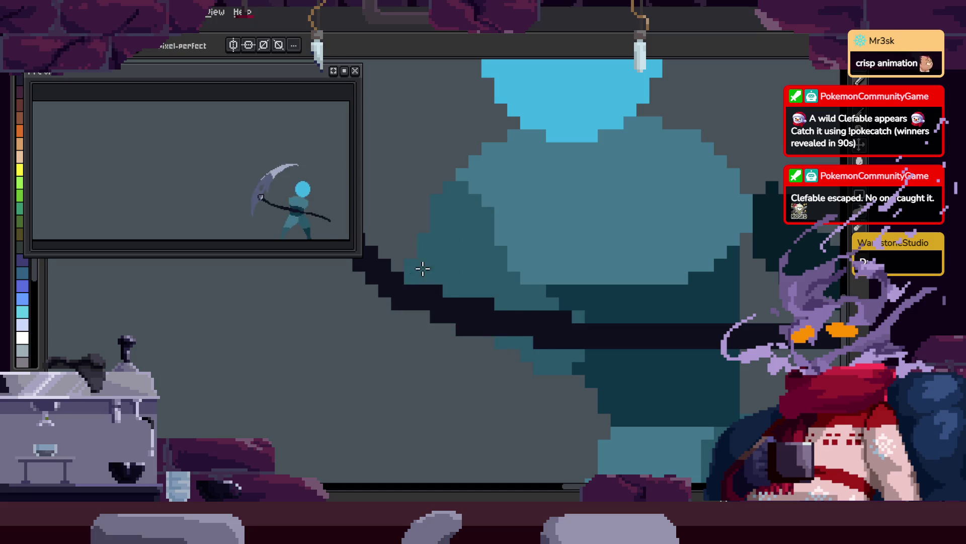
scroll(538, 254, down, 2)
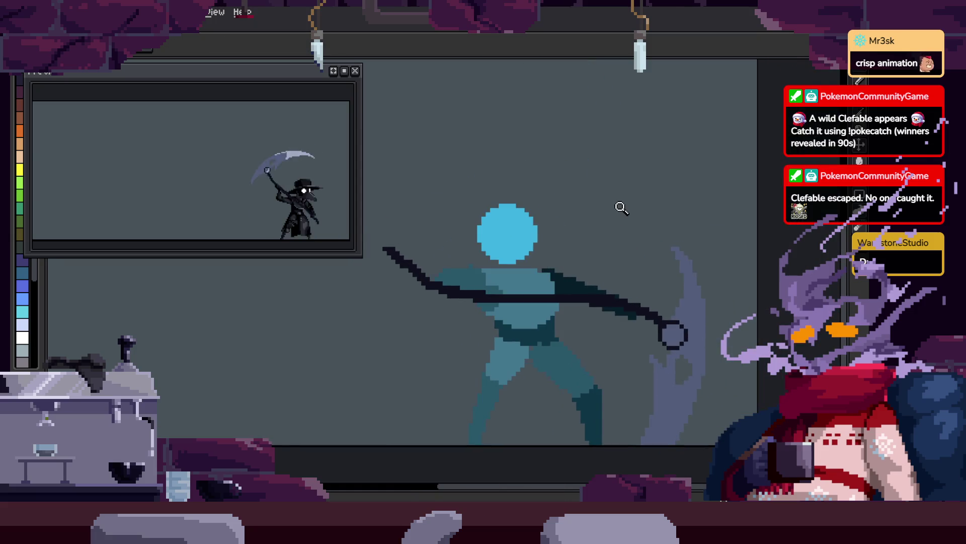
key(Right)
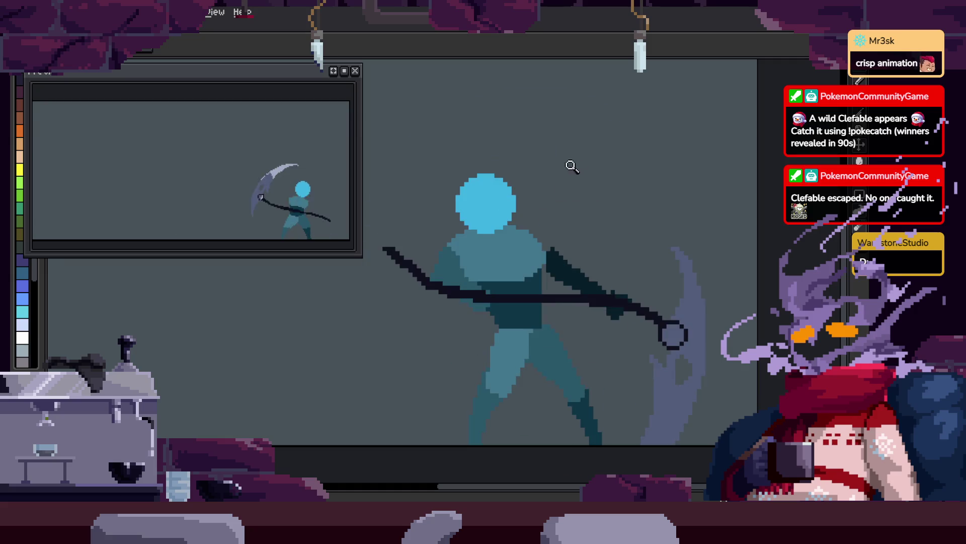
click(463, 261)
right_click(453, 237)
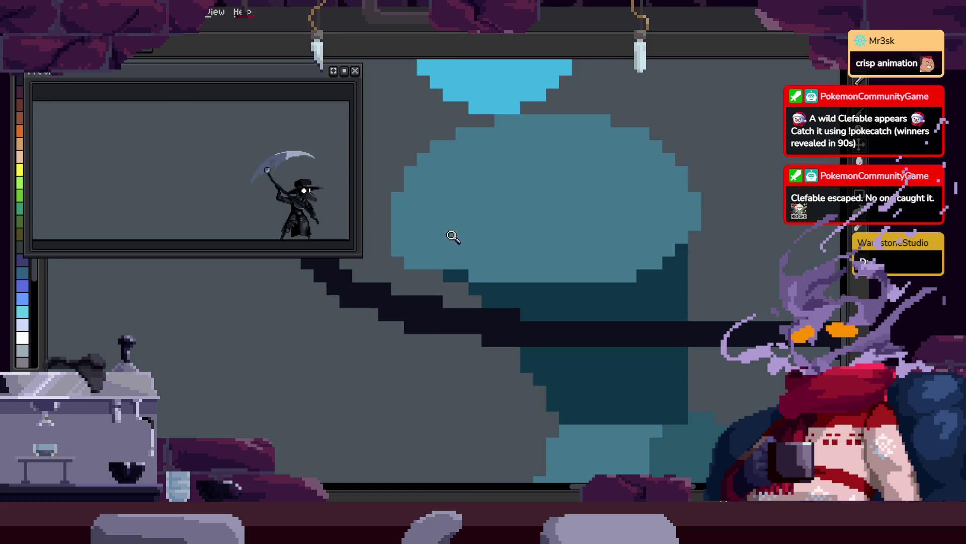
click(453, 259)
key(Right)
click(618, 242)
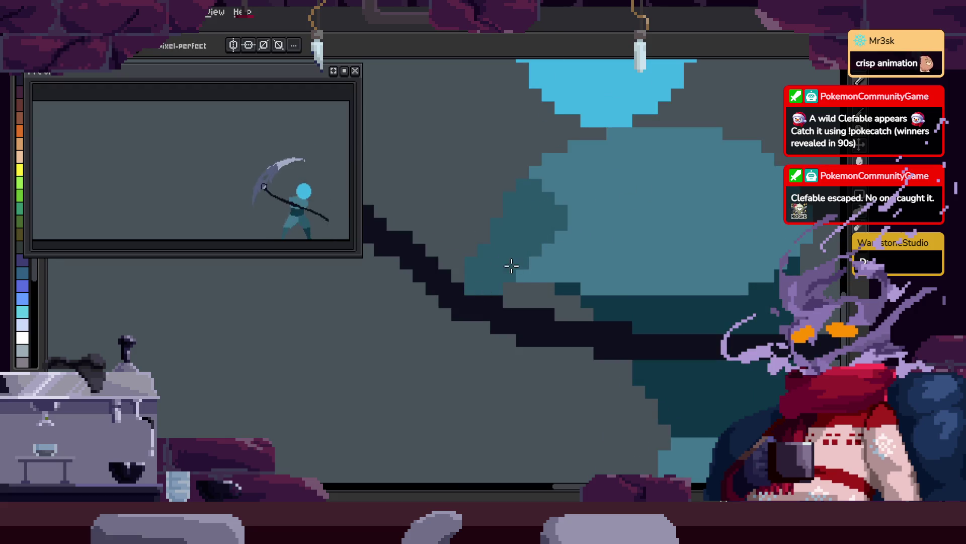
scroll(511, 266, right, 2)
- Magic-wand select the light-blue body area, then frame the torso for selecting
key(w)
click(525, 267)
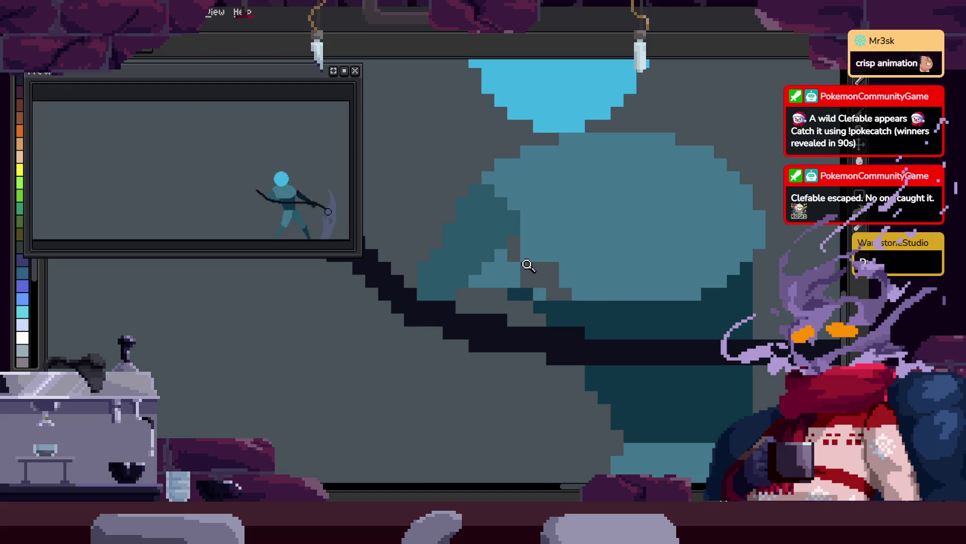
click(528, 265)
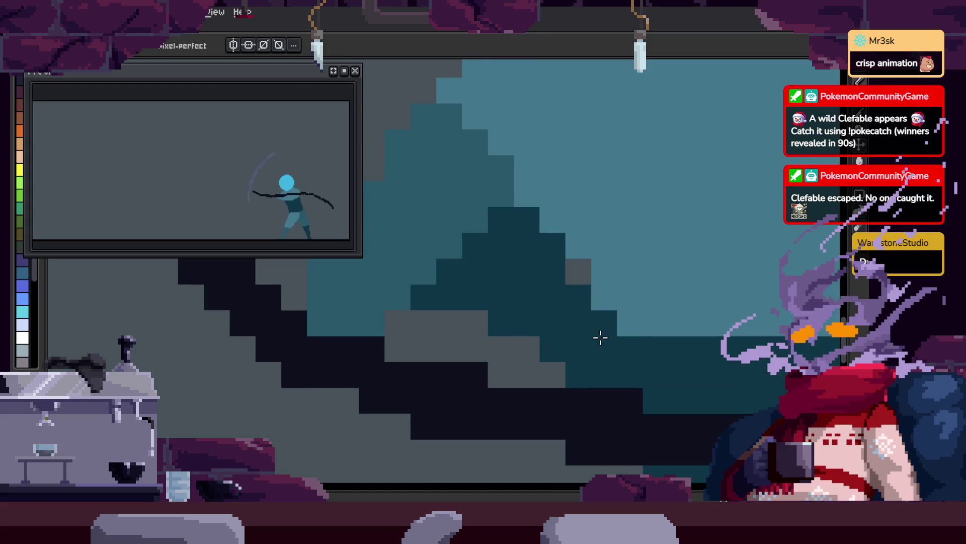
key(z)
right_click(513, 293)
click(653, 241)
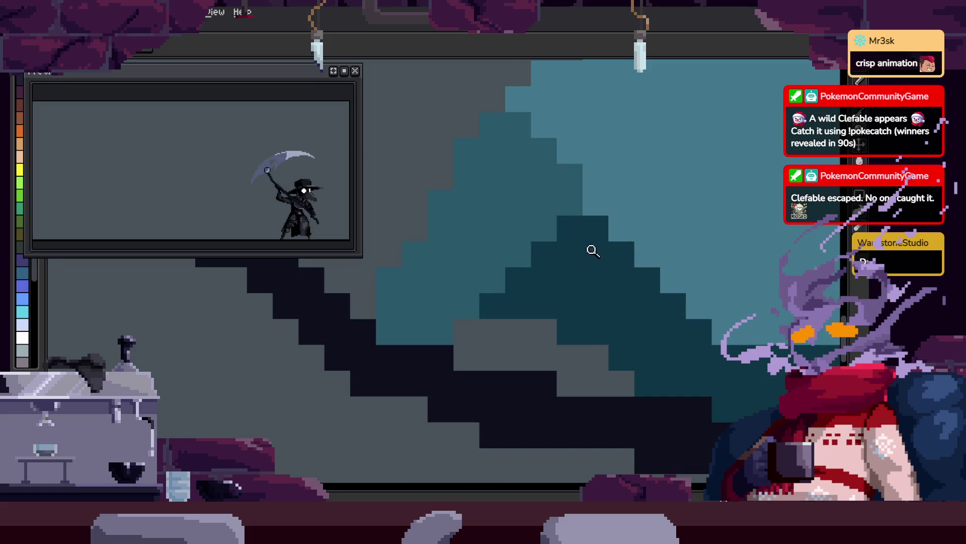
drag(688, 431, 546, 350)
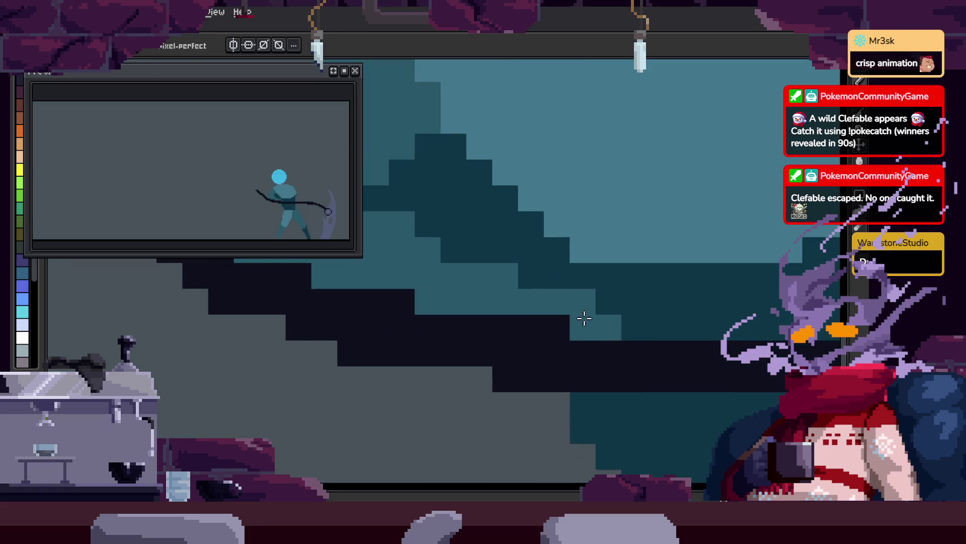
key(z)
right_click(603, 362)
click(628, 264)
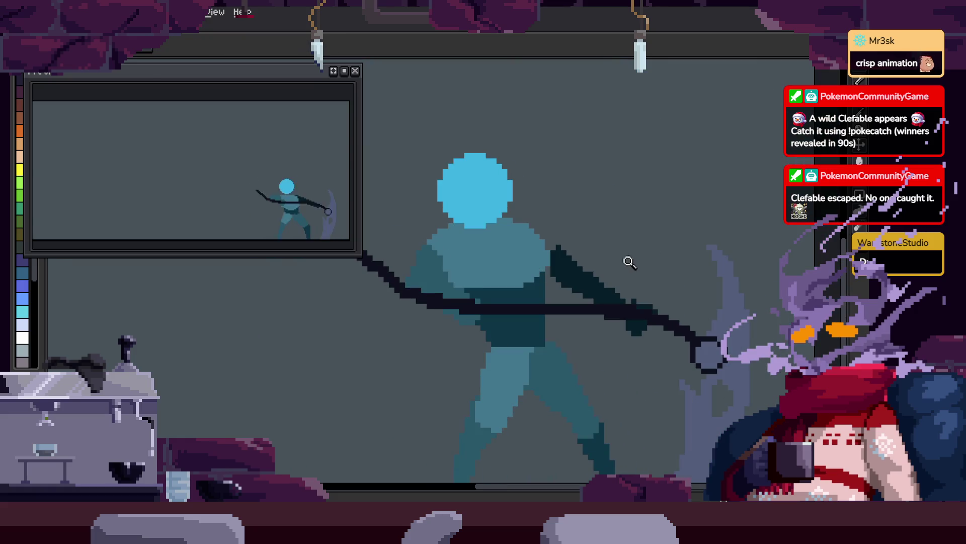
click(606, 291)
- Lasso the torso, save the file, and review the animation full-screen before returning
key(q)
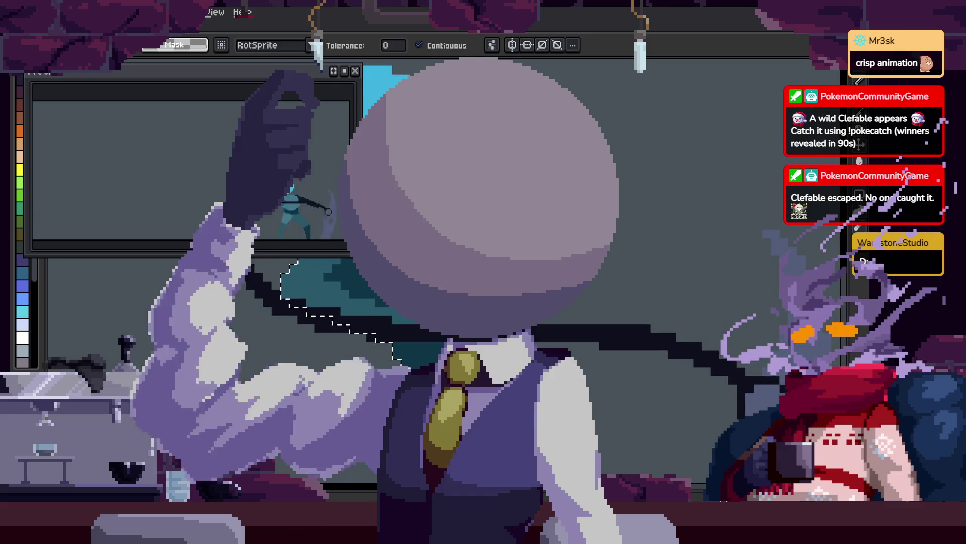
drag(505, 385, 512, 261)
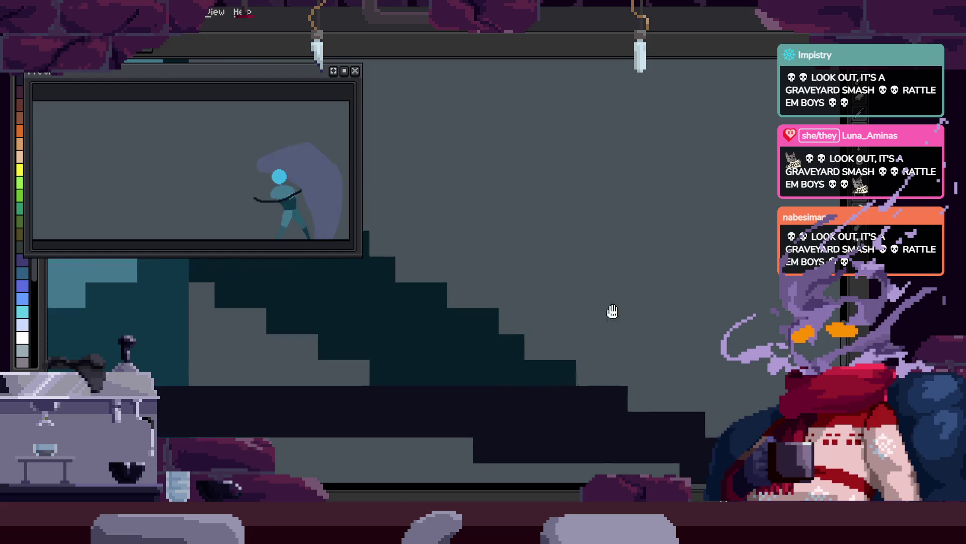
key(ctrl+s)
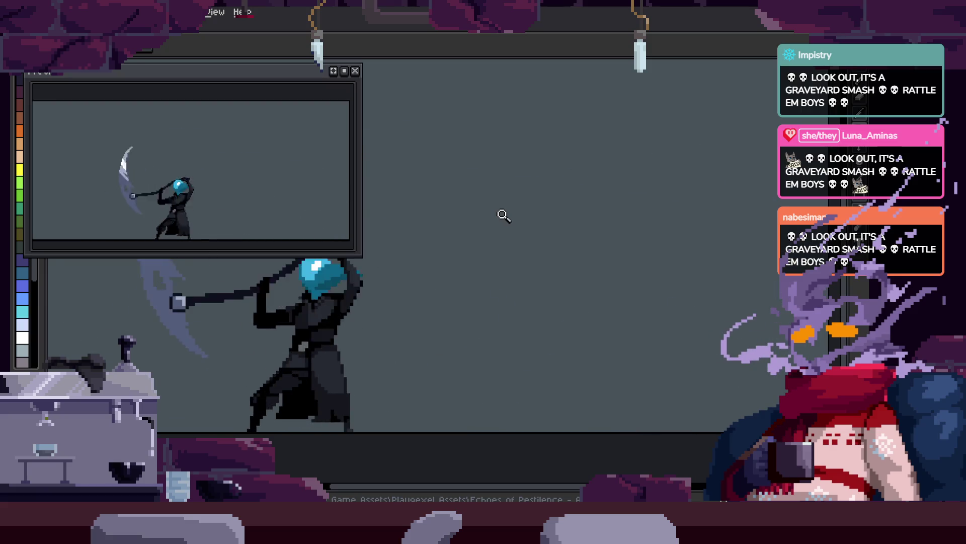
key(F7)
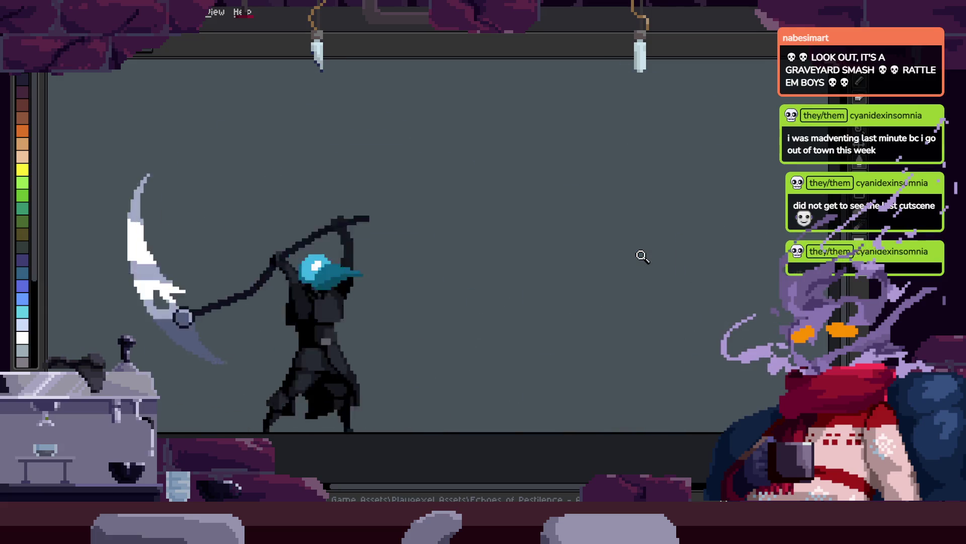
key(Escape)
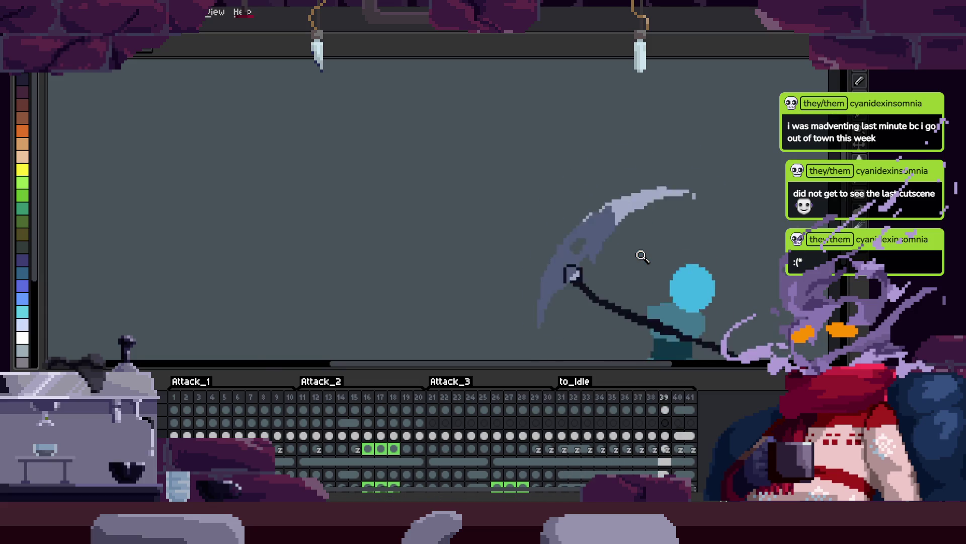
- Loop the scythe attack animation in the full-screen preview using F8
key(F8)
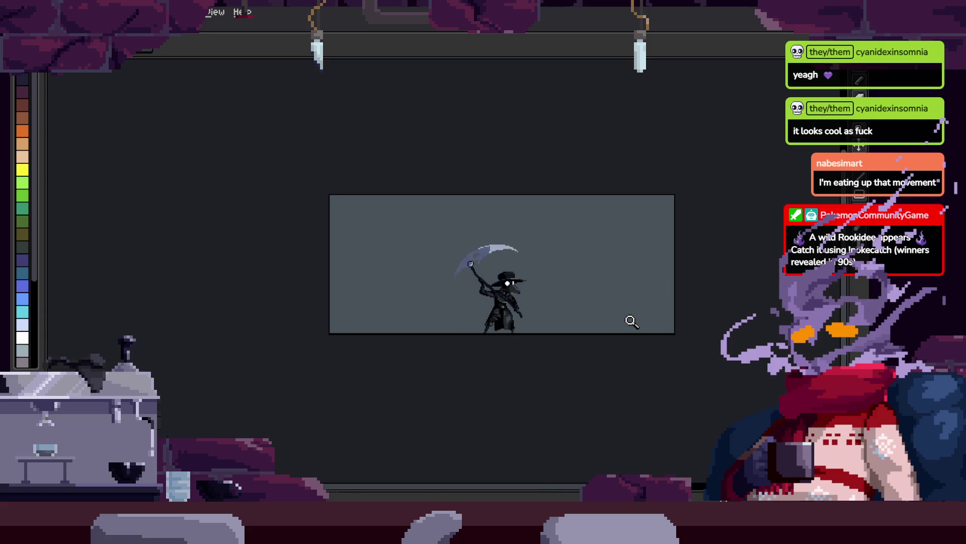
- Check the attack tags on the timeline, hide it, and zoom the preview 2x
key(Tab)
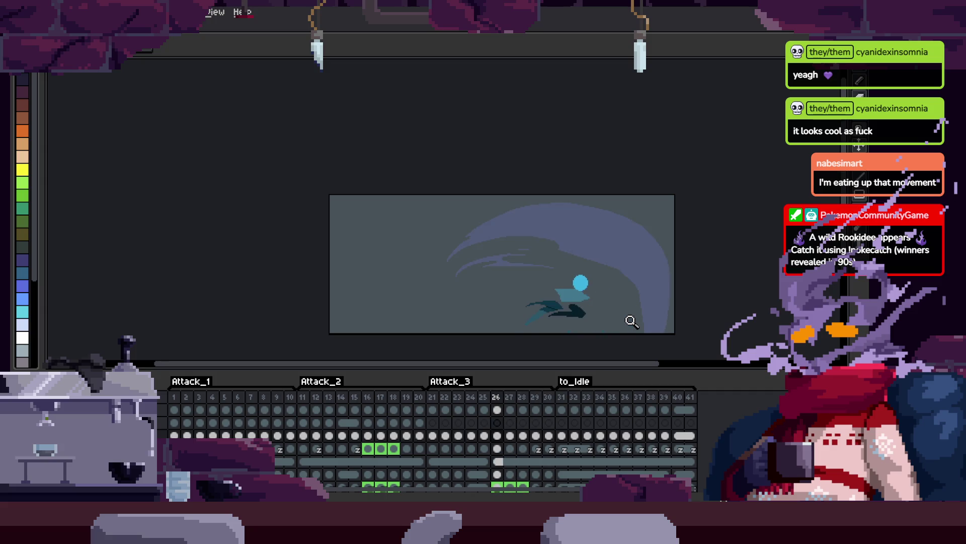
key(Tab)
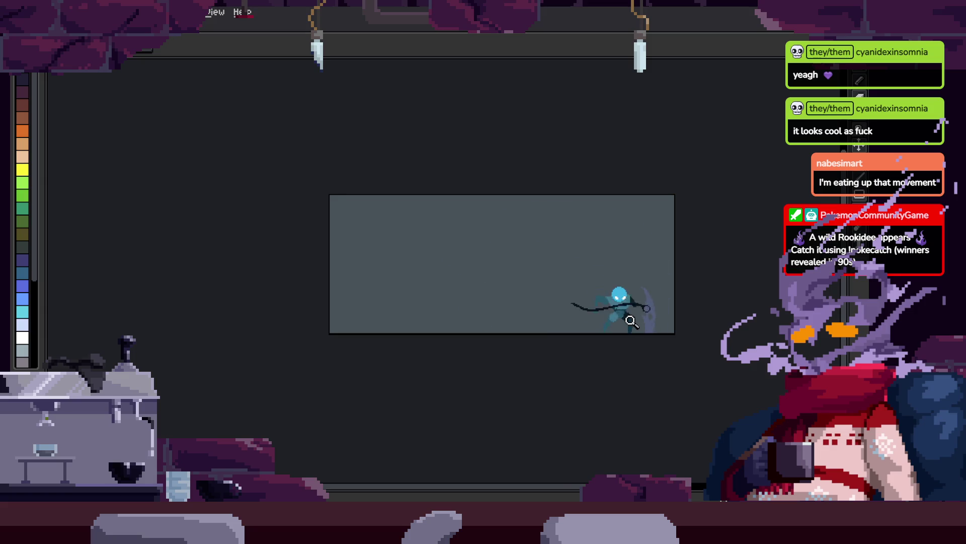
click(567, 305)
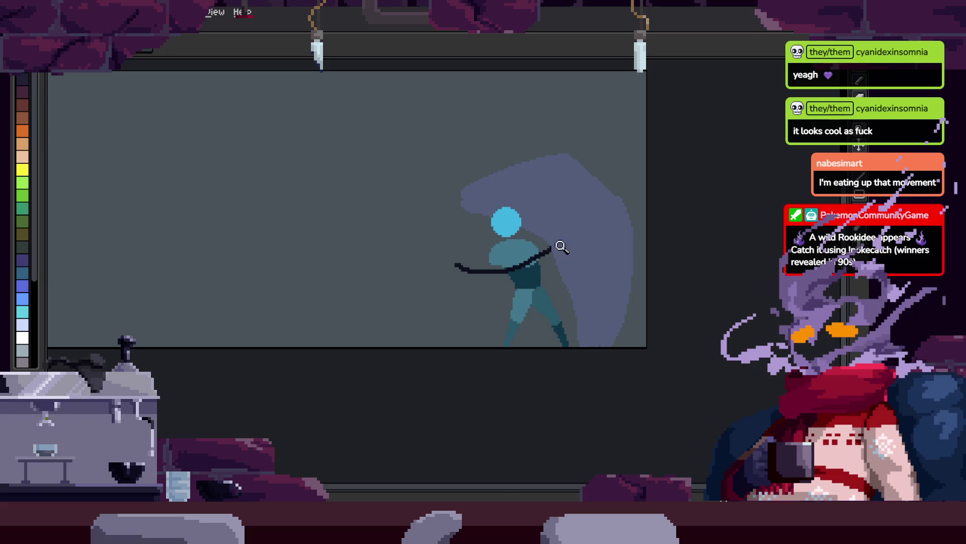
- Zoom in on the figure's torso and recentre the view on the current attack frame
click(561, 243)
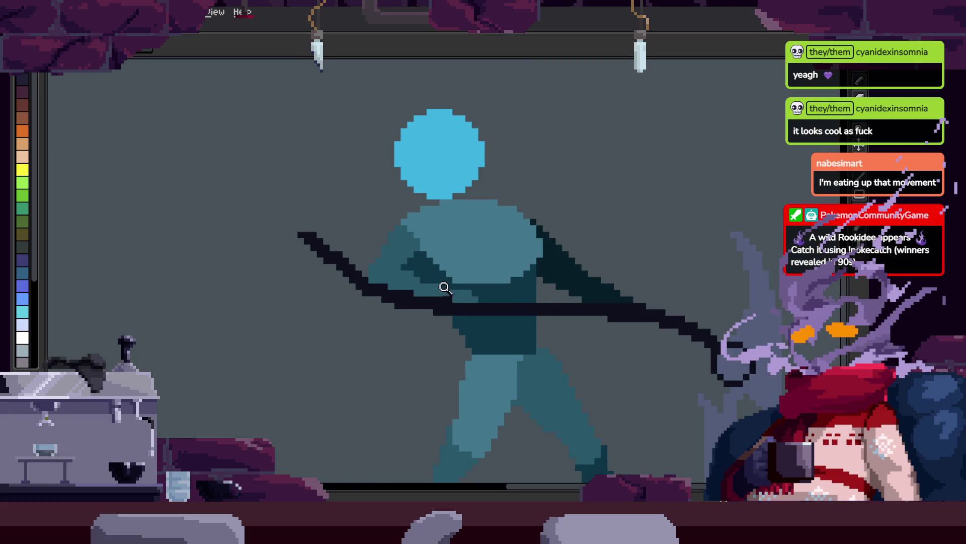
key(b)
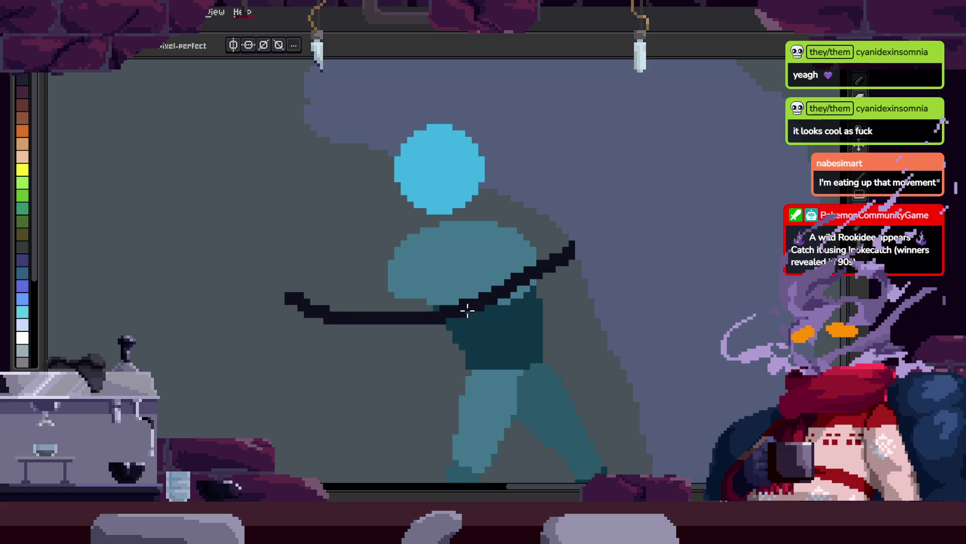
key(b)
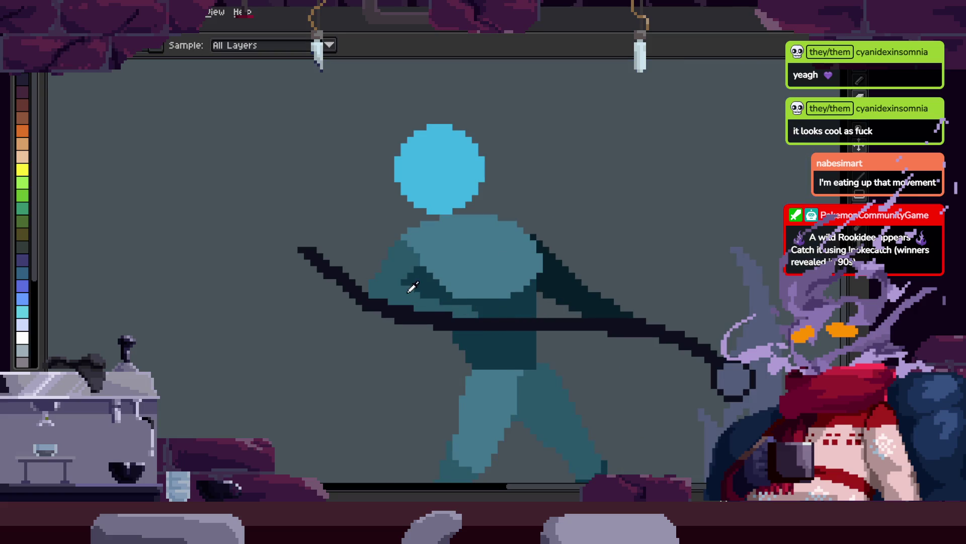
key(b)
scroll(485, 354, up, 2)
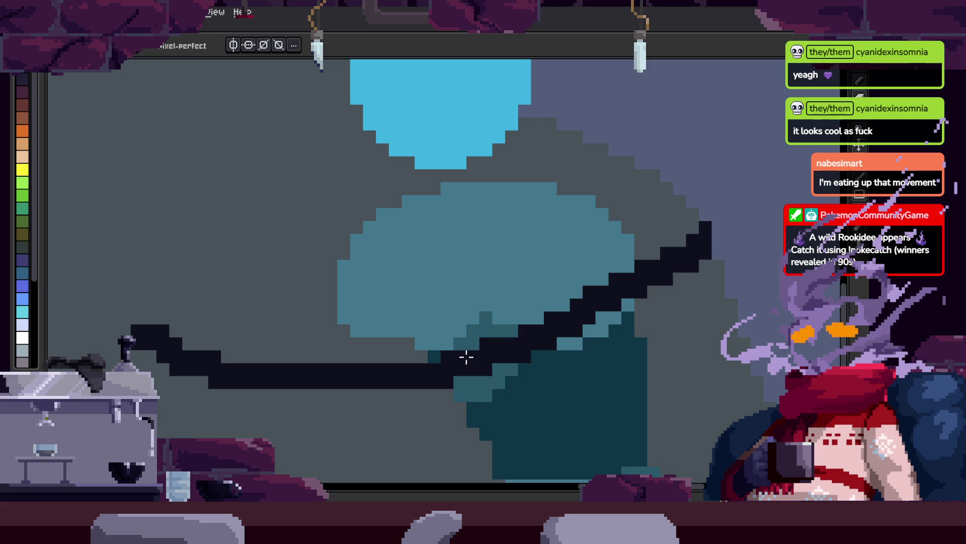
key(z)
scroll(466, 357, down, 2)
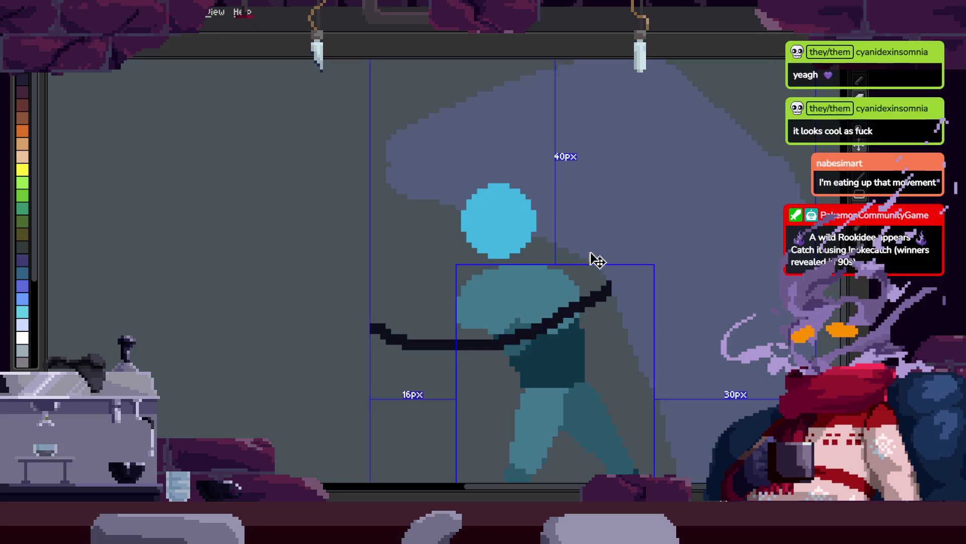
key(b)
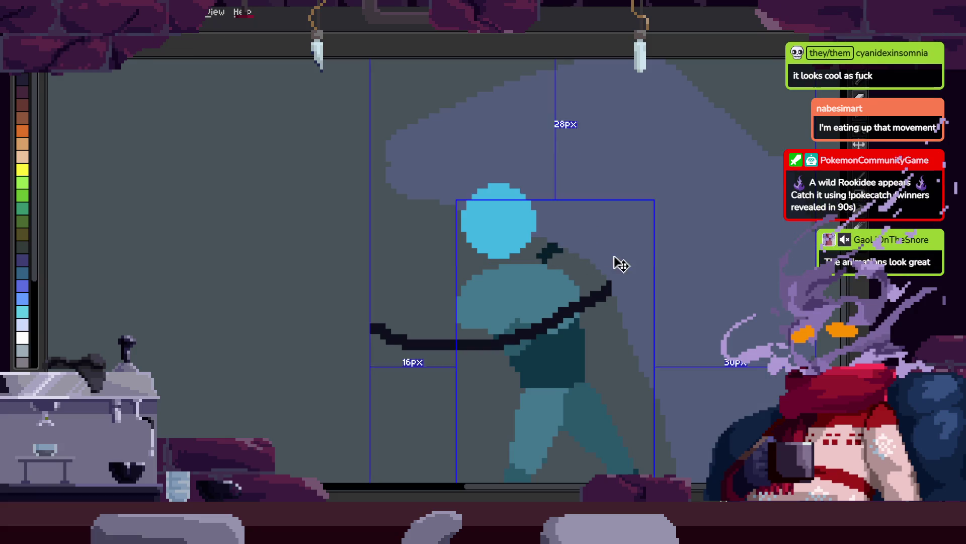
drag(629, 213, 578, 236)
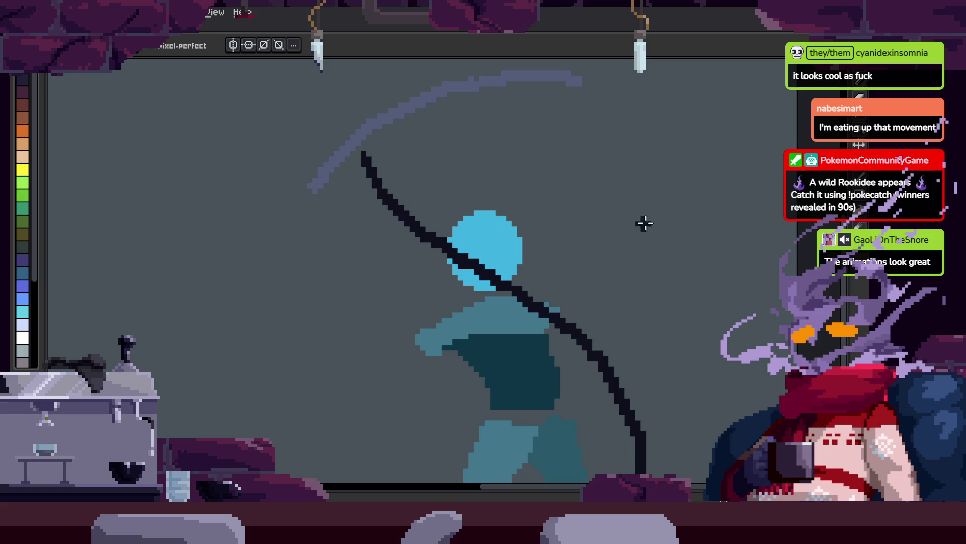
- Compare the horizontal smear and overhead diagonal swing frames, zooming in on the overhead pose
key(Right)
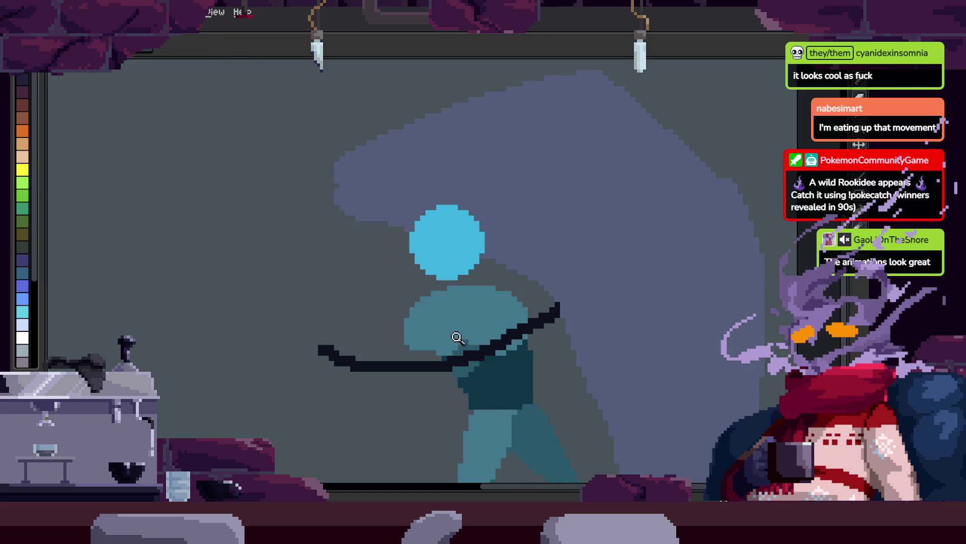
click(425, 321)
key(b)
key(Right)
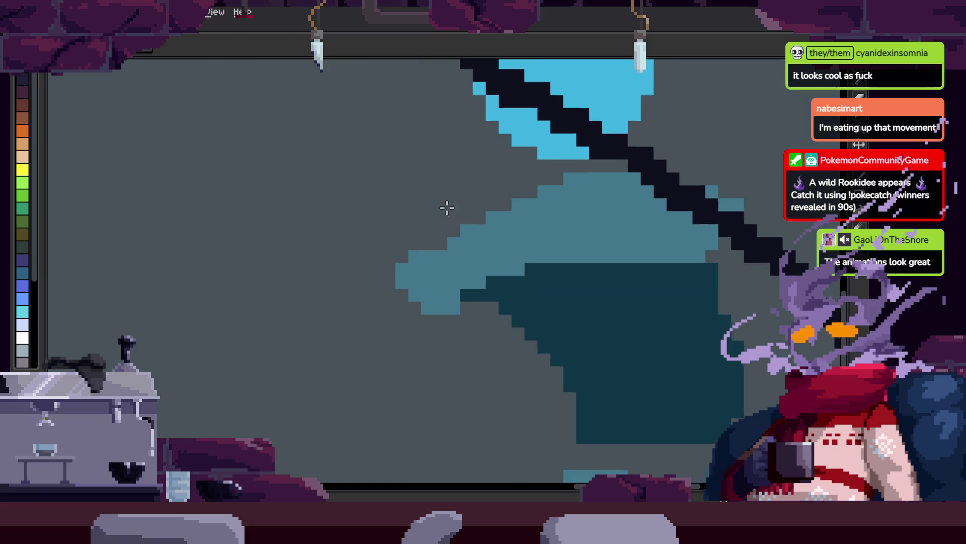
key(z)
right_click(526, 312)
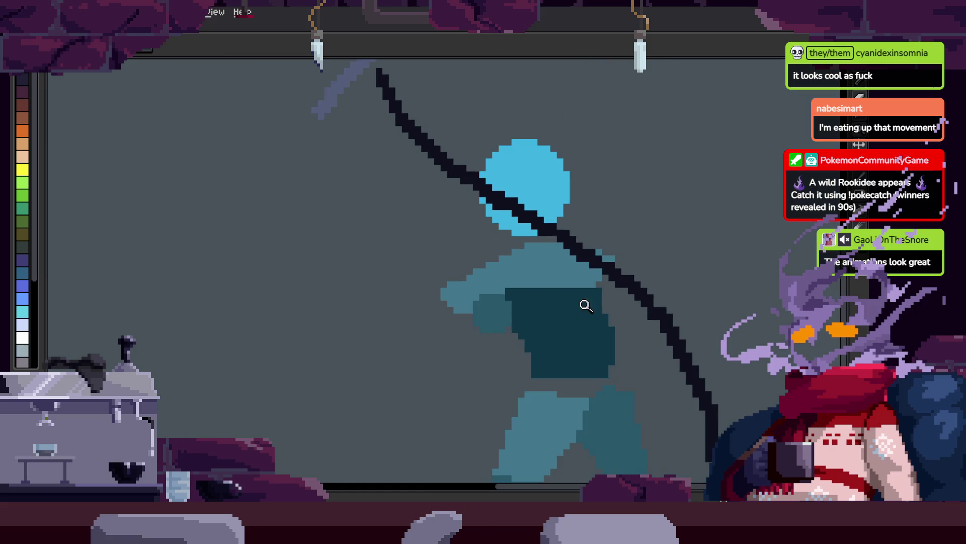
right_click(588, 303)
key(Right)
key(Right)
key(Left)
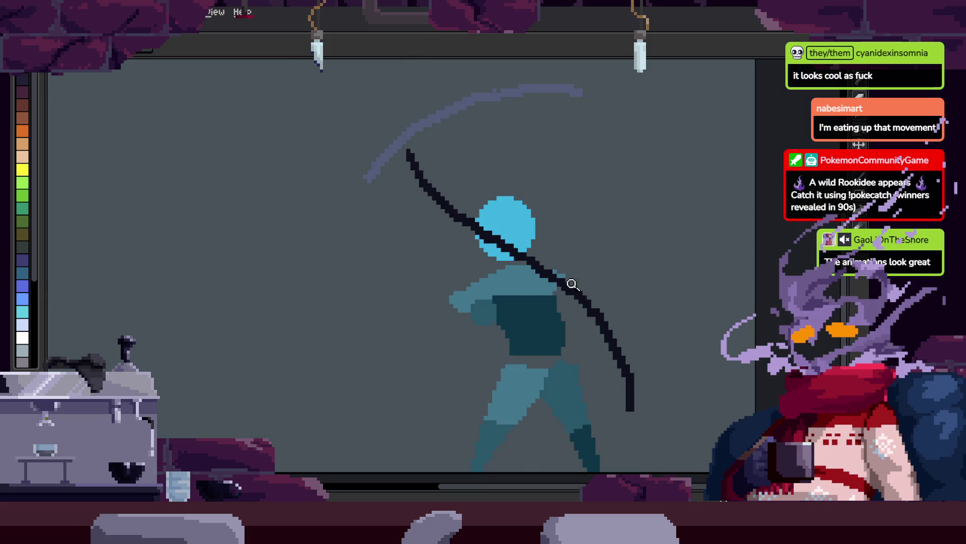
click(544, 271)
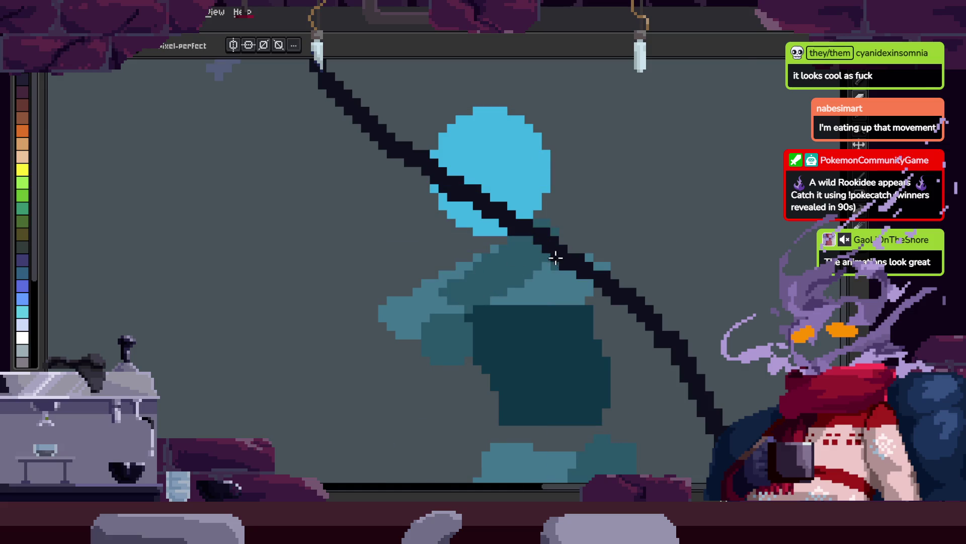
- Zoom out to the whole figure and step to the long diagonal swing frame
key(z)
right_click(540, 280)
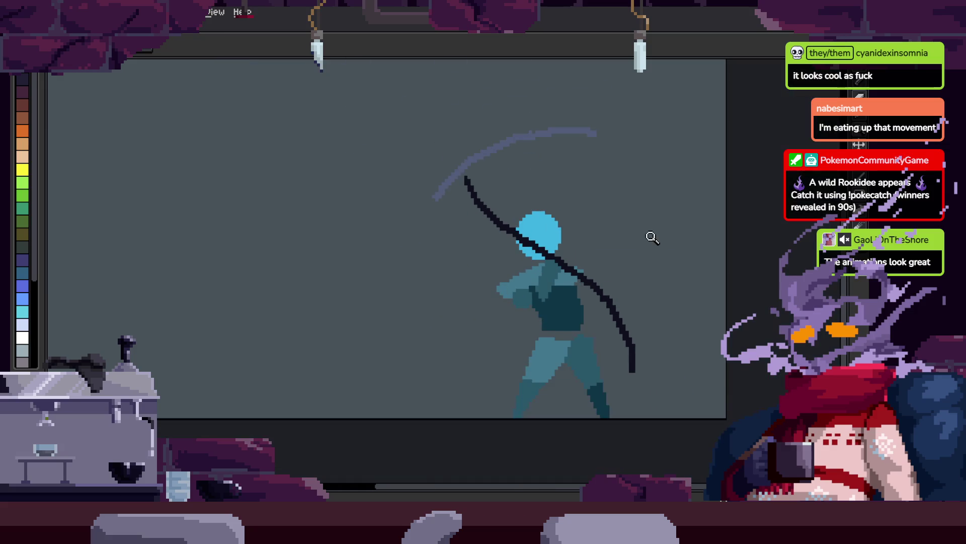
key(b)
scroll(597, 261, up, 3)
key(Right)
key(Right)
key(Left)
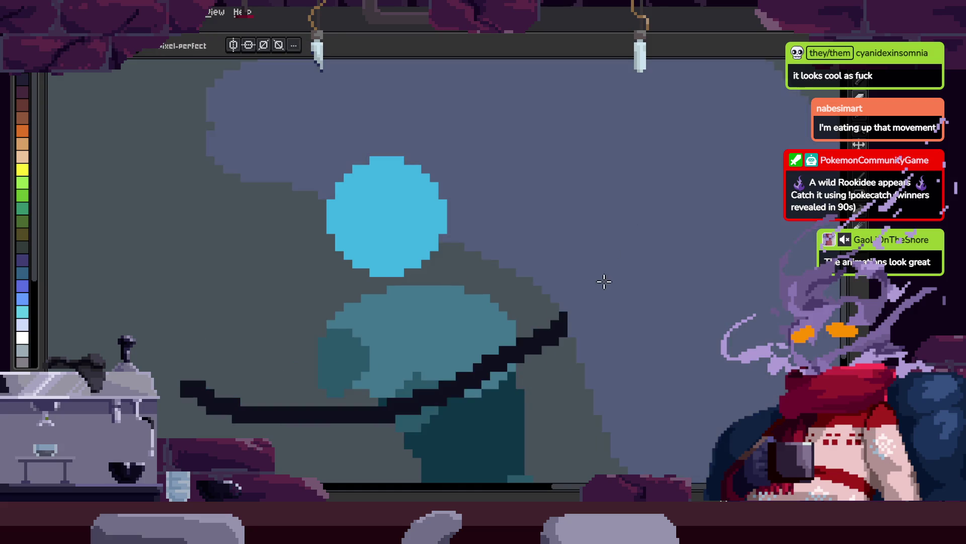
key(Right)
key(w)
key(Left)
key(Right)
- Select the teal body by colour and loop the attack in a separate preview window (F7)
click(574, 338)
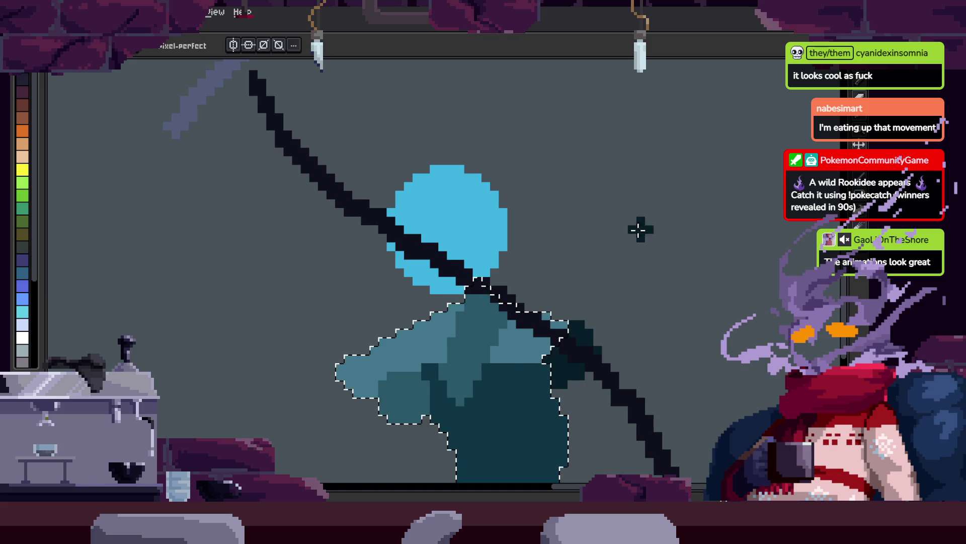
key(ctrl+d)
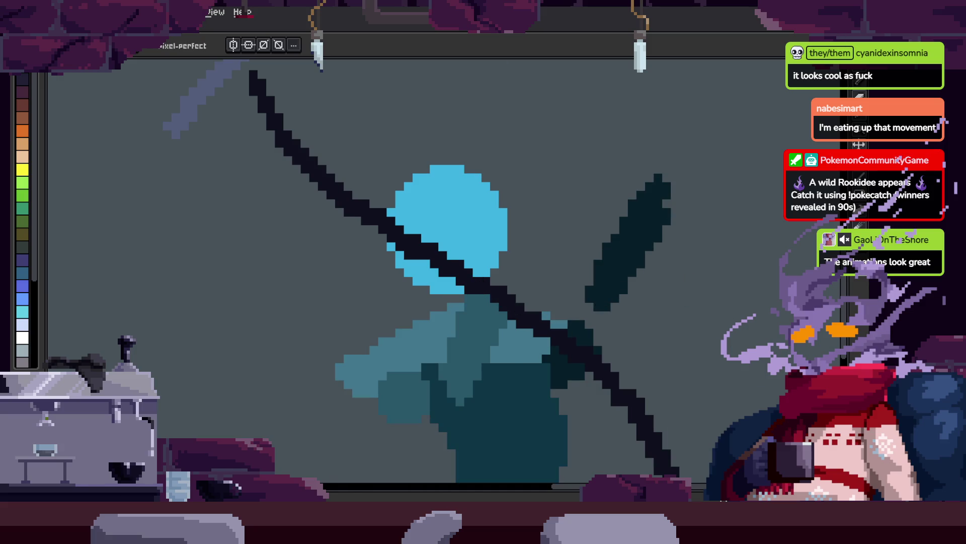
key(F7)
key(Return)
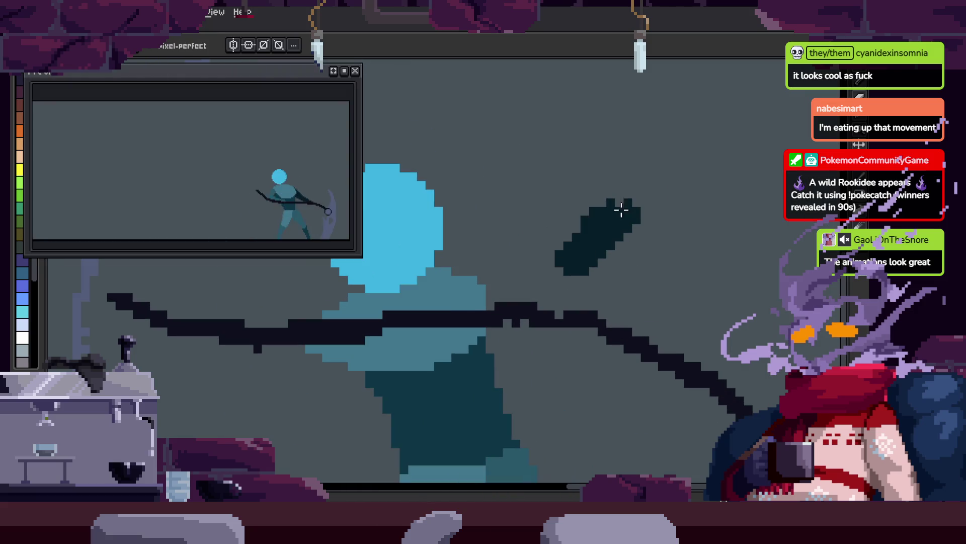
key(ctrl+shift+d)
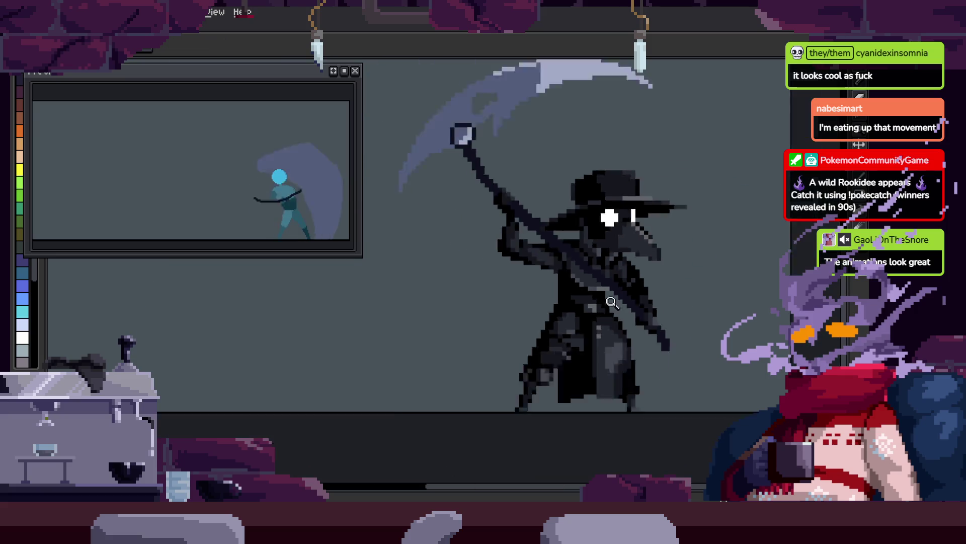
- Zoom in closely on the swinging arms and recentre the view on the arm detail
key(z)
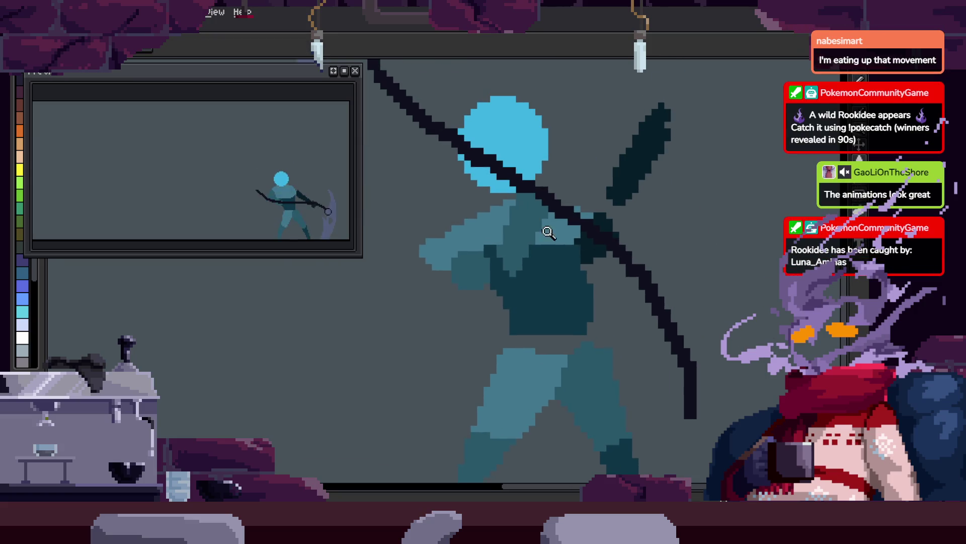
key(b)
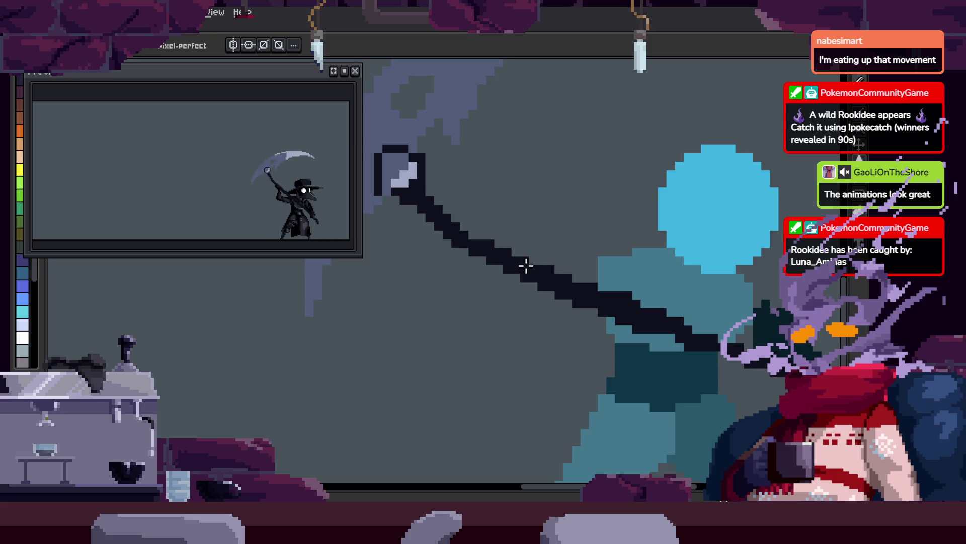
key(z)
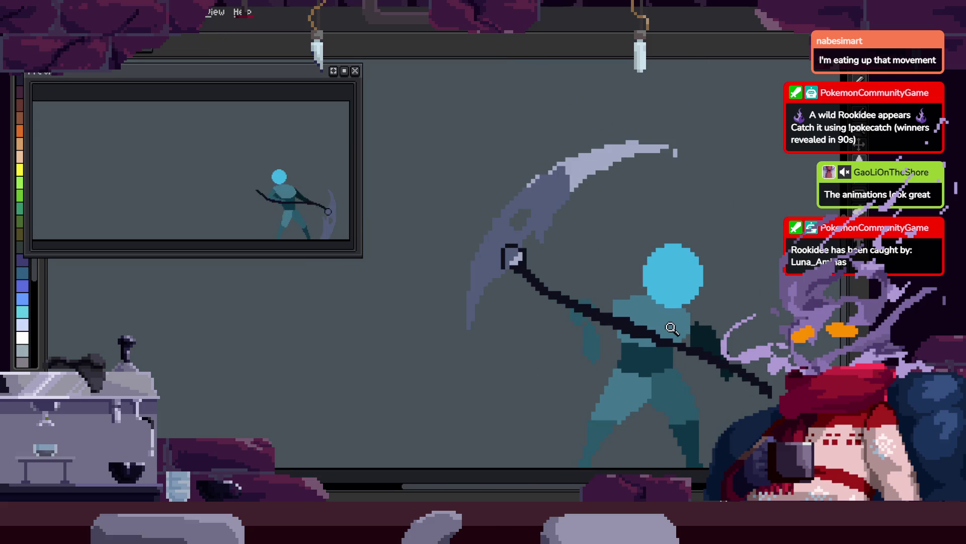
click(612, 335)
drag(609, 344, 523, 344)
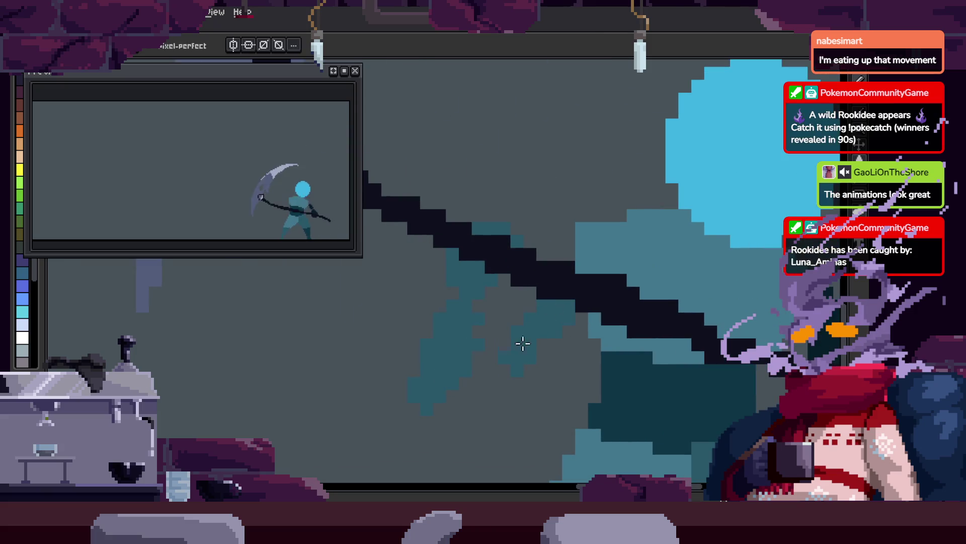
scroll(594, 337, down, 3)
key(Tab)
key(Tab)
scroll(541, 225, up, 3)
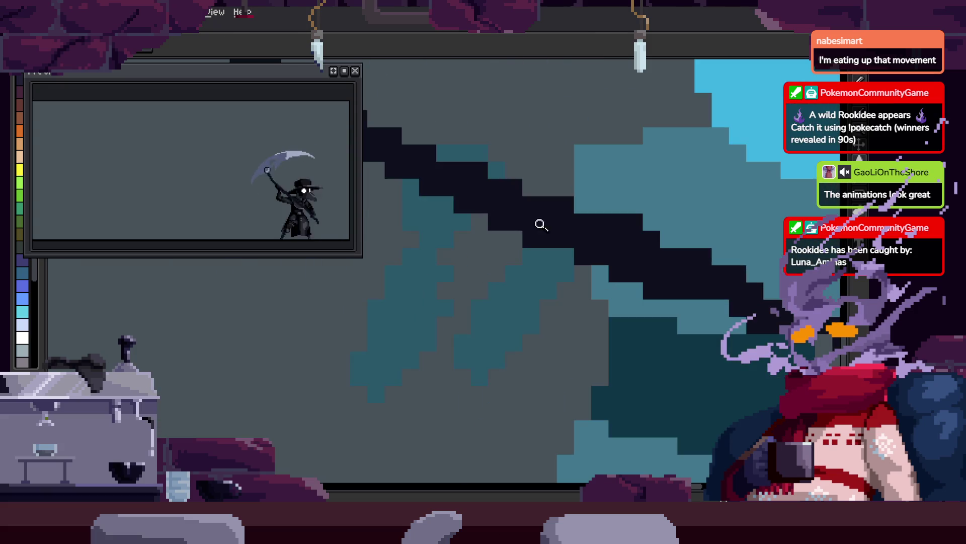
drag(534, 314, 544, 309)
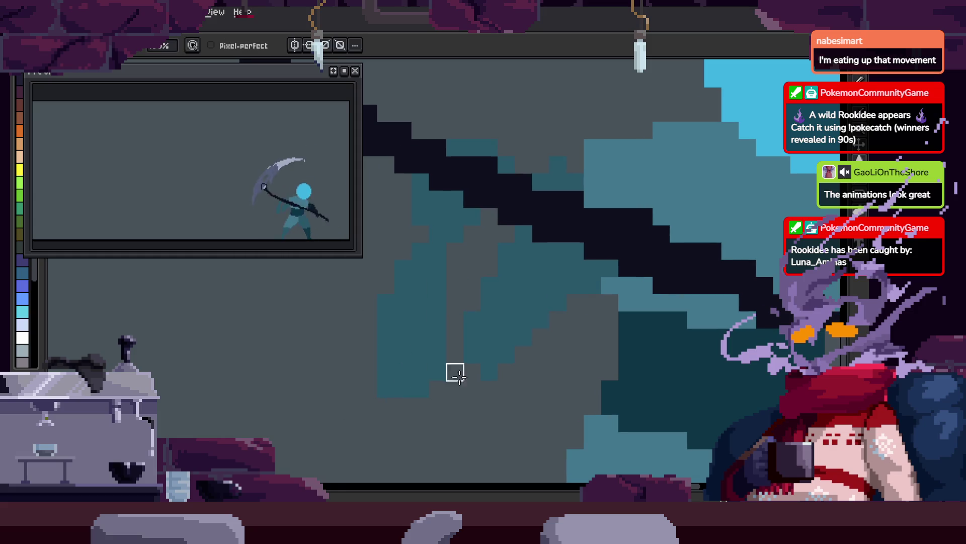
scroll(456, 374, down, 3)
scroll(583, 317, up, 3)
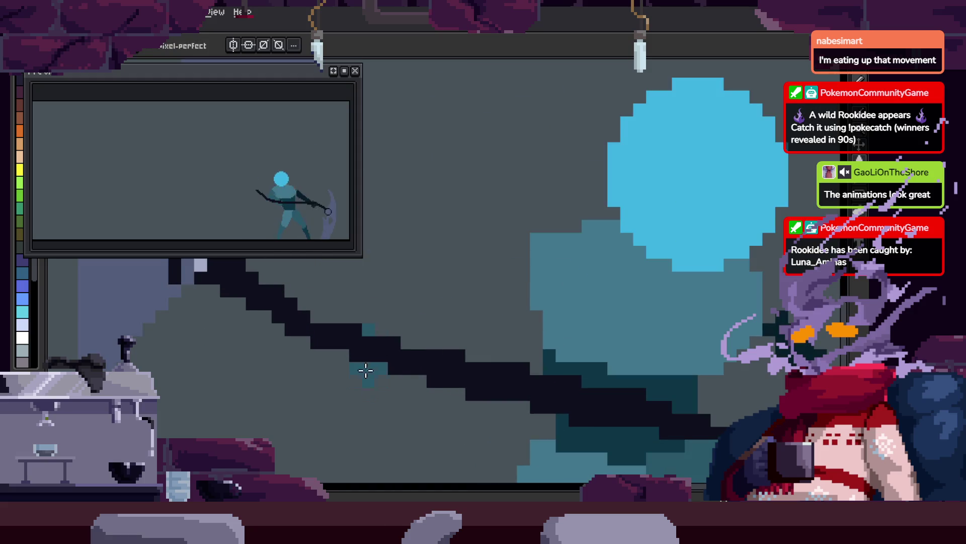
key(Tab)
- Step forward through the attack animation frames
key(Right)
key(Tab)
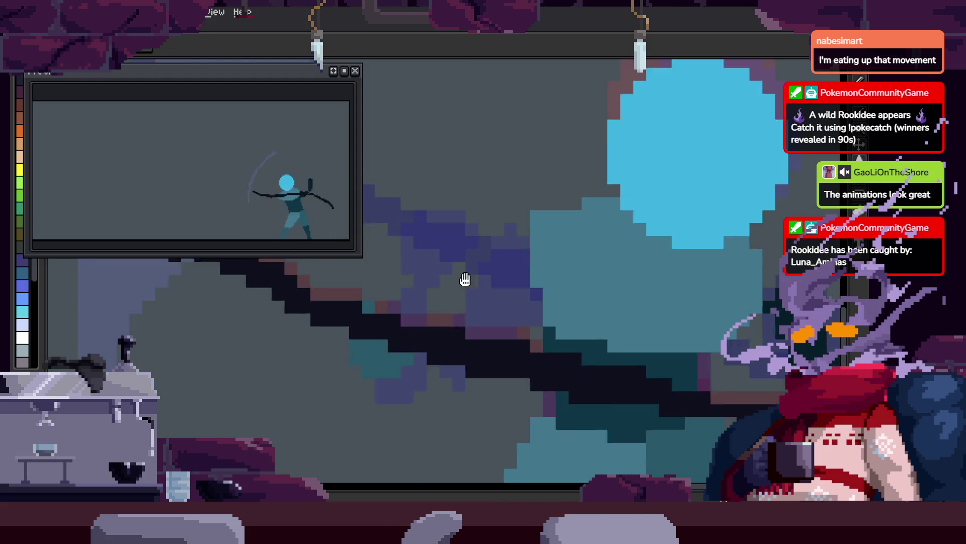
key(z)
key(Right)
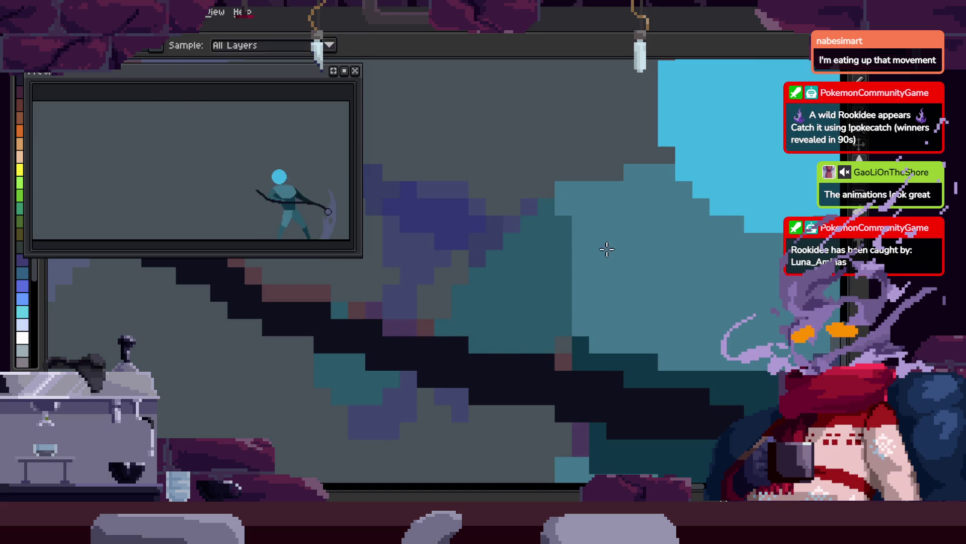
scroll(568, 252, down, 3)
scroll(518, 297, up, 3)
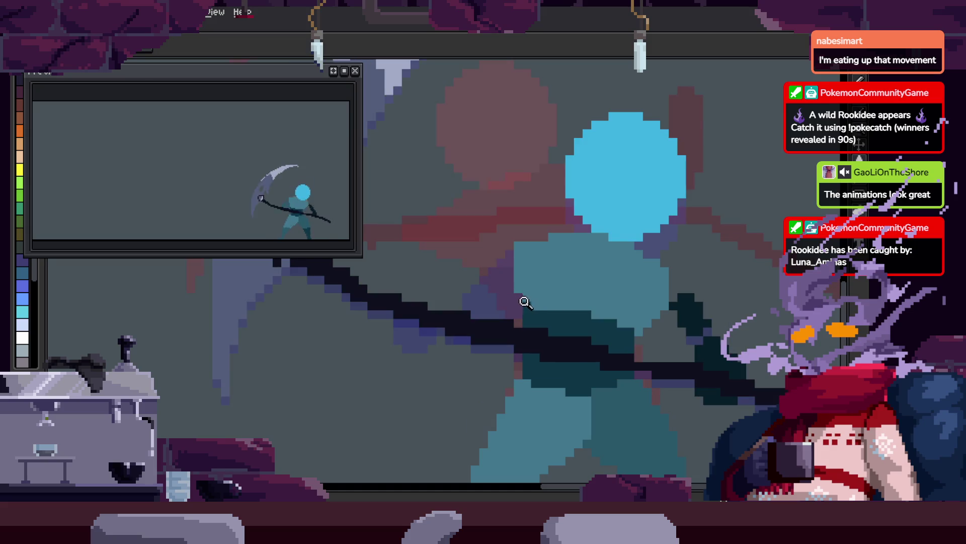
key(Right)
key(Right)
key(Right)
key(Right)
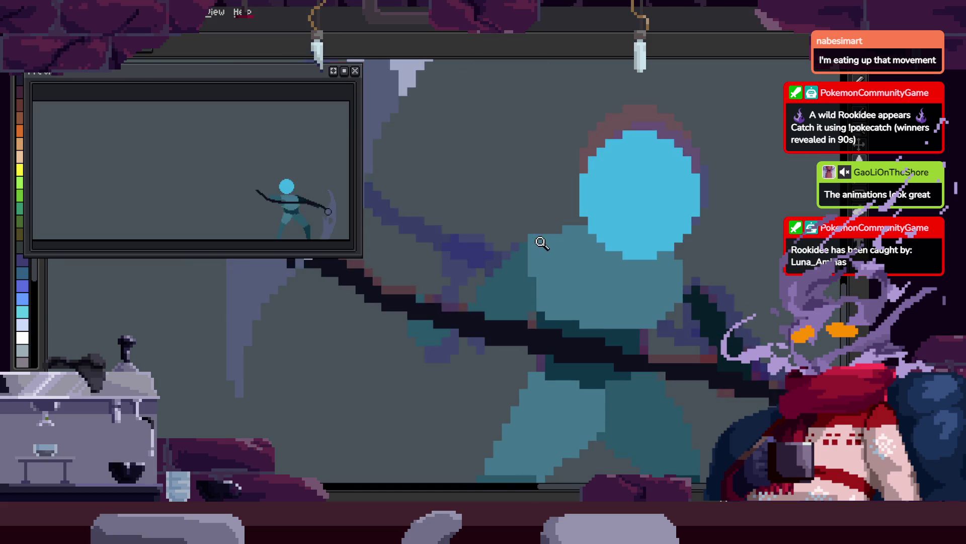
key(Right)
key(Right)
key(Right)
key(Right)
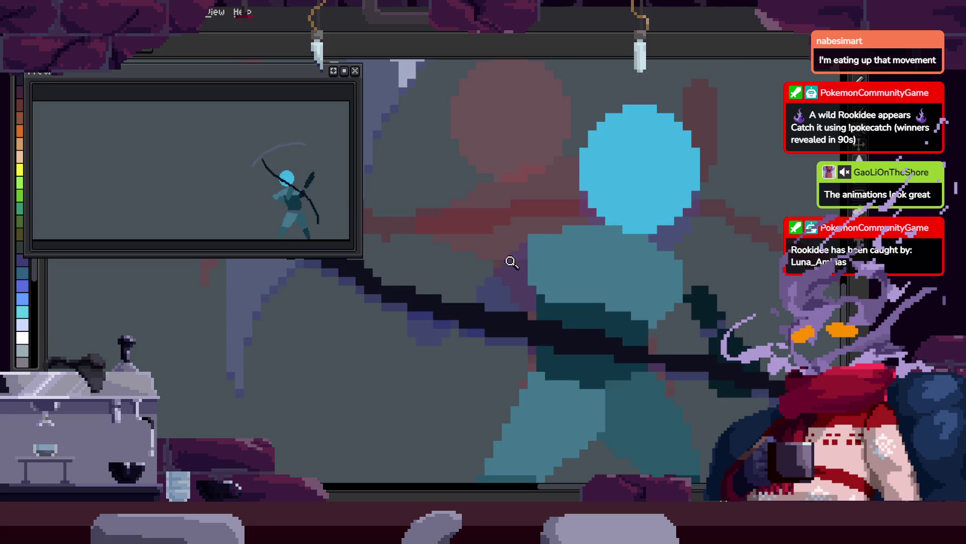
- Step back and forth between frames, ending on the blue sketch frame
key(Right)
key(Left)
key(Right)
key(Right)
scroll(518, 296, down, 2)
key(Right)
key(Right)
key(z)
key(Right)
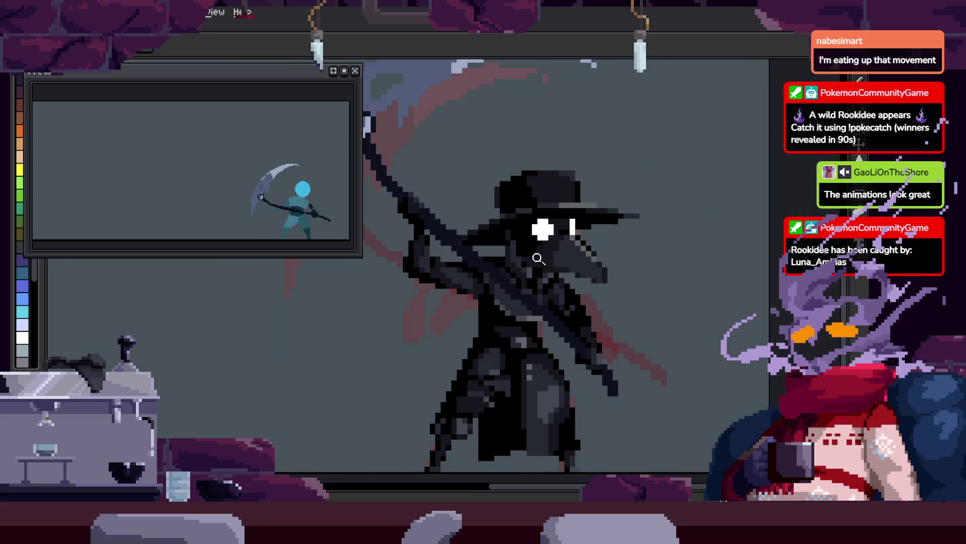
key(Left)
- Compare the blue sketch with the finished cloaked-figure frame, sampling colours with the Eyedropper
scroll(461, 289, up, 4)
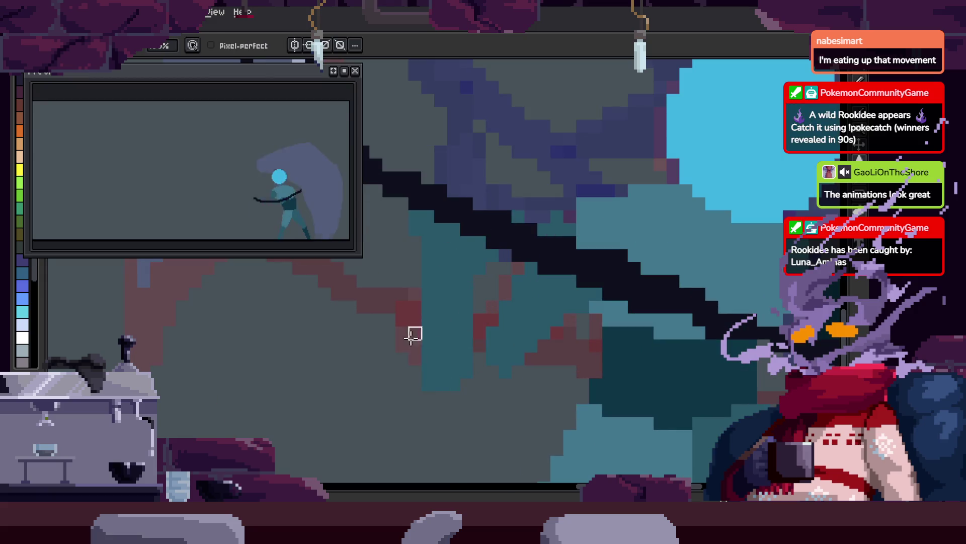
key(z)
scroll(471, 316, up, 4)
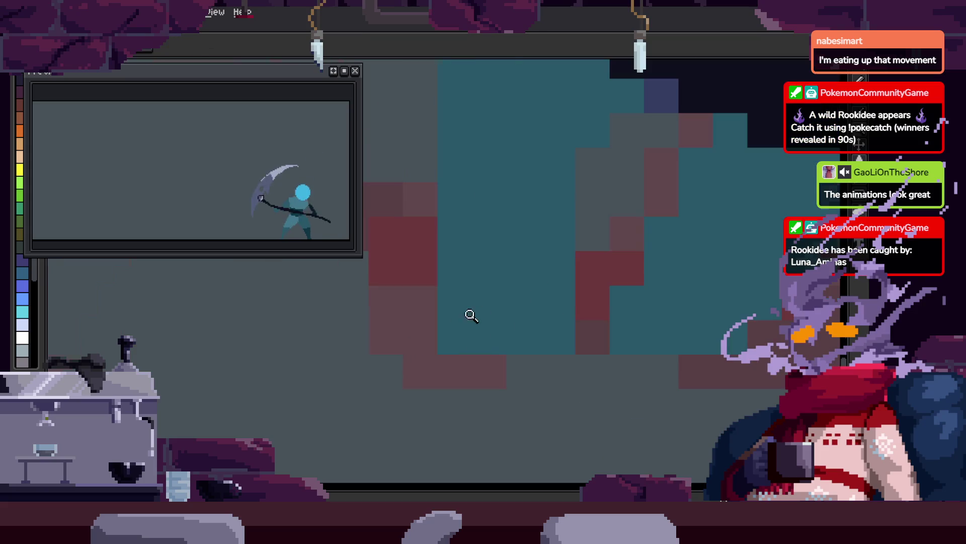
key(Right)
key(i)
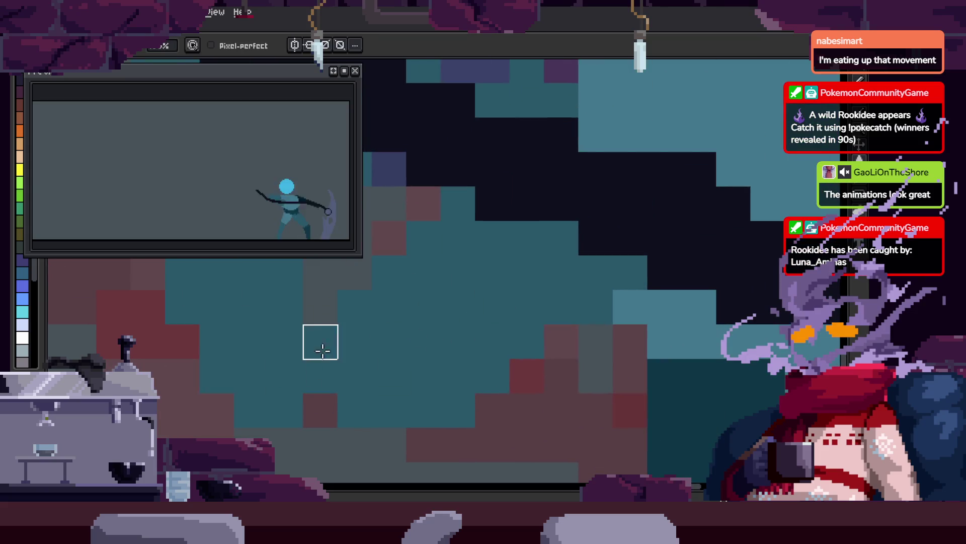
key(z)
scroll(552, 330, down, 5)
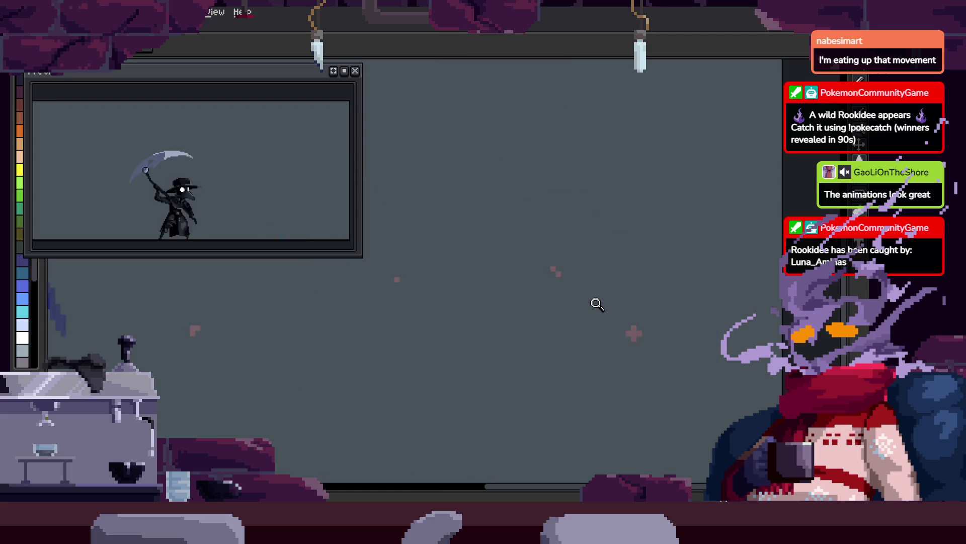
key(Tab)
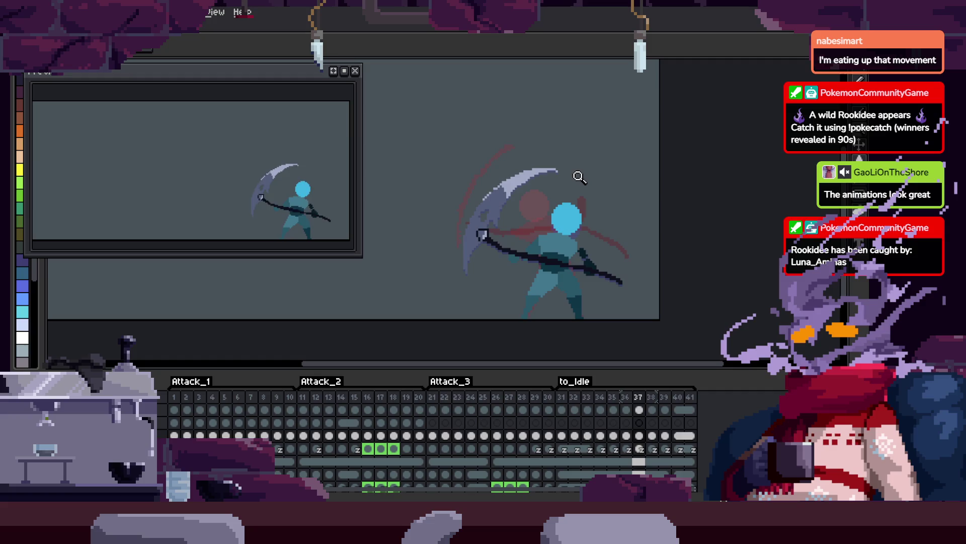
key(Tab)
key(Tab)
key(Tab)
scroll(596, 282, up, 3)
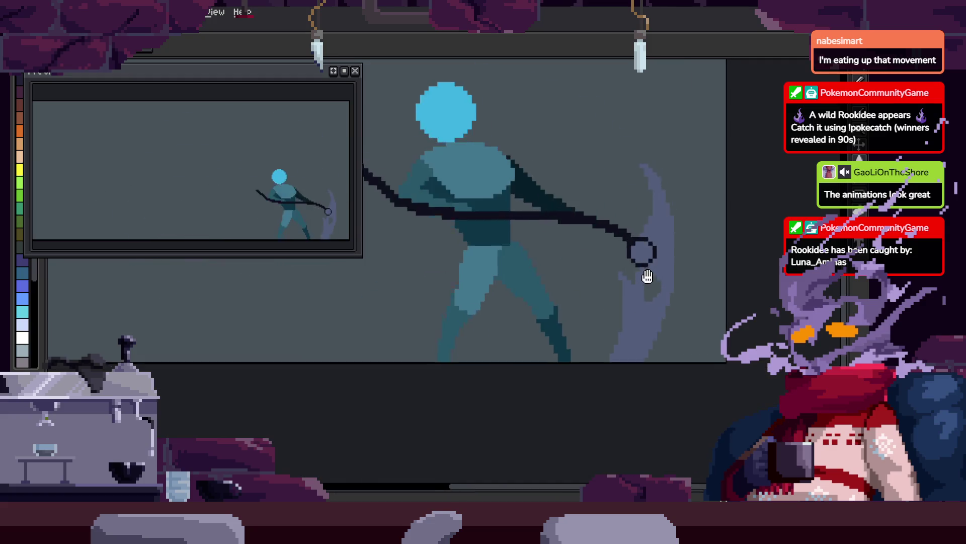
scroll(648, 276, down, 2)
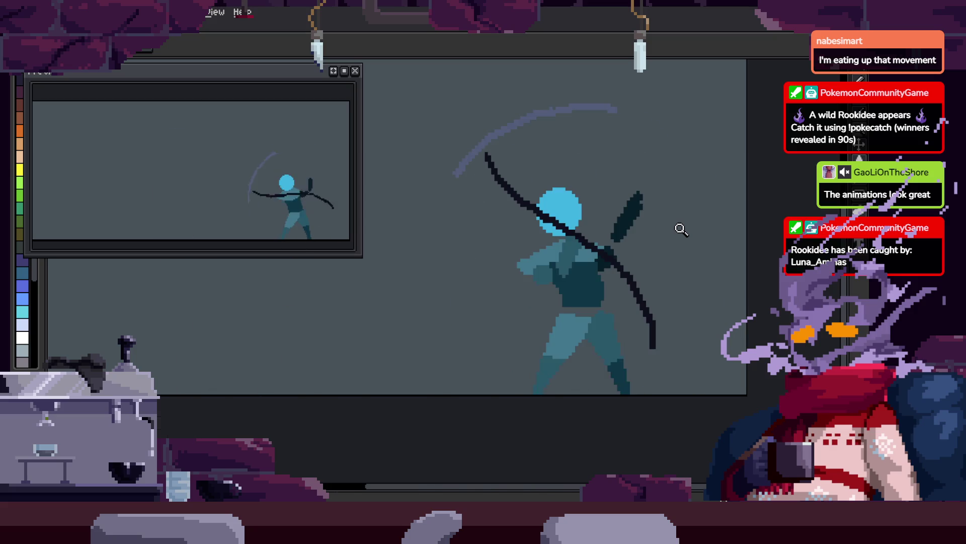
key(Tab)
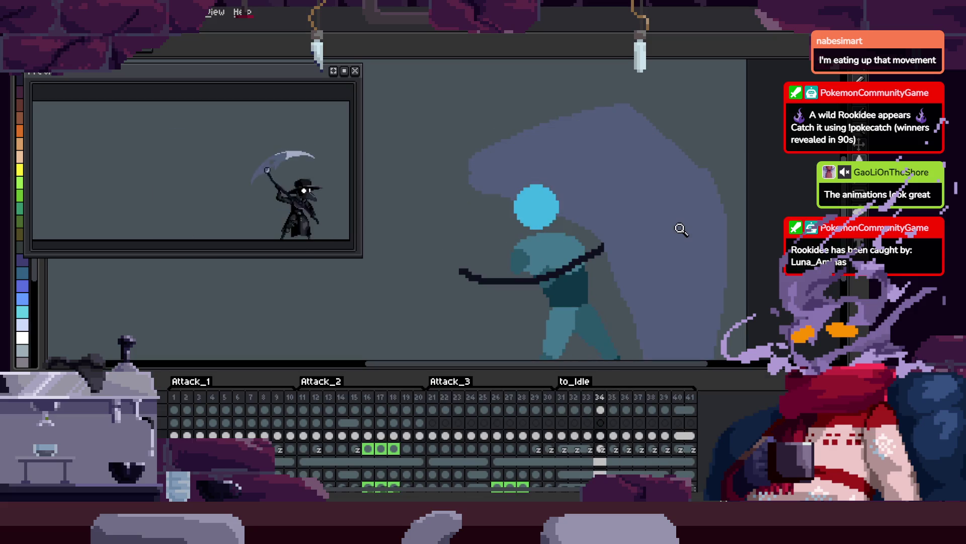
key(Tab)
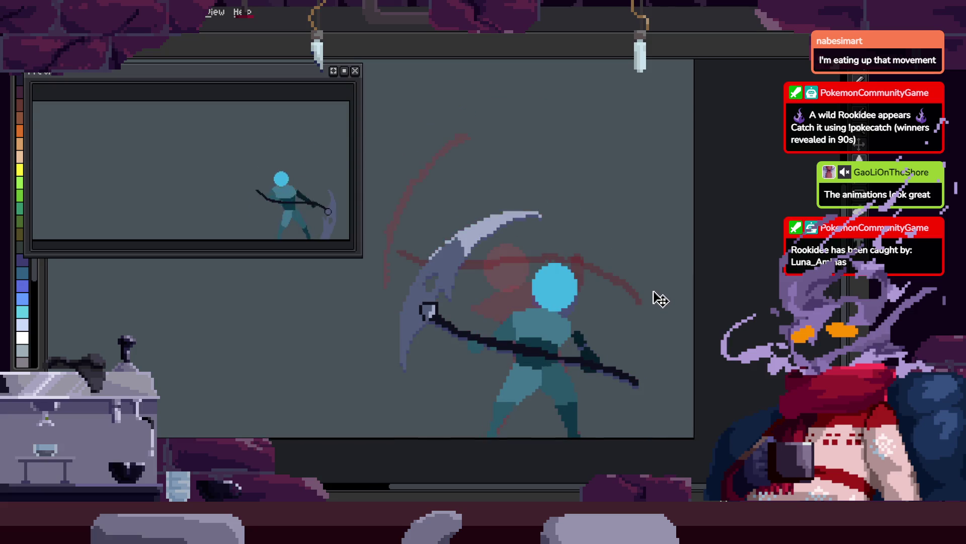
key(ctrl)
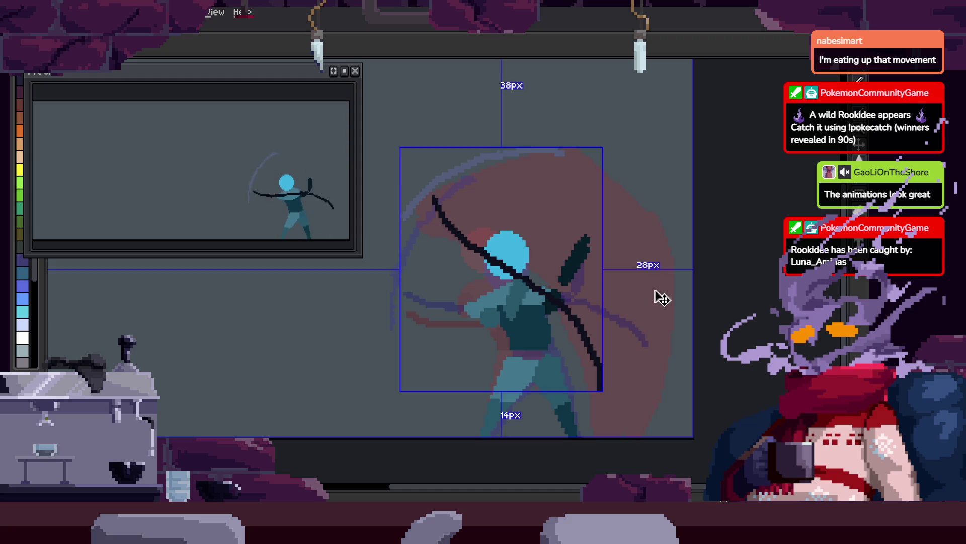
key(Tab)
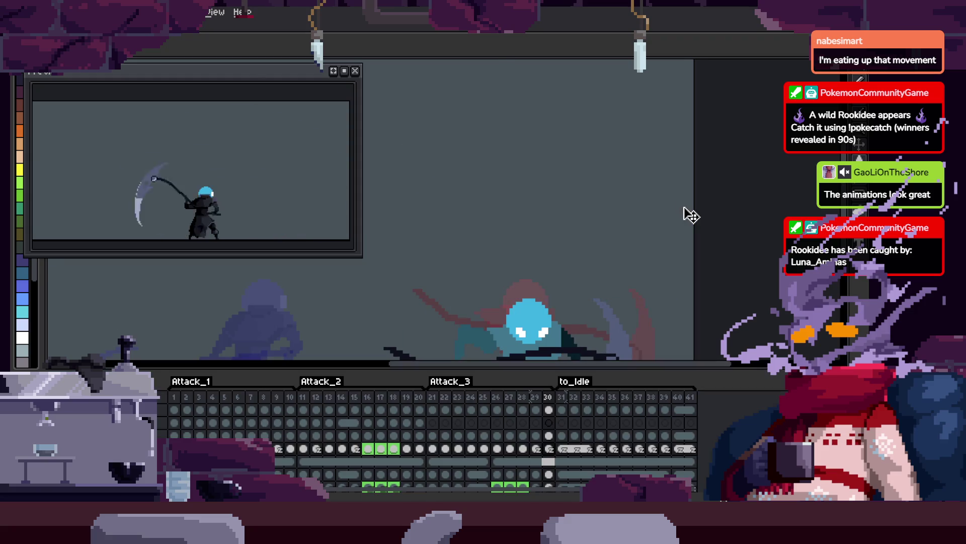
key(Tab)
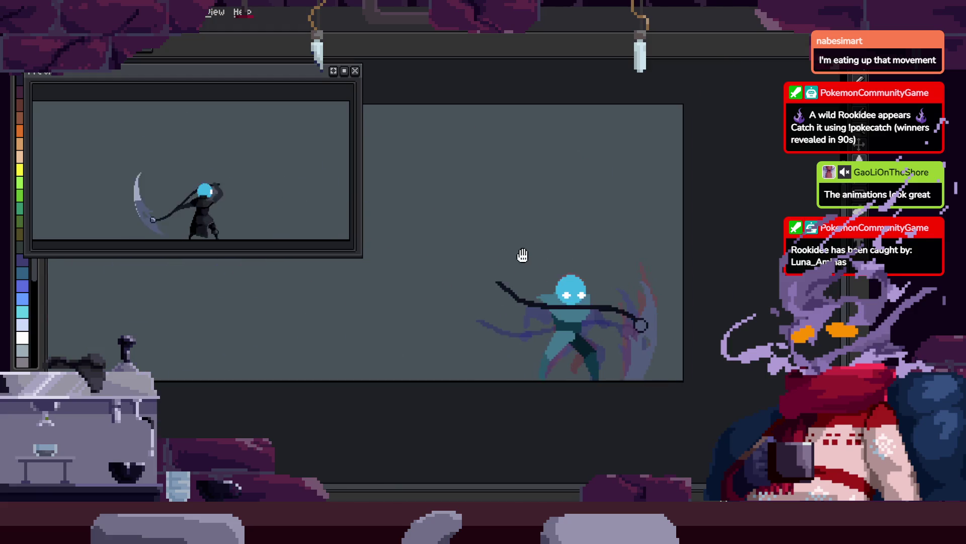
scroll(546, 237, up, 1)
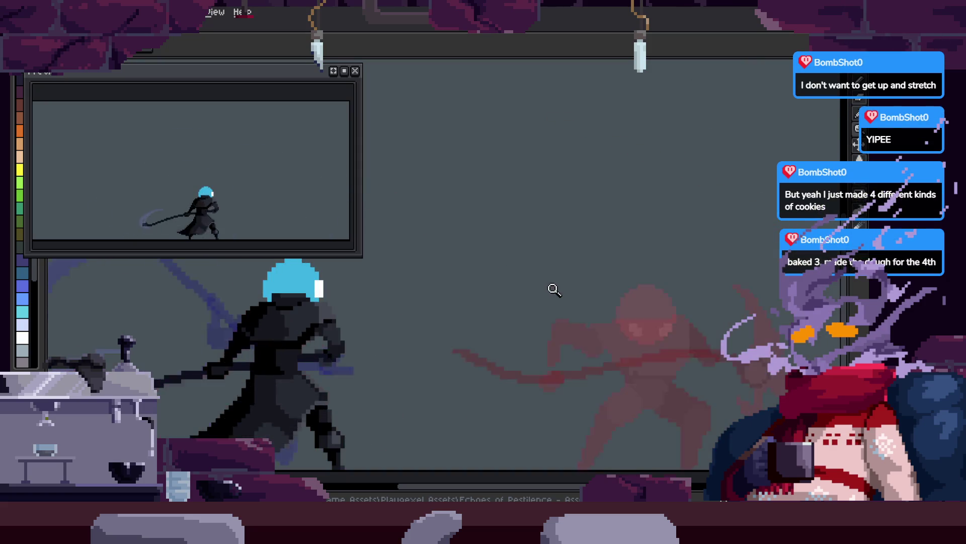
- Zoom in on the figure's head and body, toggling the timeline while stepping frames
key(Tab)
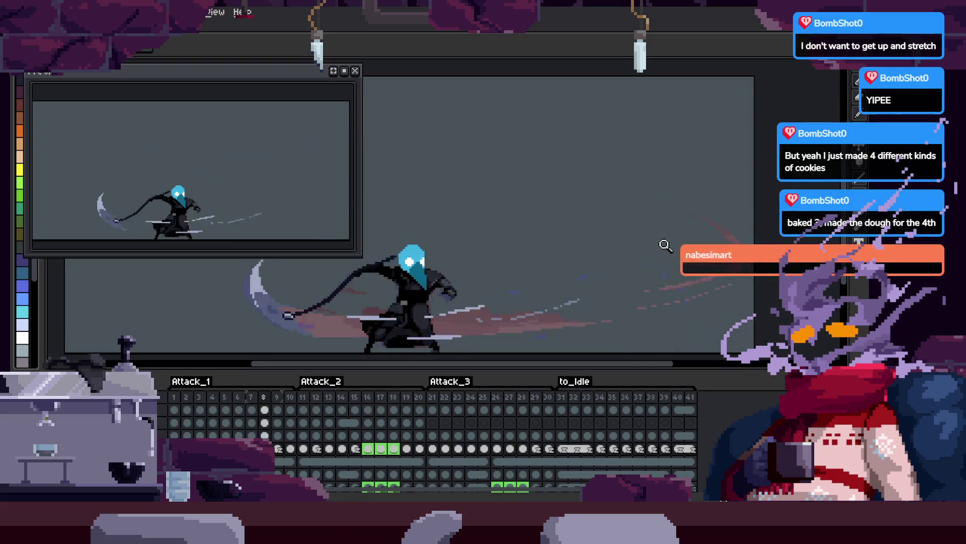
click(625, 147)
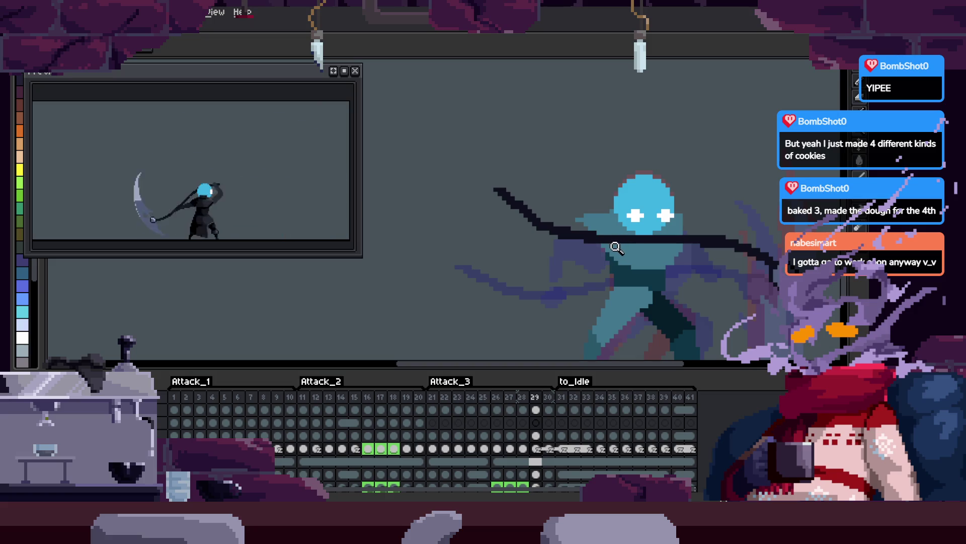
click(606, 260)
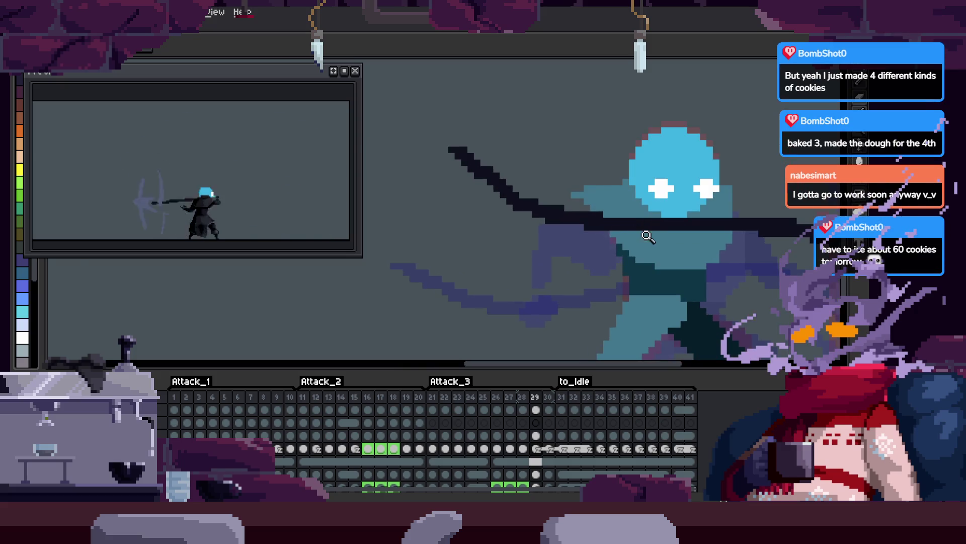
key(Tab)
scroll(573, 199, down, 2)
key(Tab)
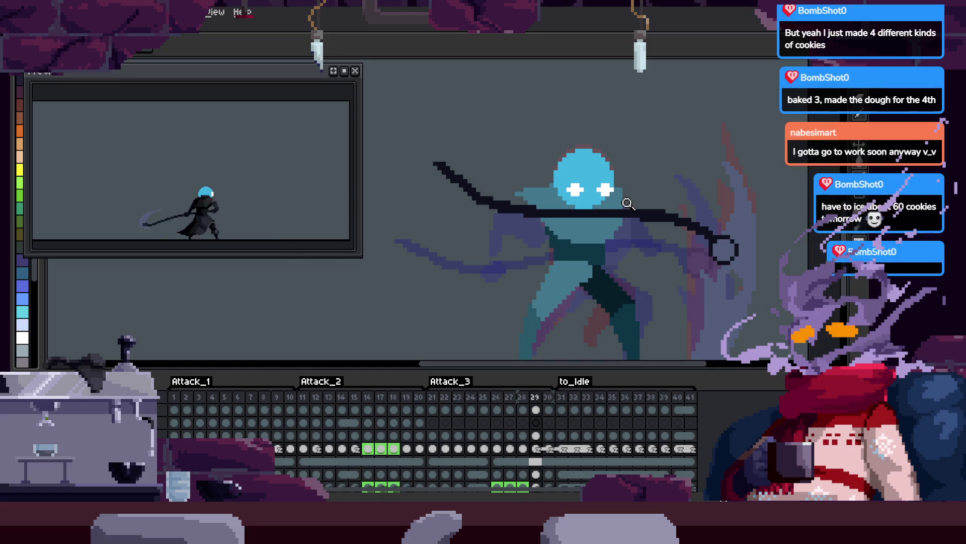
key(Right)
key(Tab)
key(Right)
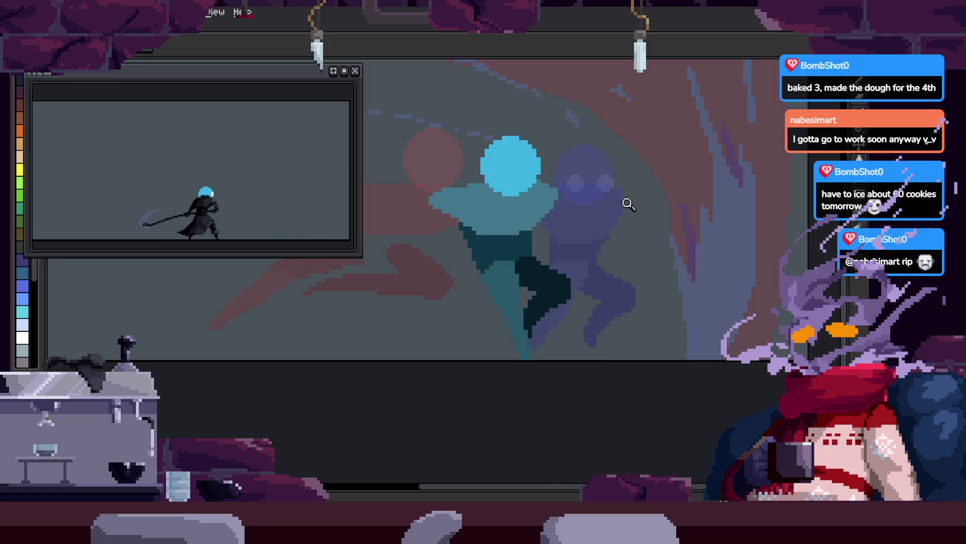
key(Tab)
key(Right)
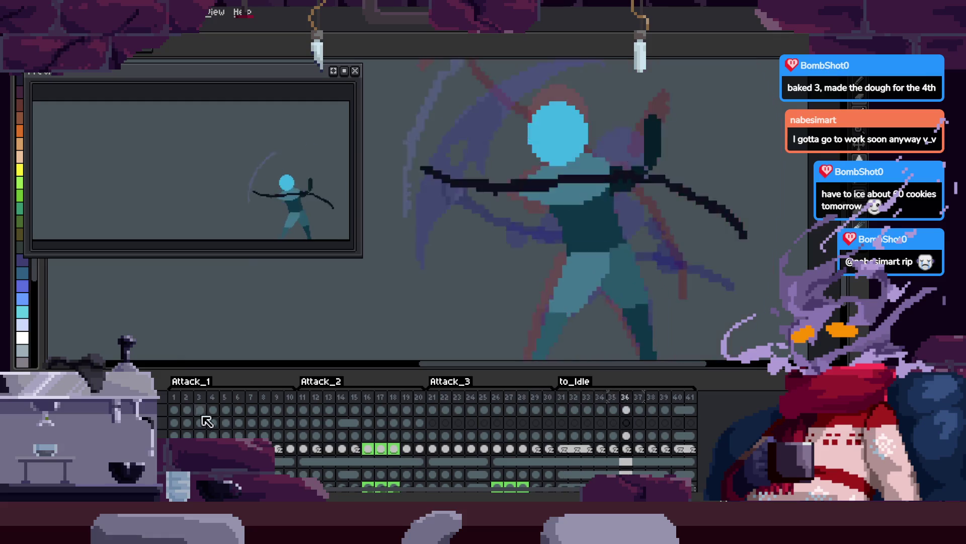
- Close the floating animation preview and view the attack looping on the main canvas
scroll(604, 263, down, 1)
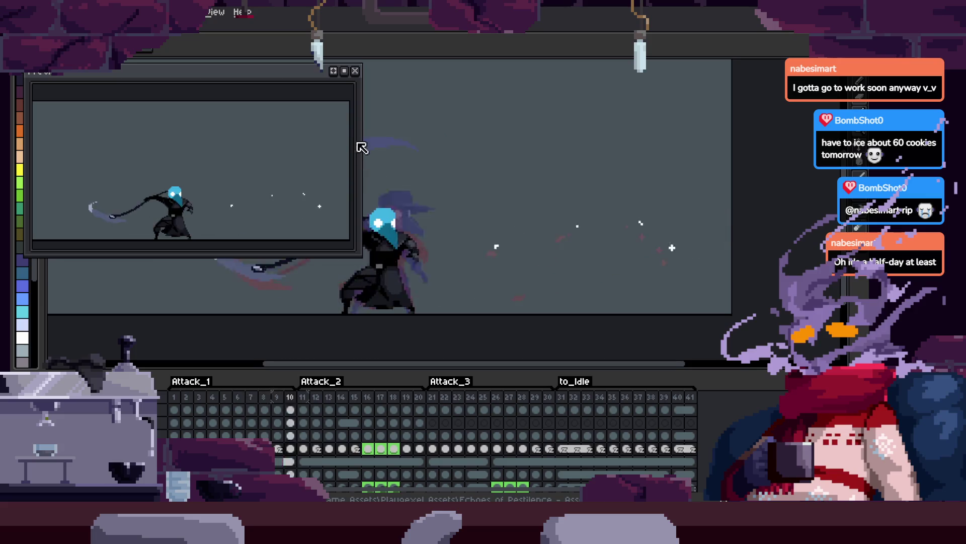
key(Tab)
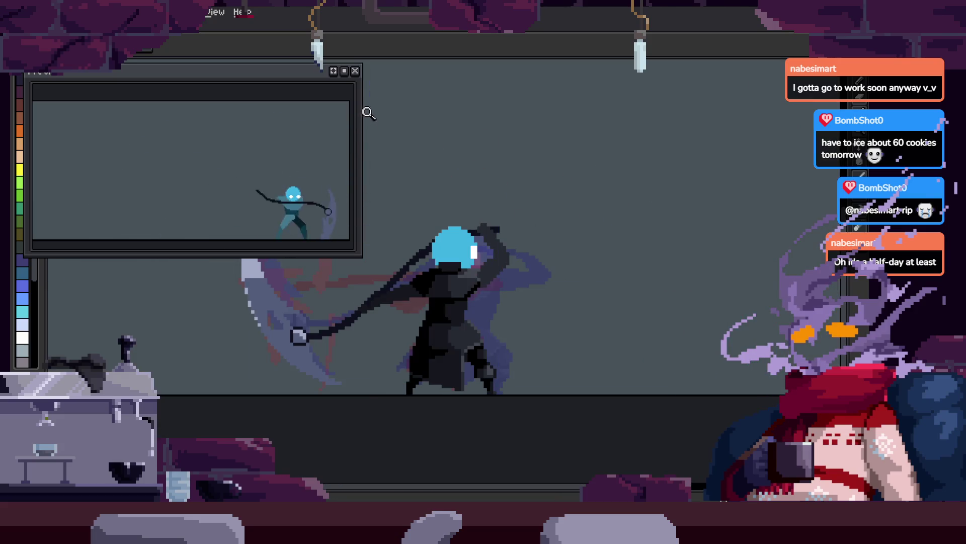
click(355, 70)
scroll(557, 220, up, 1)
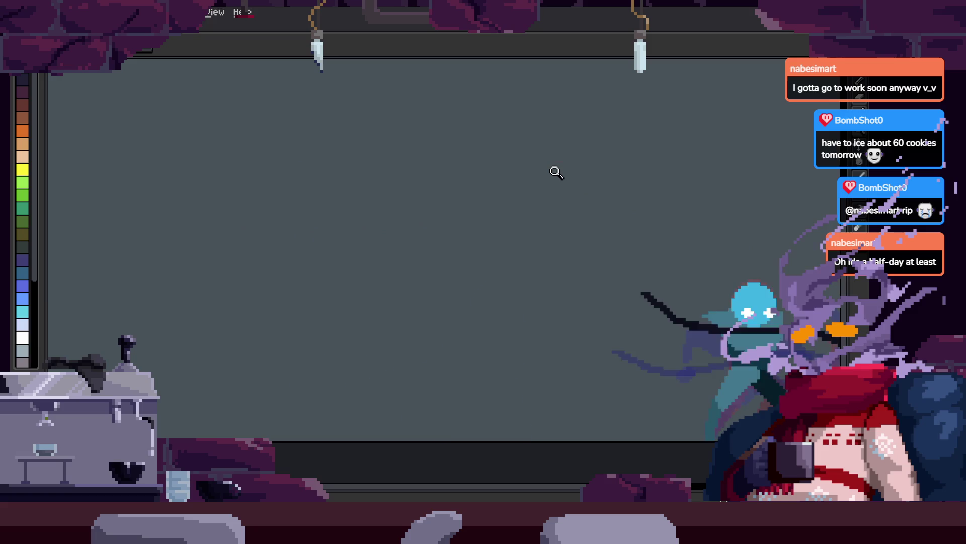
scroll(613, 289, down, 1)
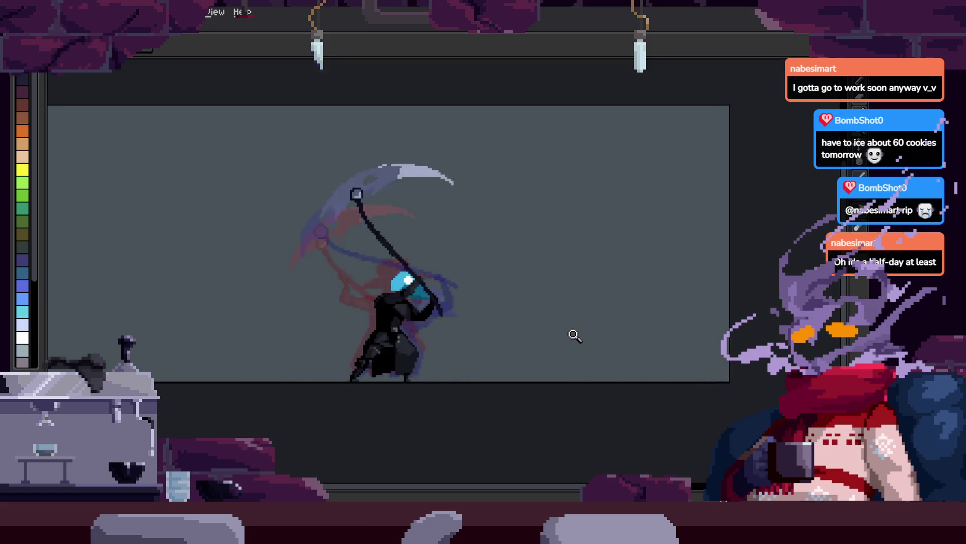
key(Tab)
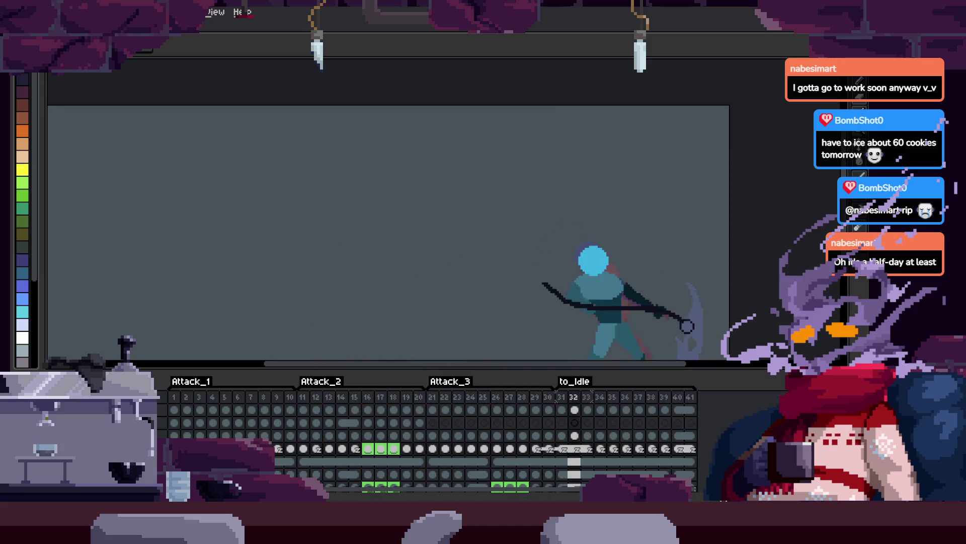
key(Tab)
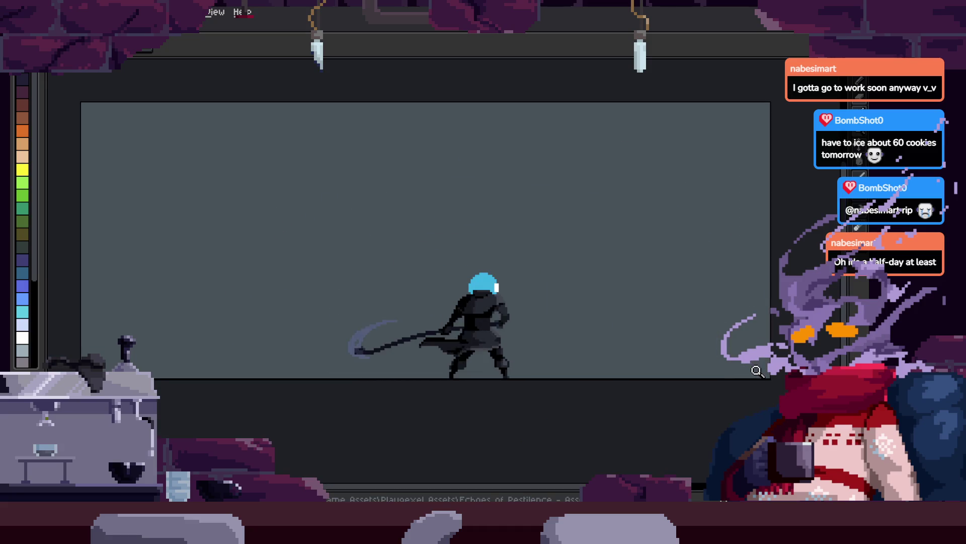